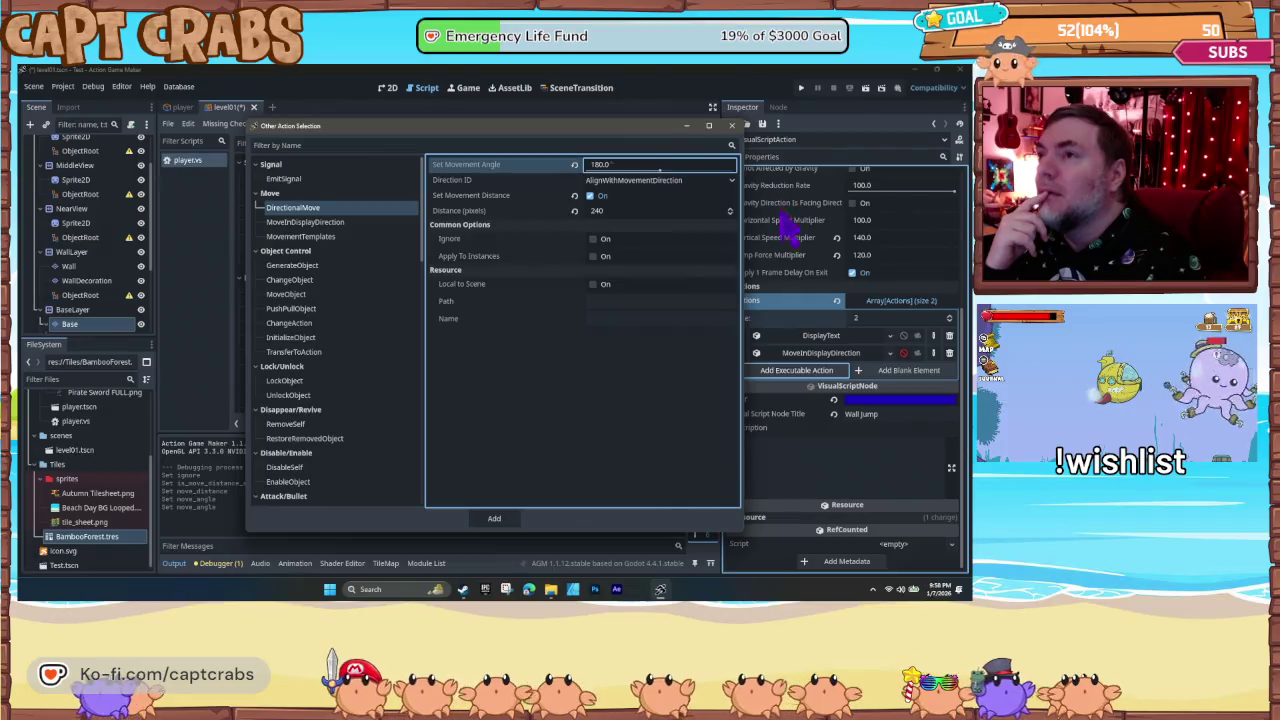
- Add a DirectionalMove action (180°, 240 px) to Wall Jump and start a test run
click(494, 517)
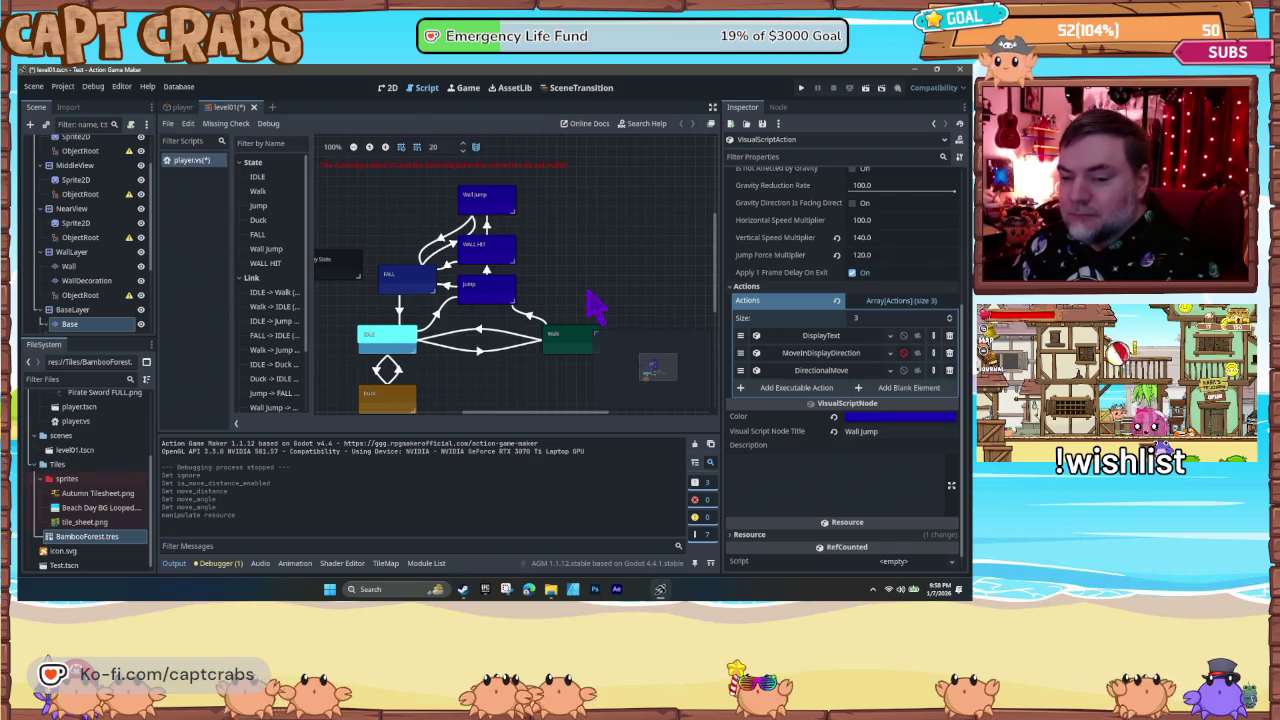
key(F5)
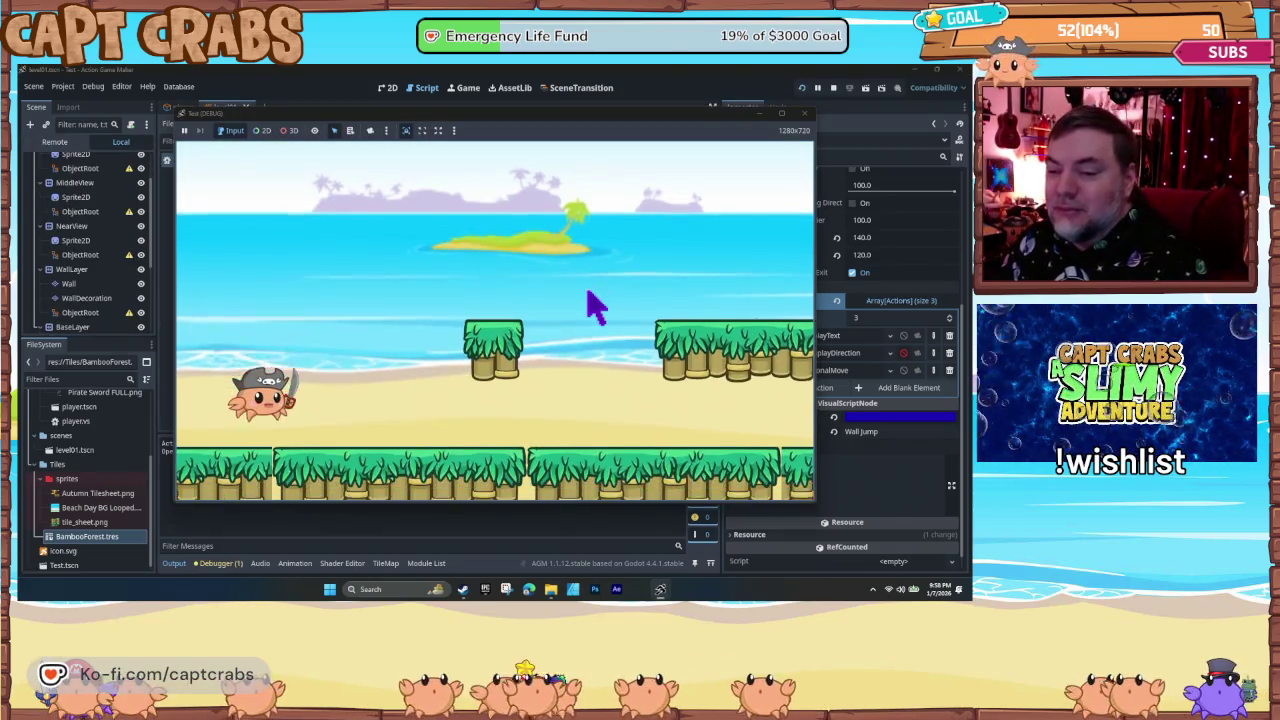
- Jump the crab right across the platforms and wall-jump off the bamboo wall
key(space)
key(Right)
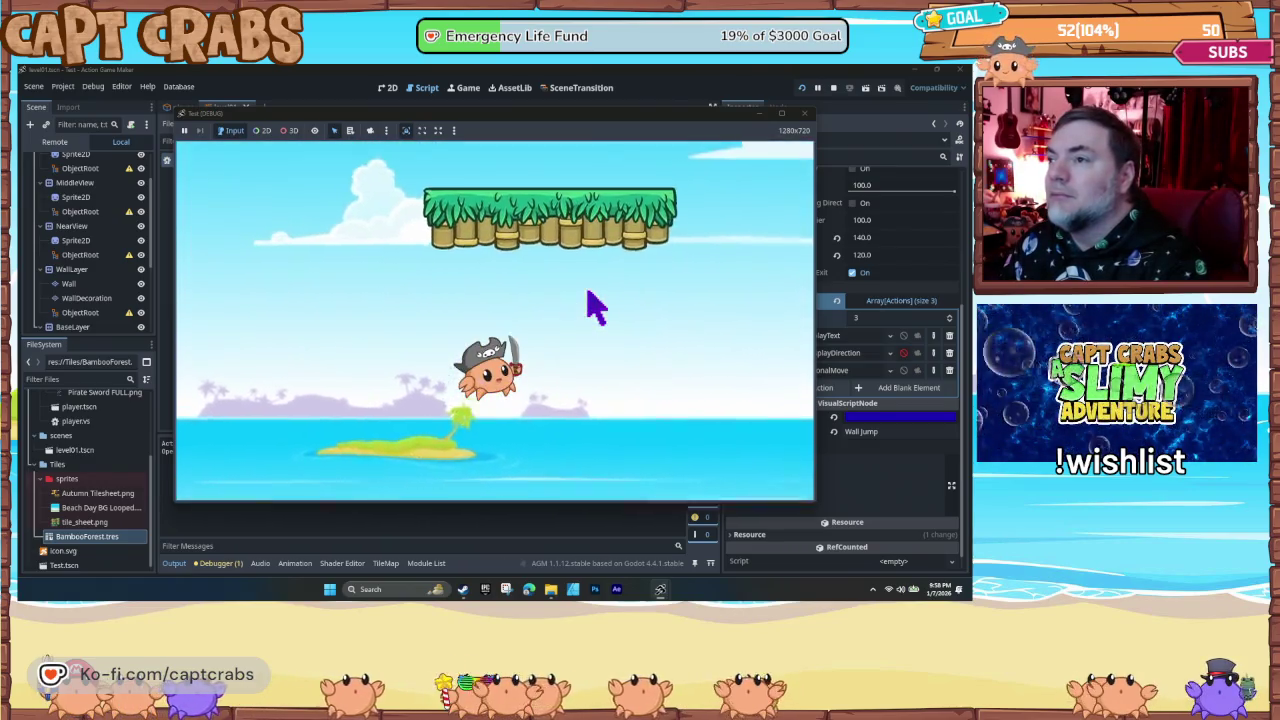
key(space)
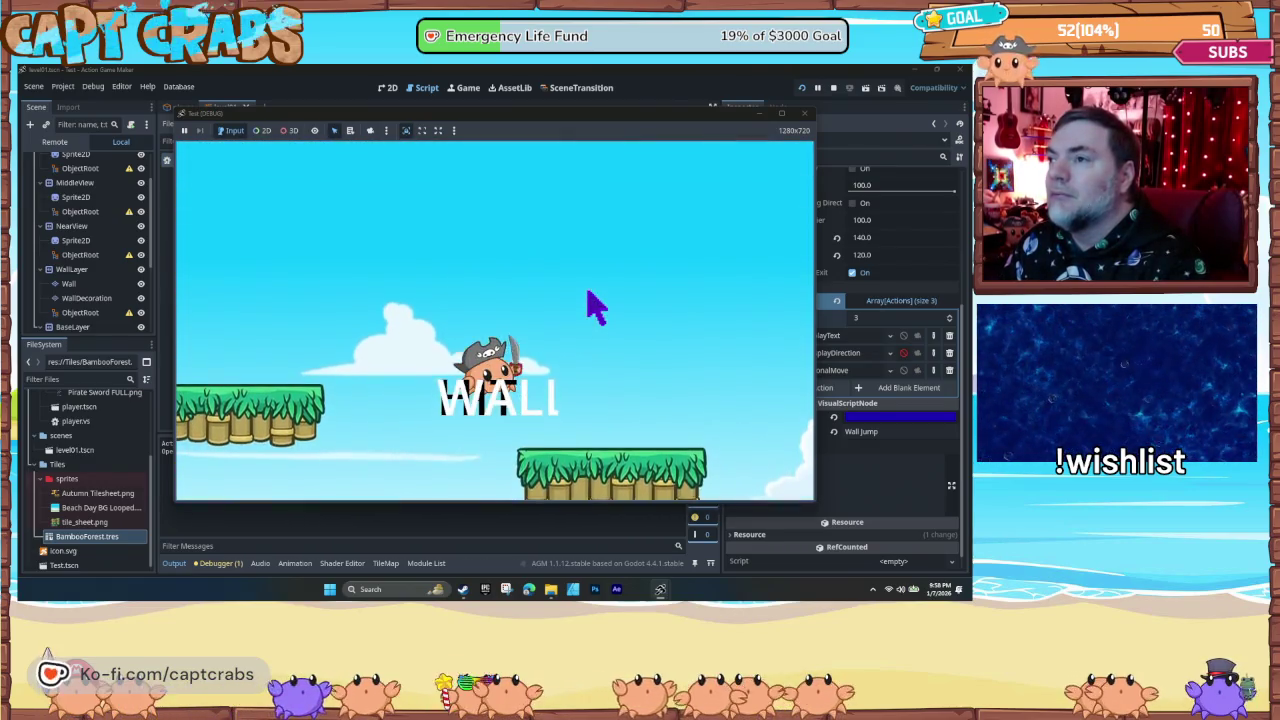
key(Left)
key(Right)
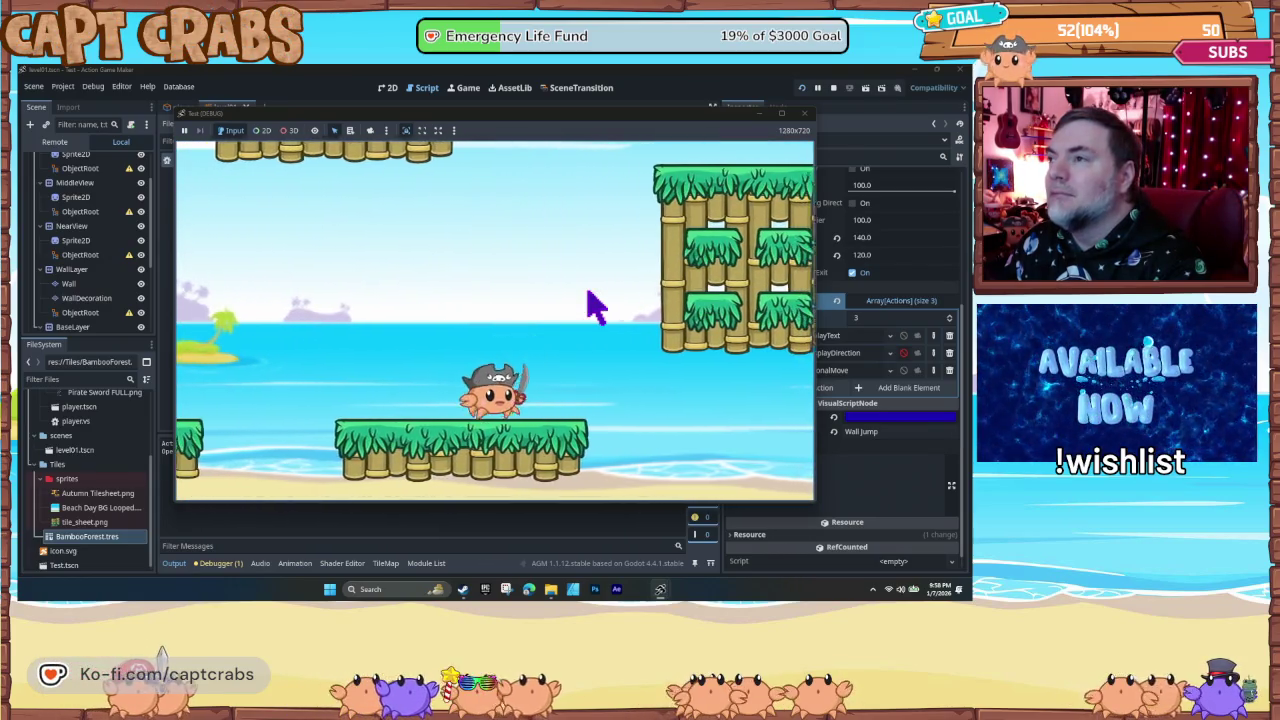
key(space)
key(Right)
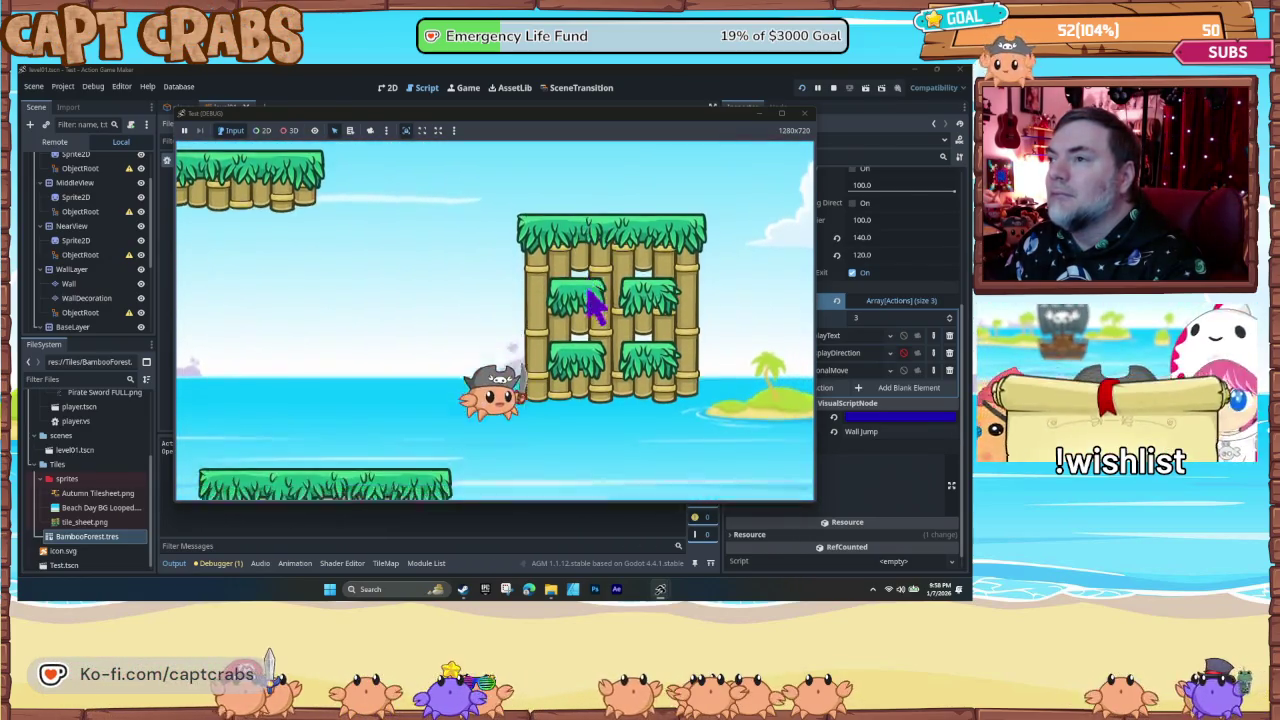
key(space)
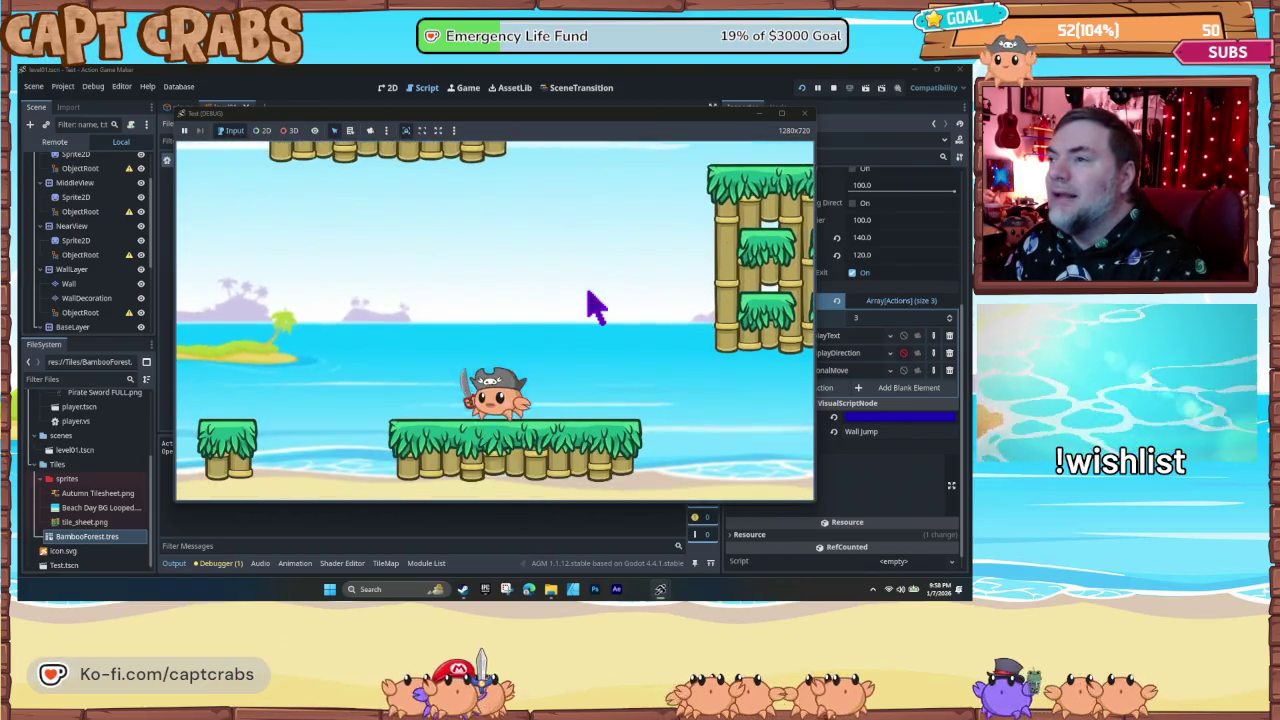
key(space)
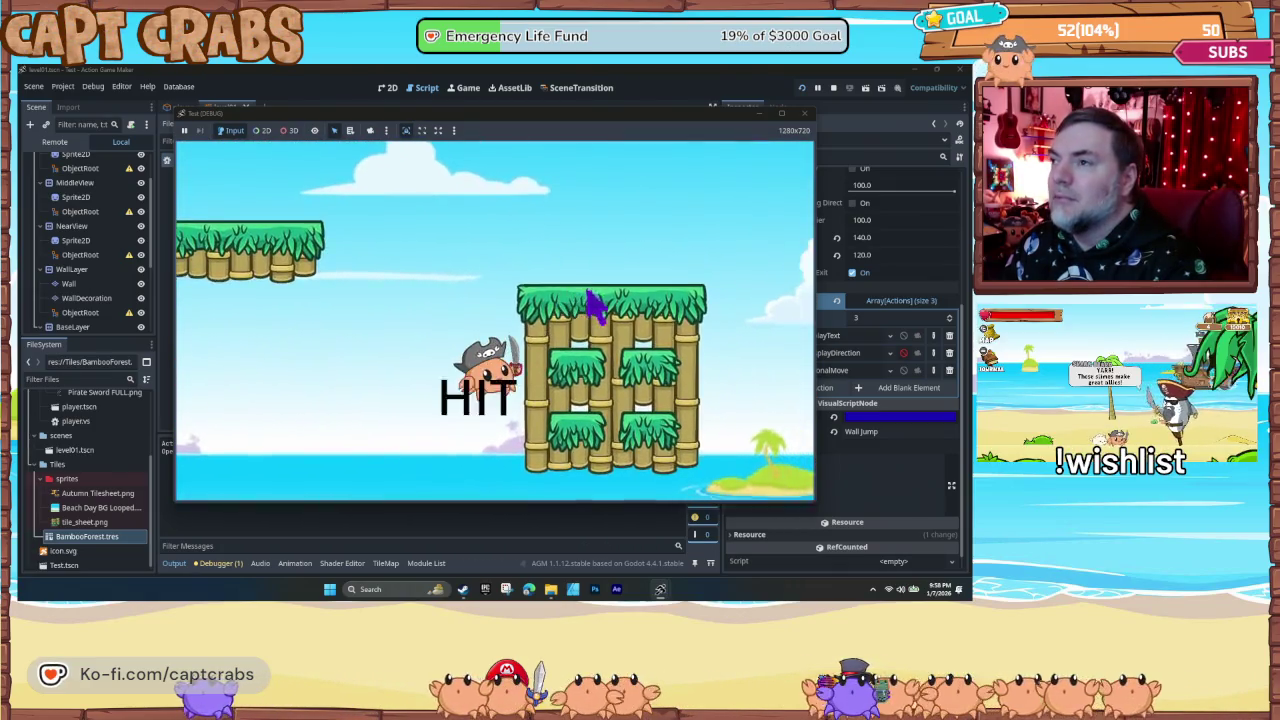
- Jump into the bamboo wall to test cling and HIT, then close the game and expand DirectionalMove
key(Right)
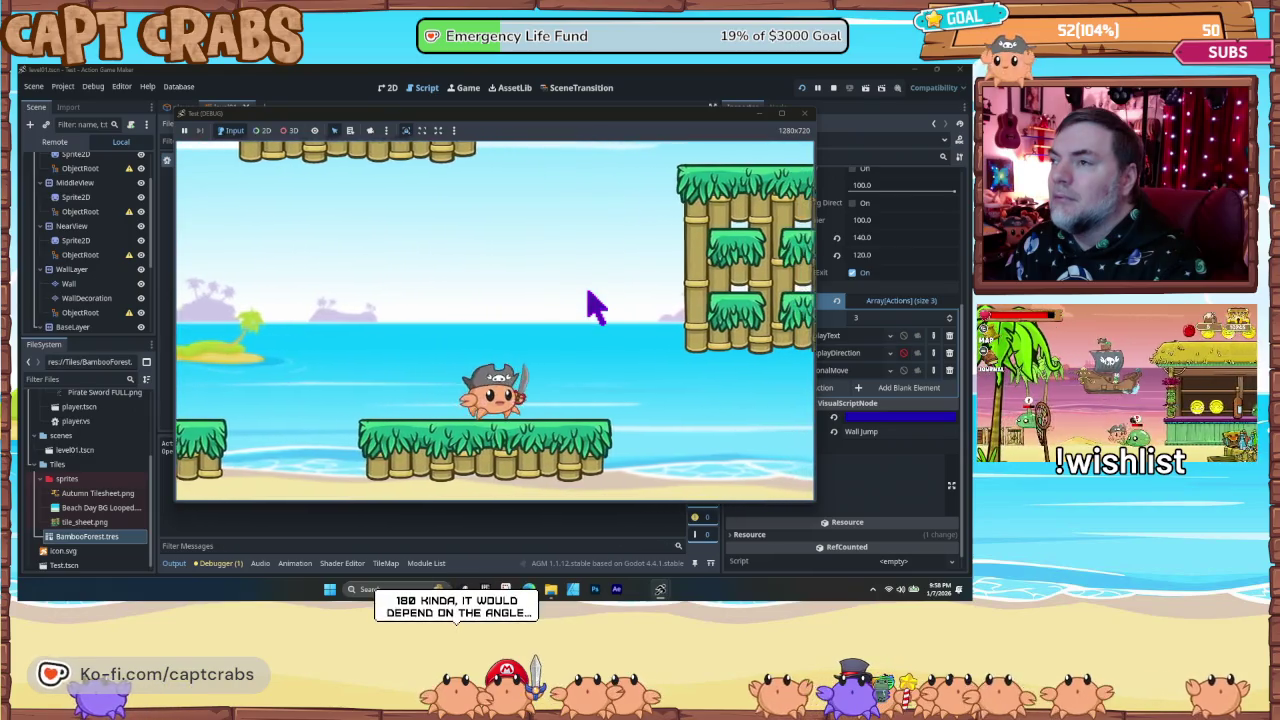
key(space)
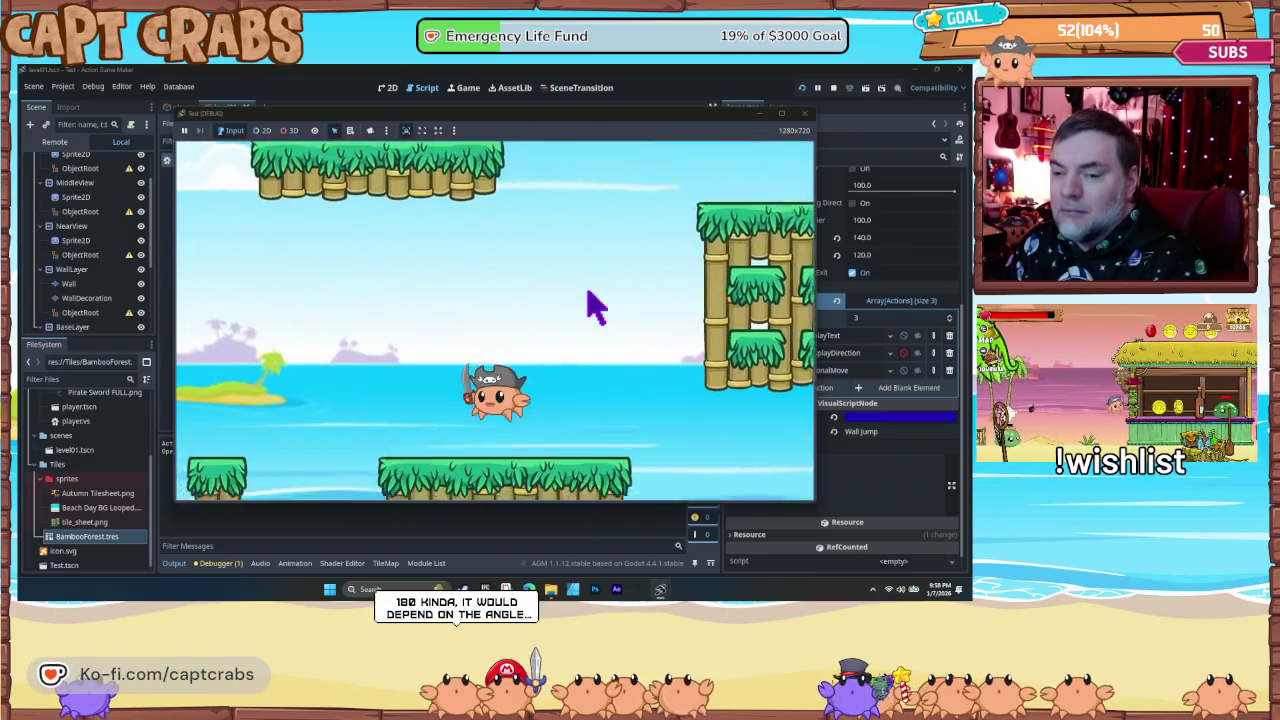
key(Right)
key(space)
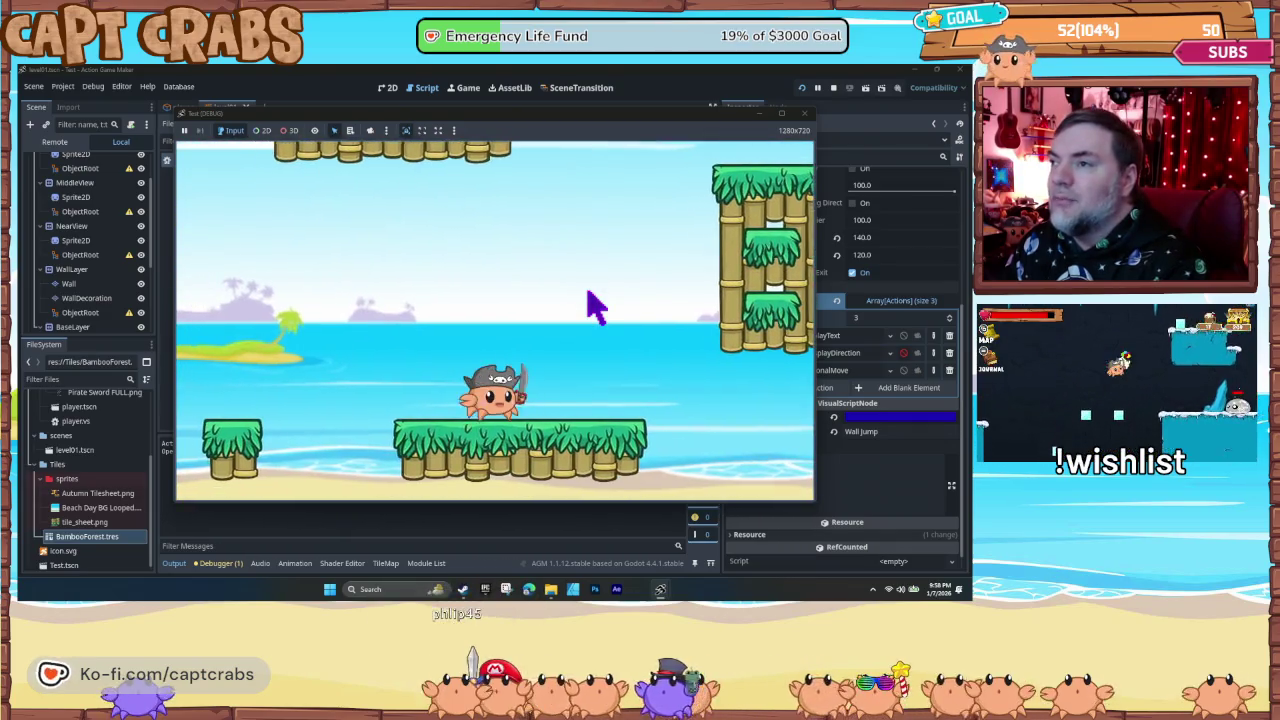
key(space)
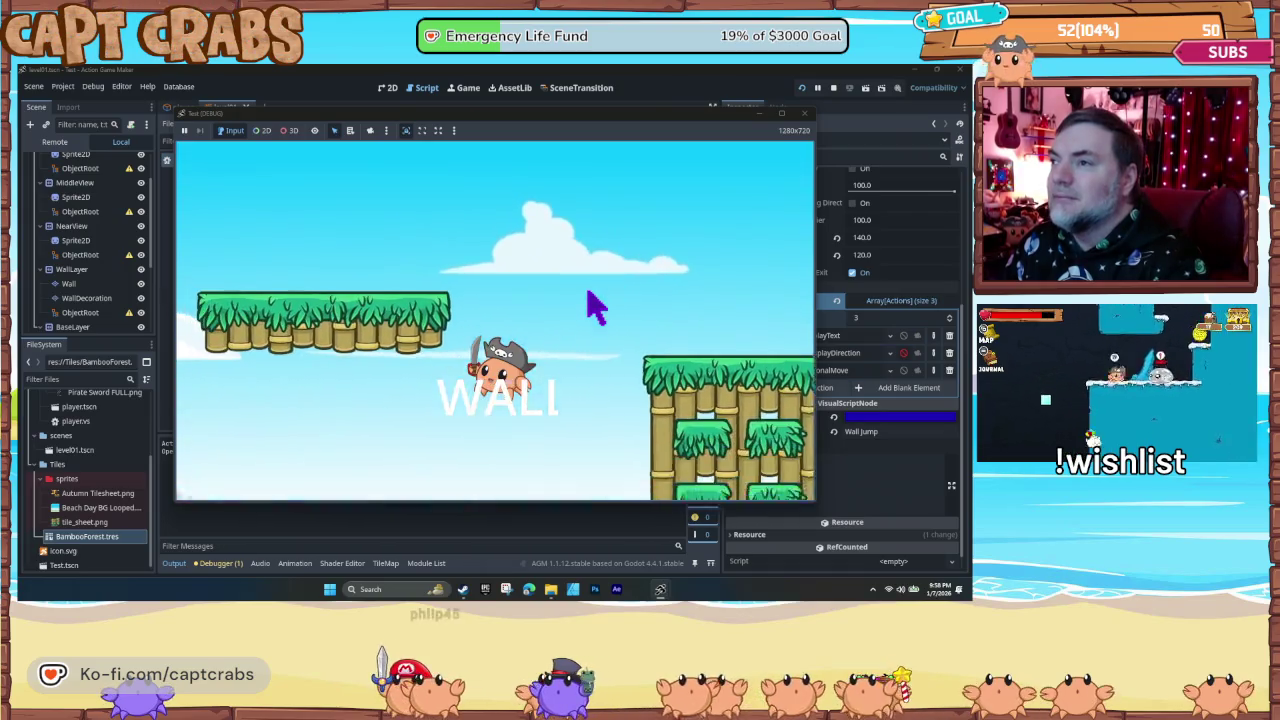
key(Left)
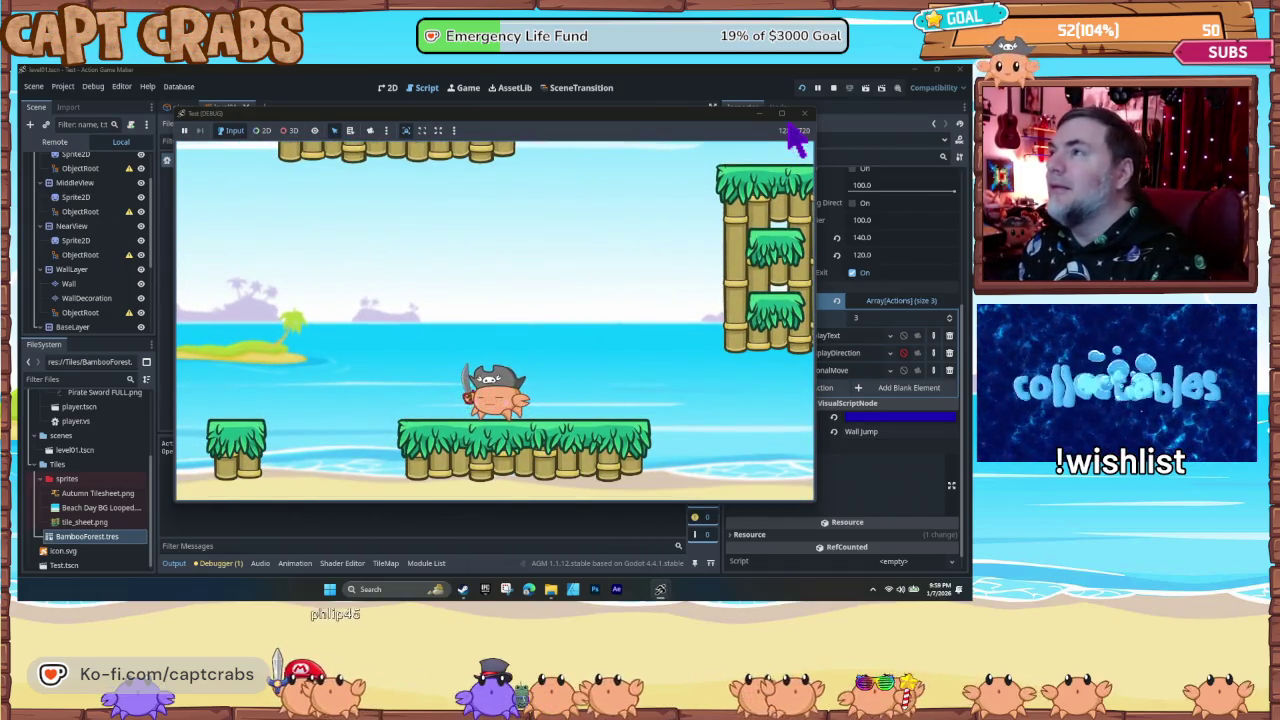
click(804, 113)
click(831, 371)
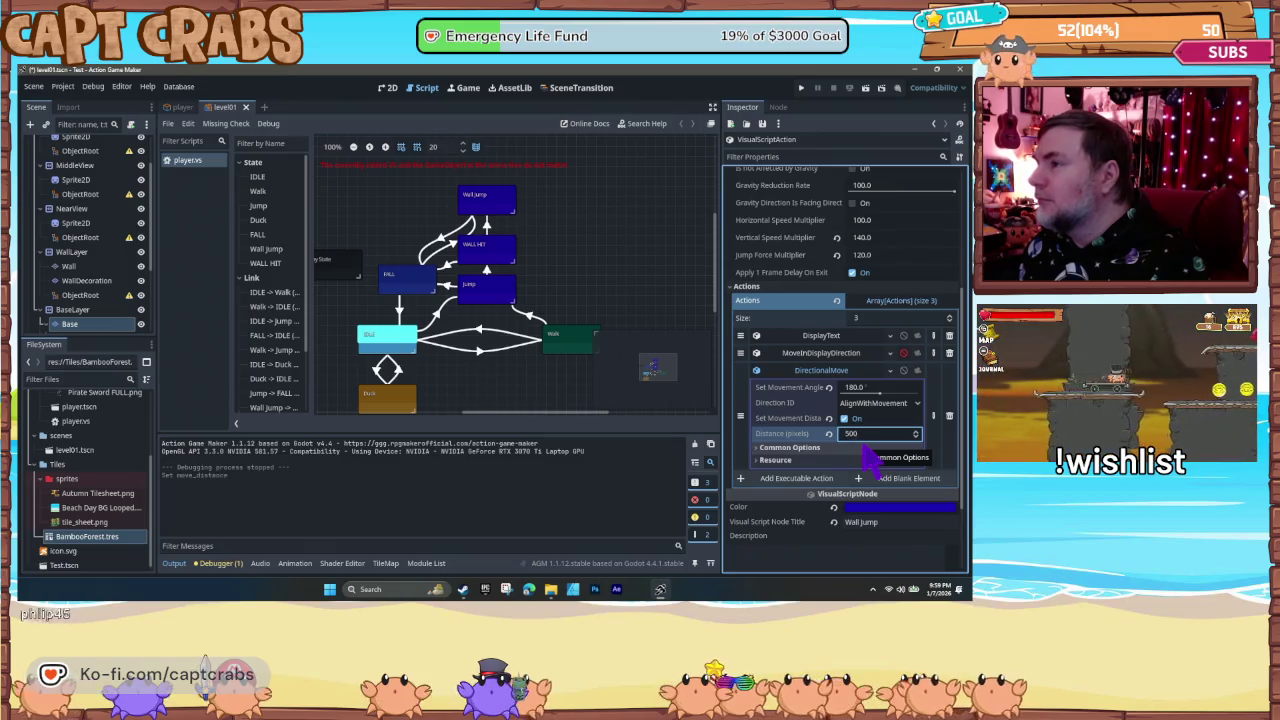
- Relaunch the game with the wall-jump distance set to 500 px
key(F5)
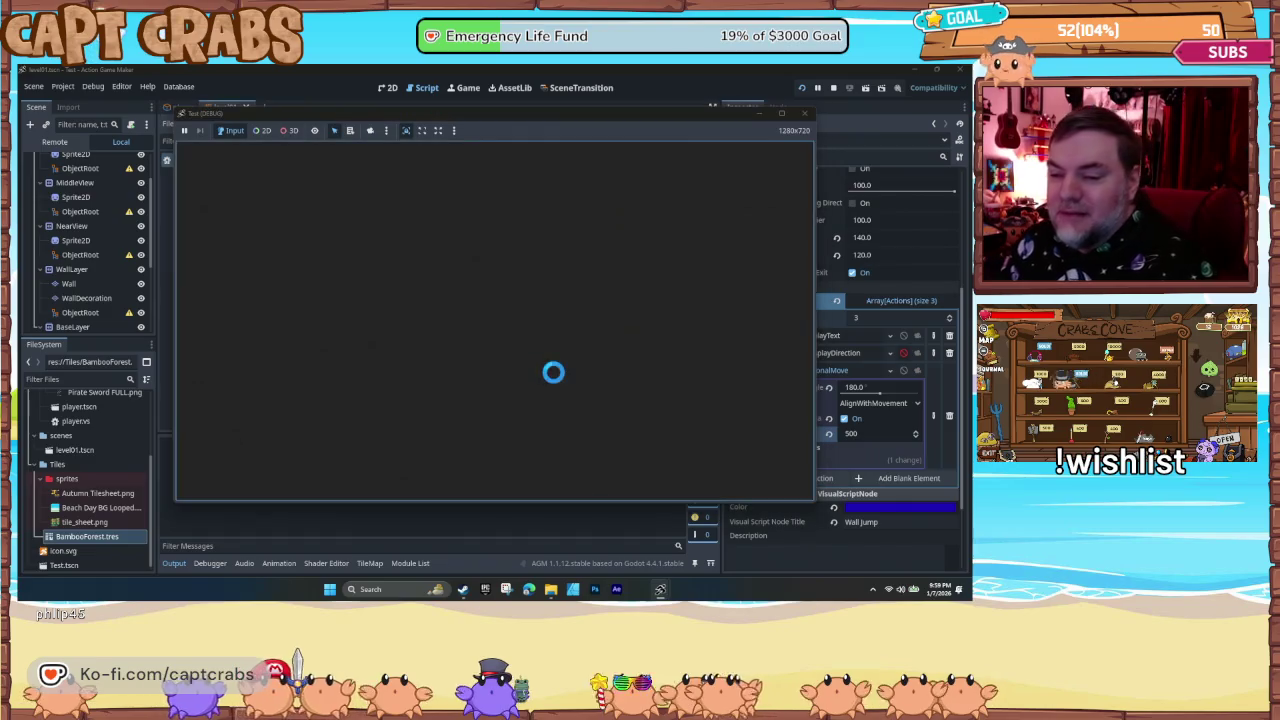
- Jump the crab into the bamboo walls to try the 500 px wall jump, then close the game
key(Right)
key(space)
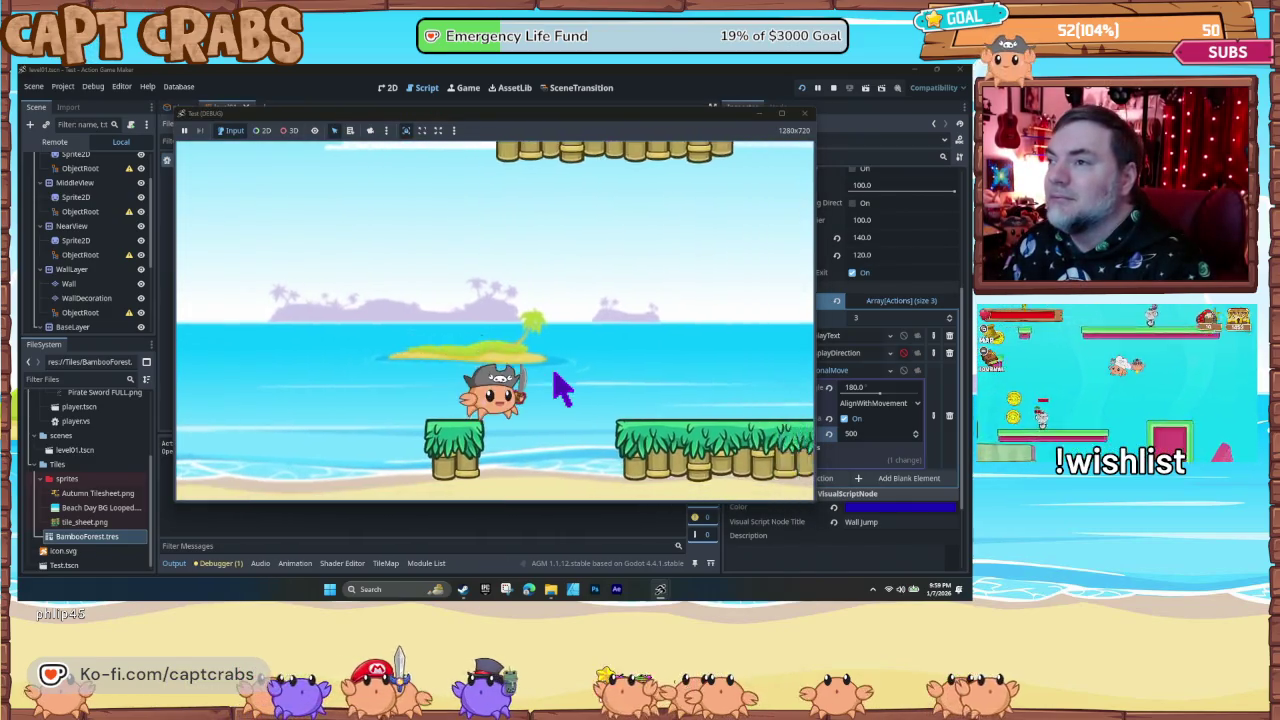
key(space)
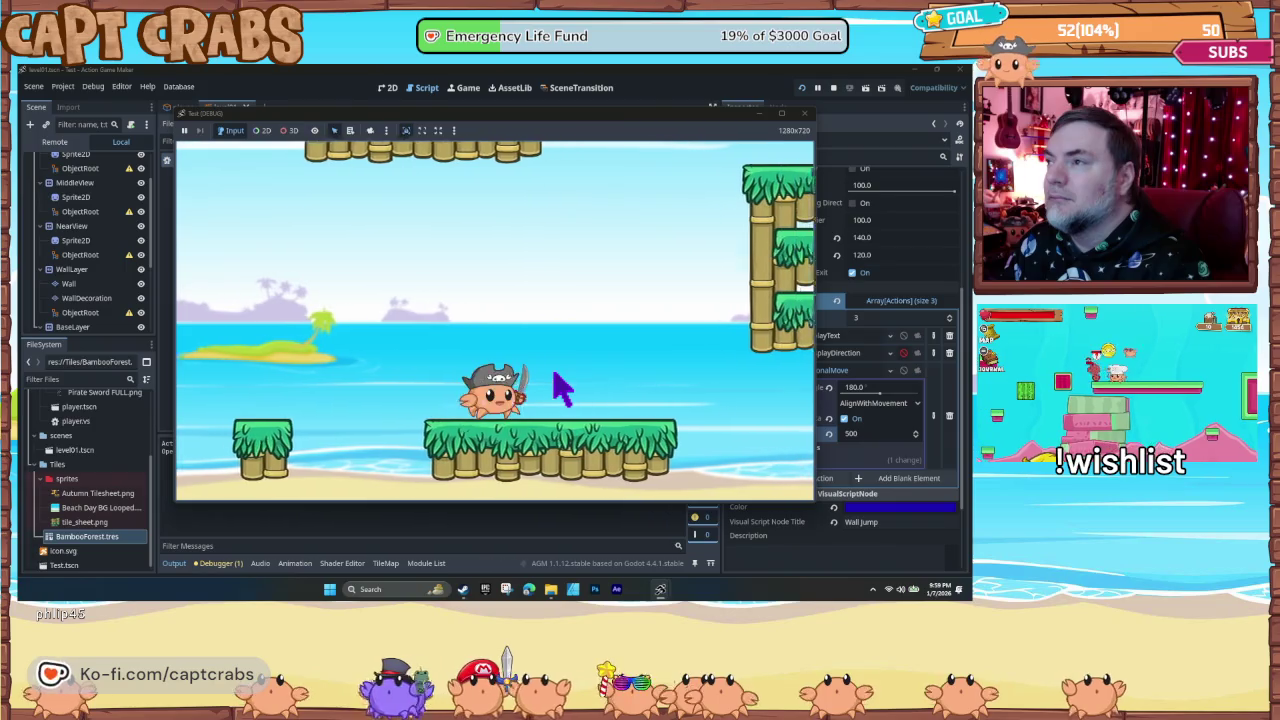
key(space)
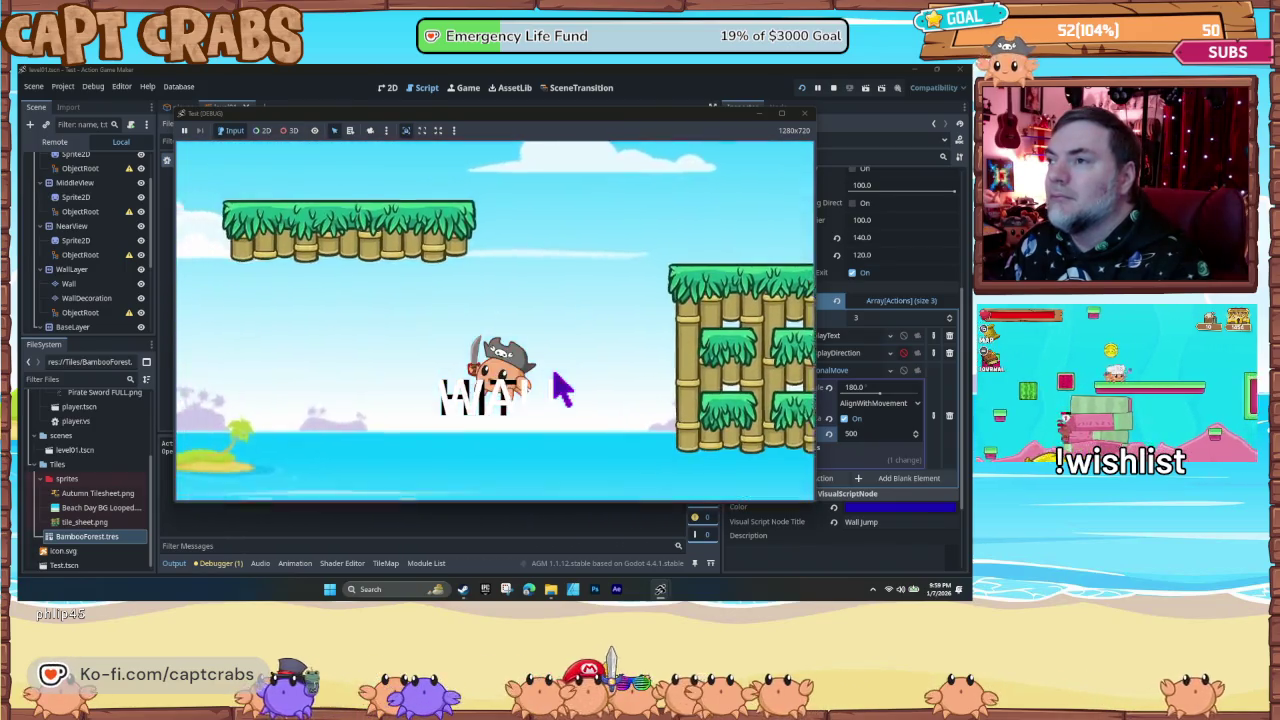
key(space)
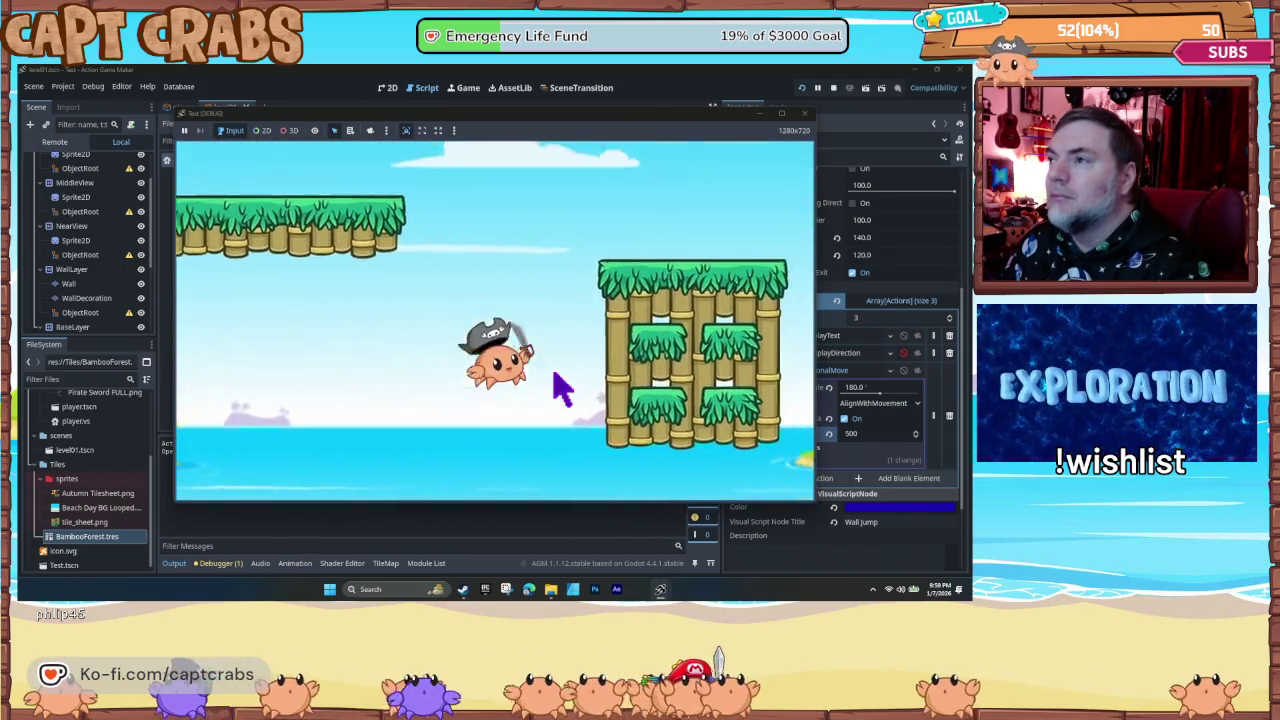
key(Right)
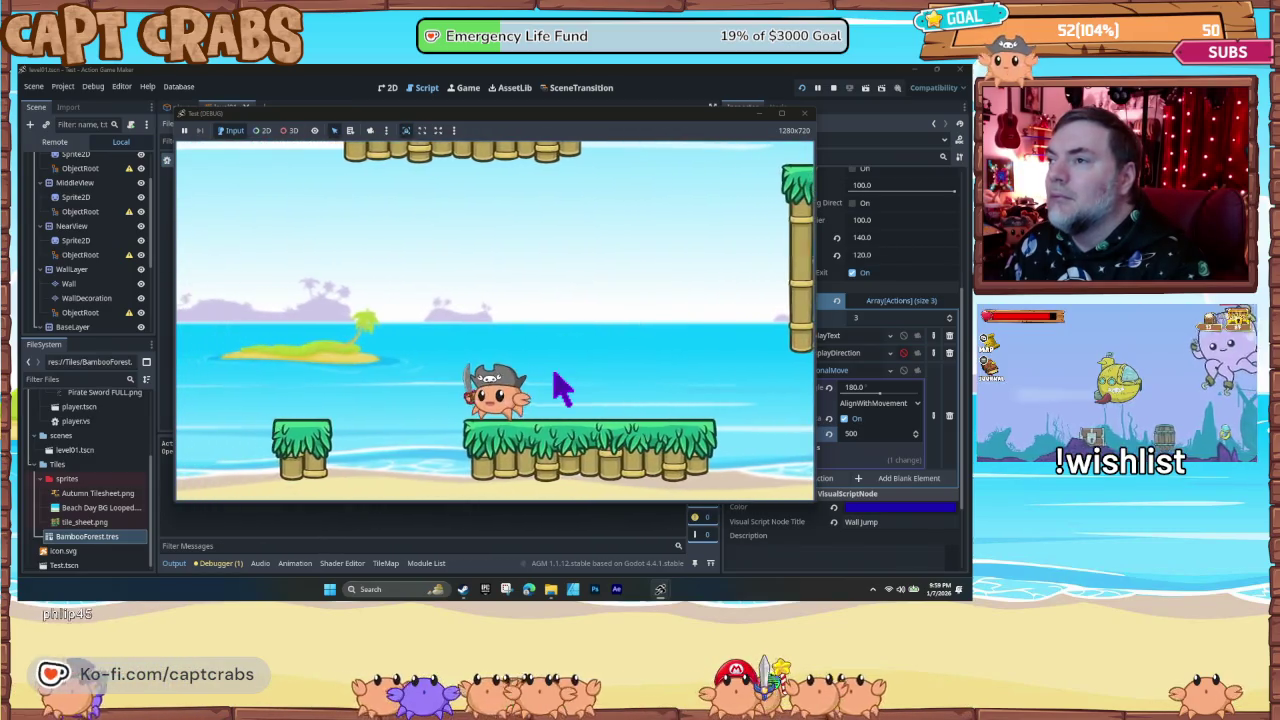
key(space)
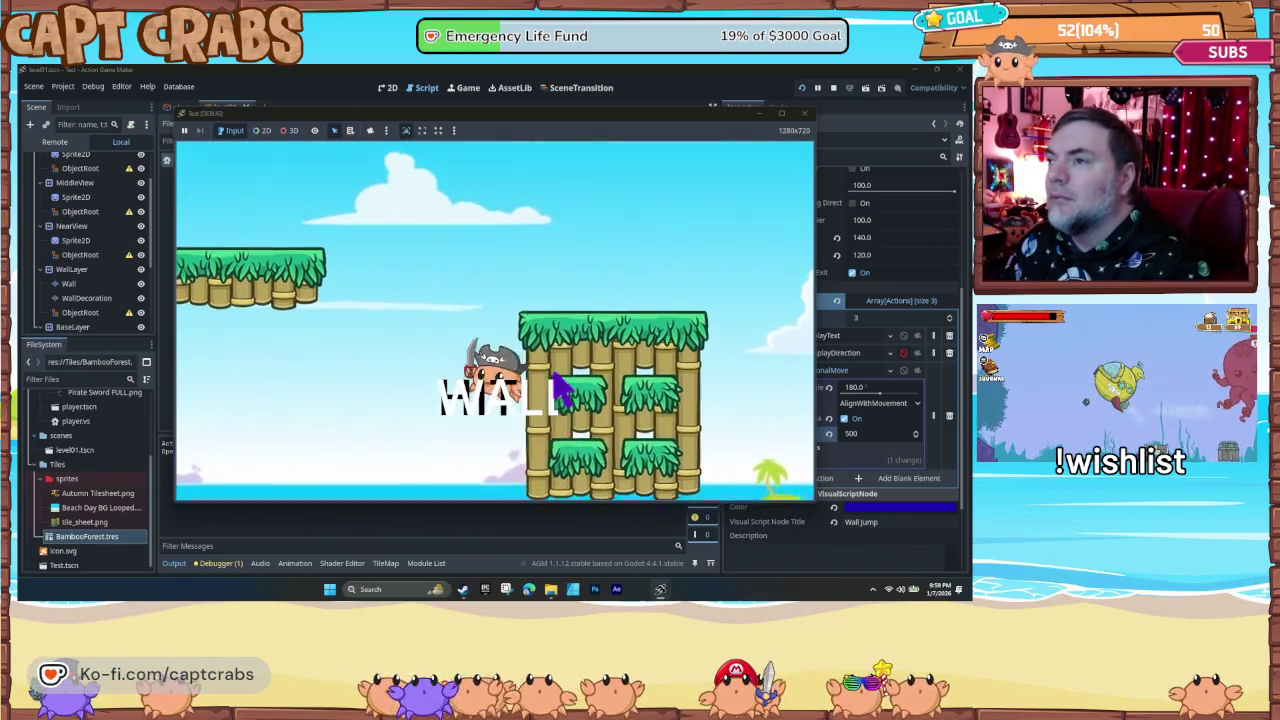
key(Right)
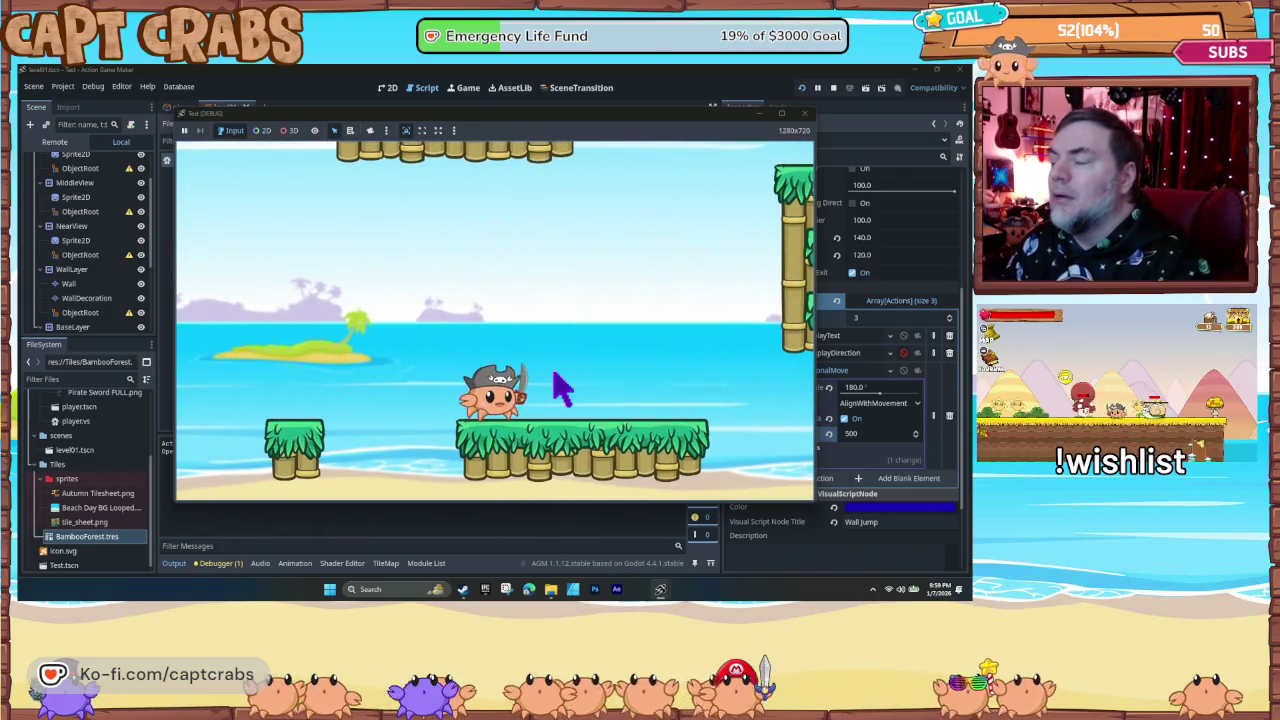
click(807, 114)
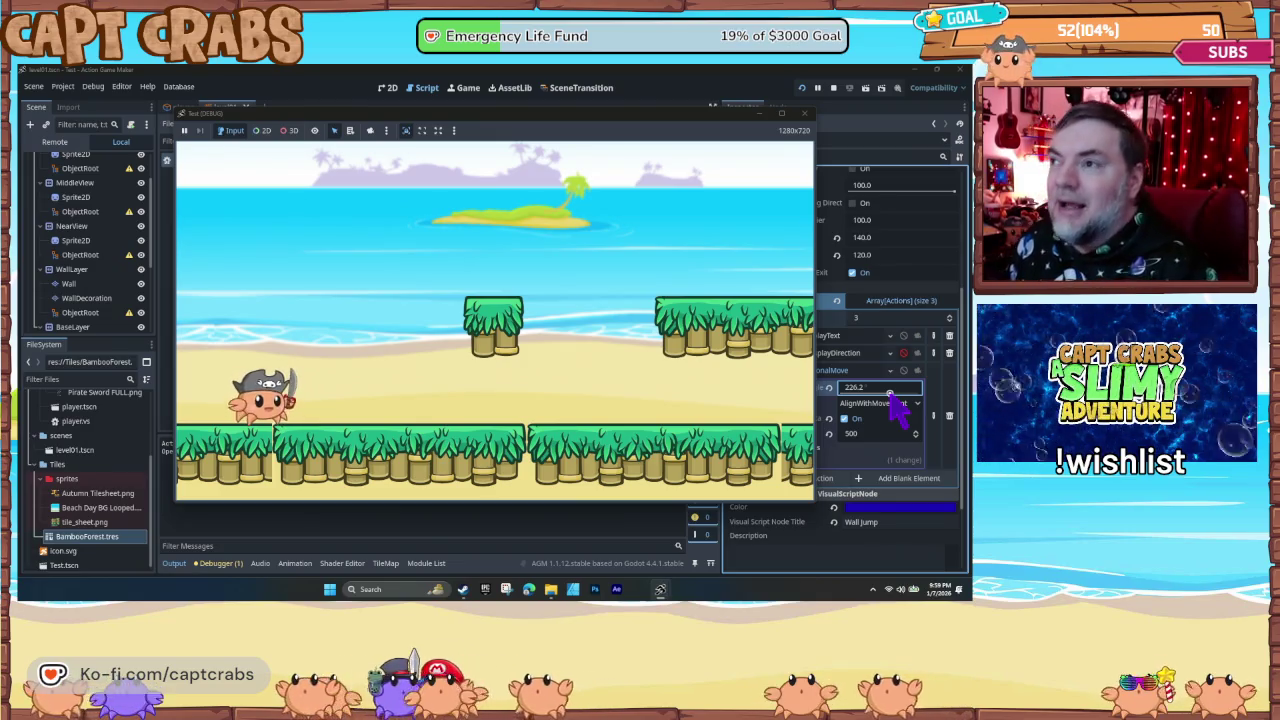
- Move the crab right and jump high to try the 226.2° wall-jump angle
key(Right)
key(space)
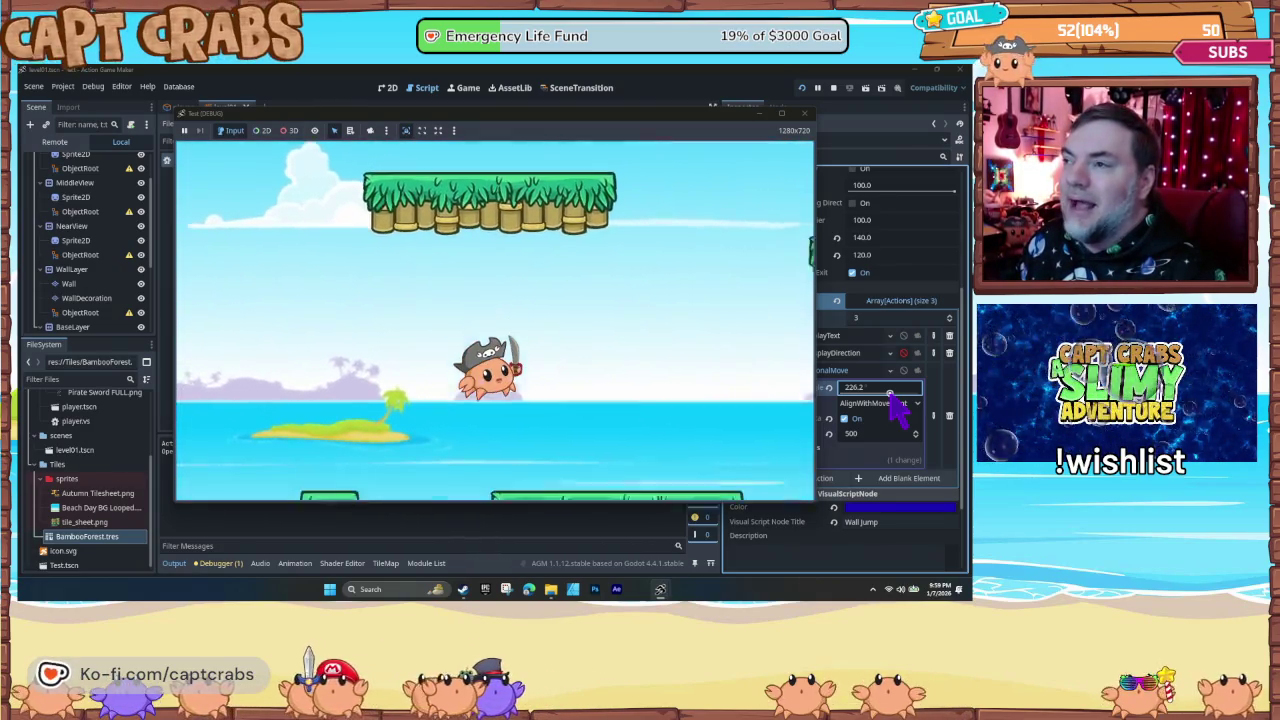
- Repeatedly wall-jump the crab off the bamboo wall onto a platform, then stop the game with F8
key(space)
key(space)
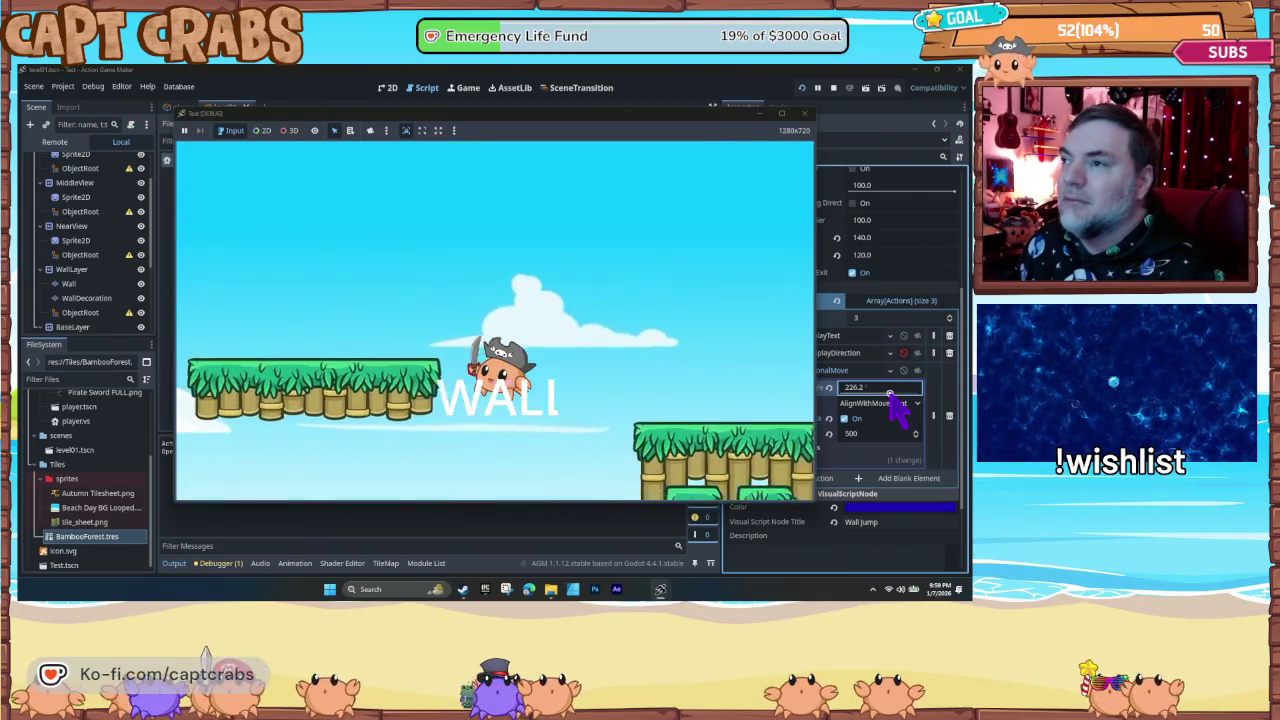
key(Right)
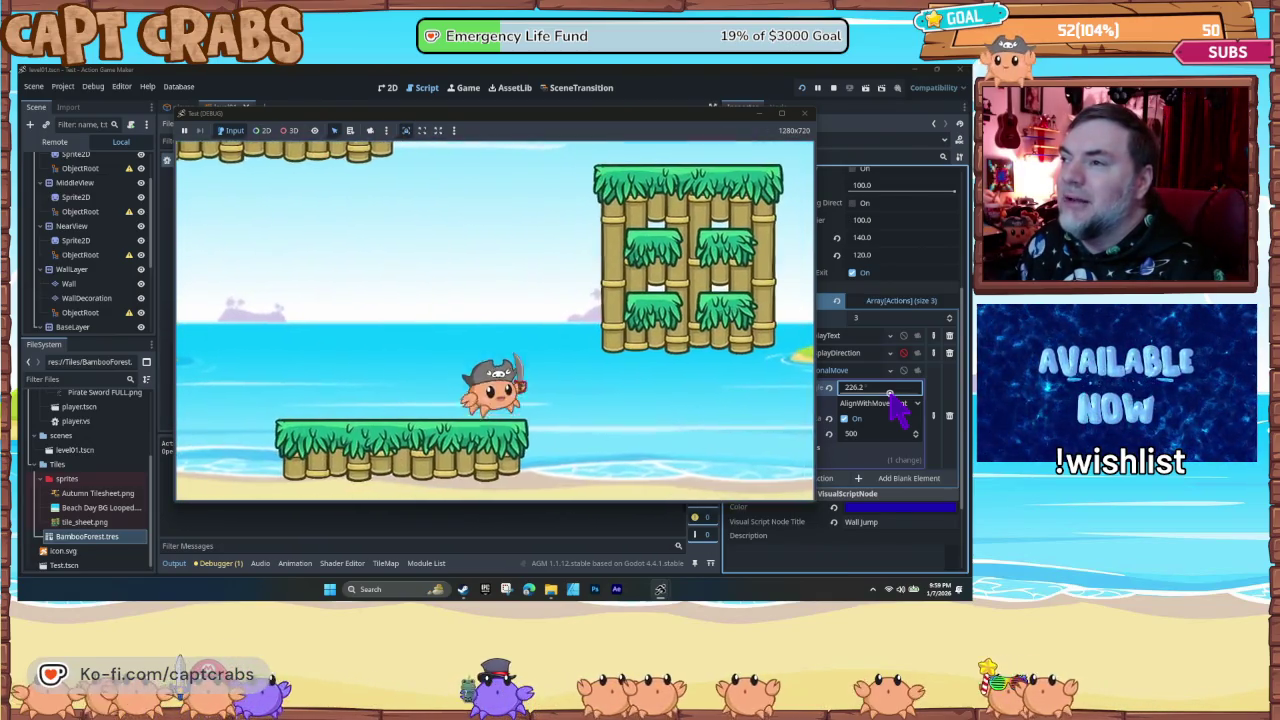
key(space)
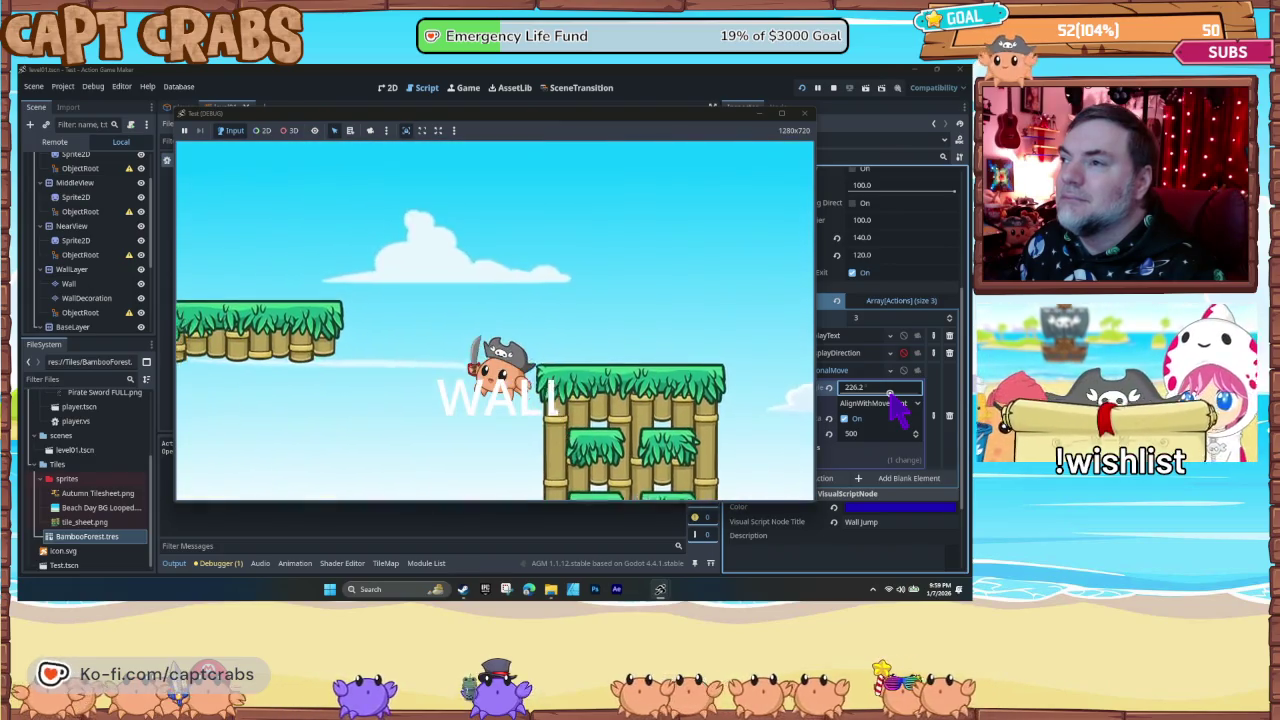
key(Right)
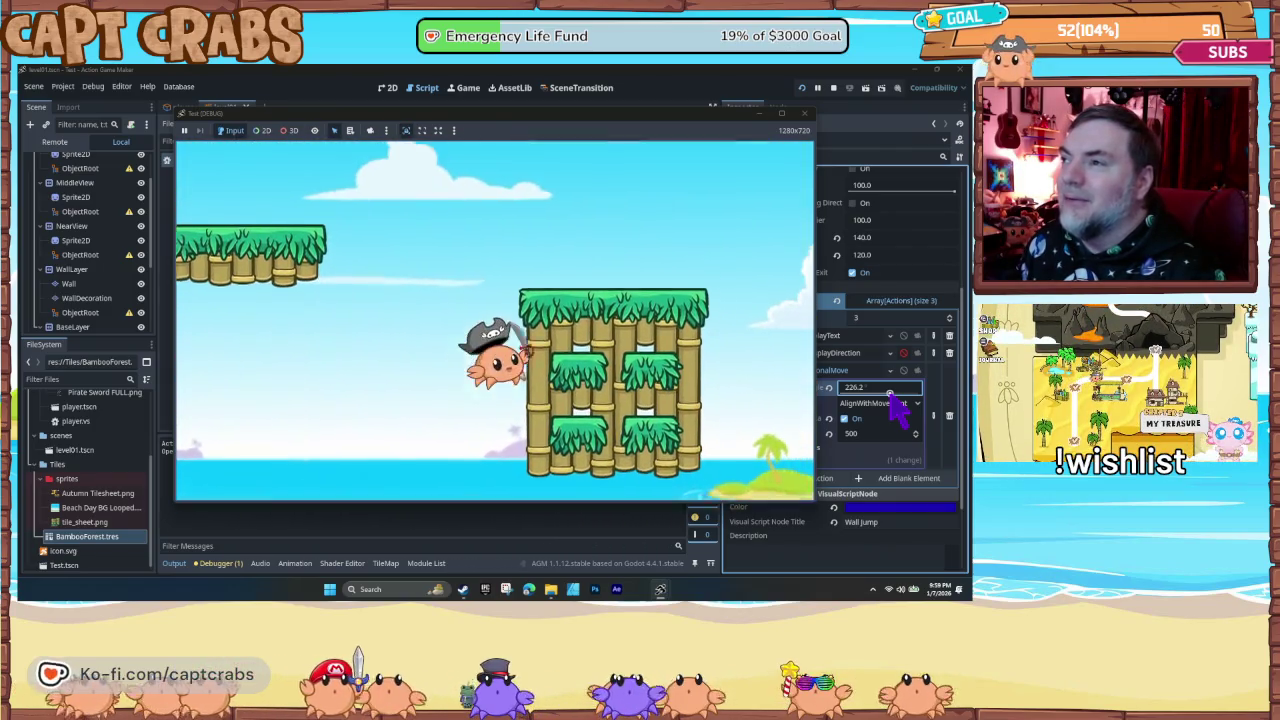
key(space)
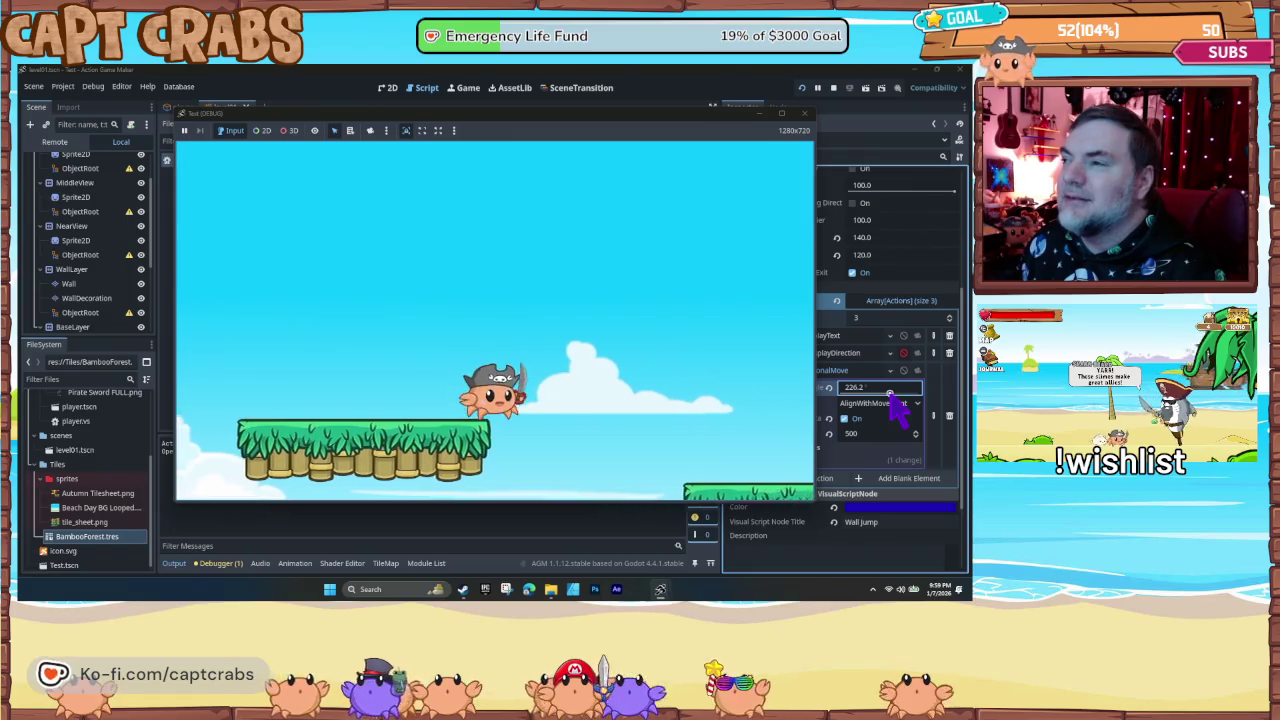
key(space)
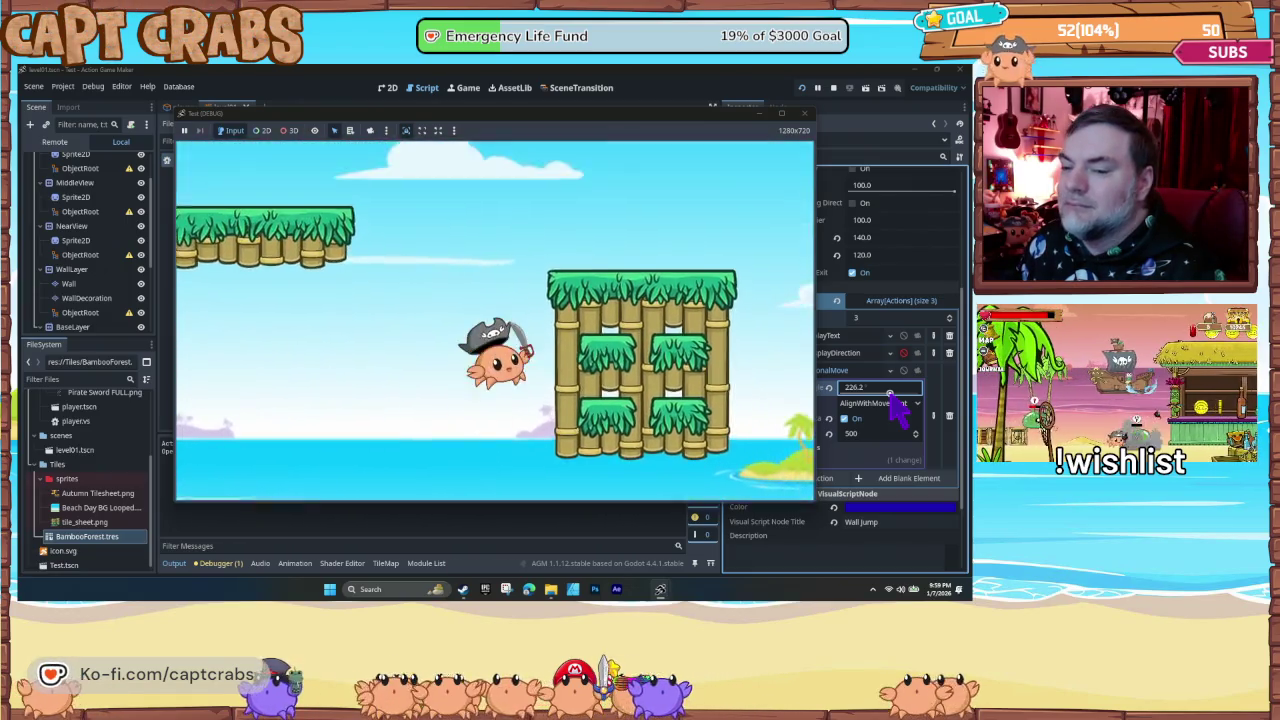
key(space)
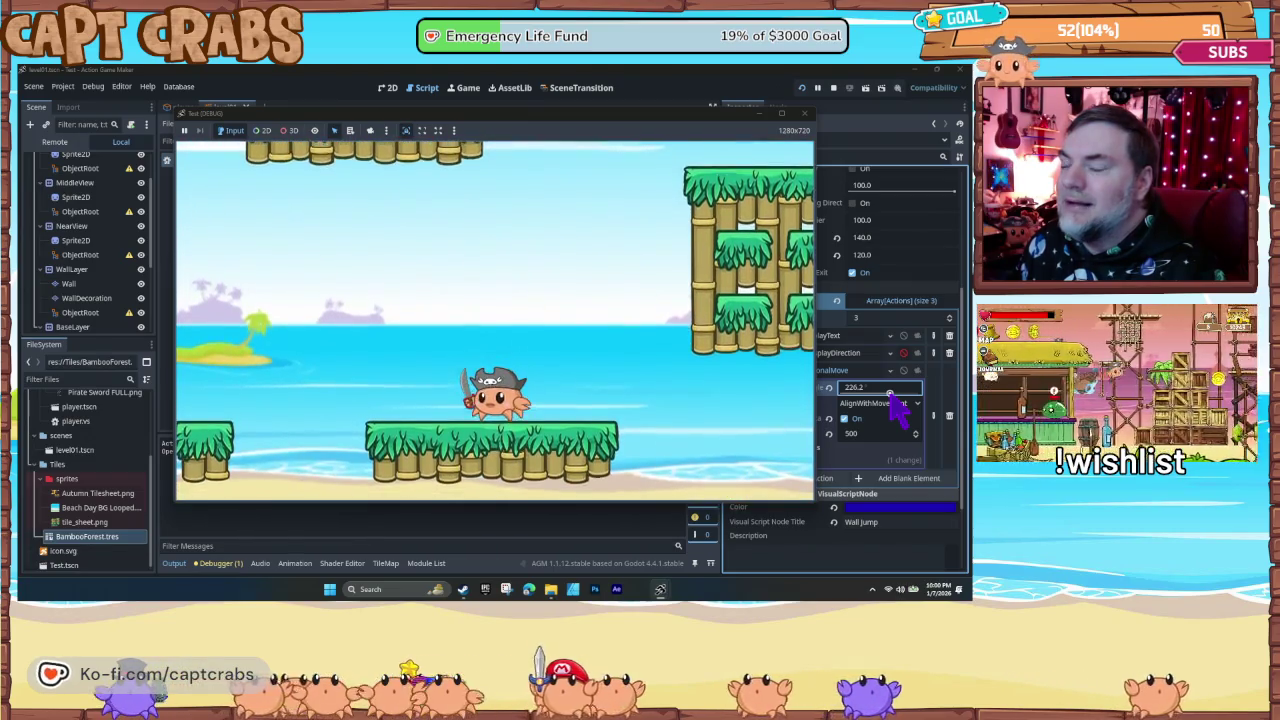
key(Right)
key(space)
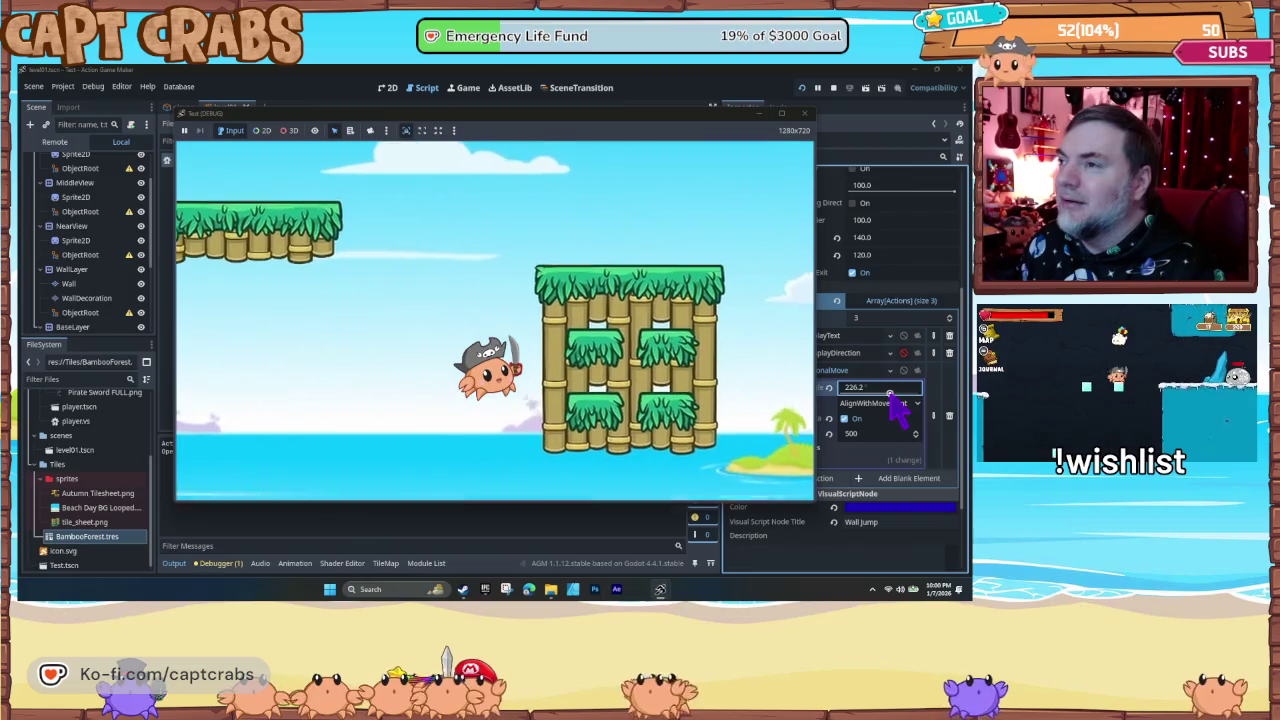
key(space)
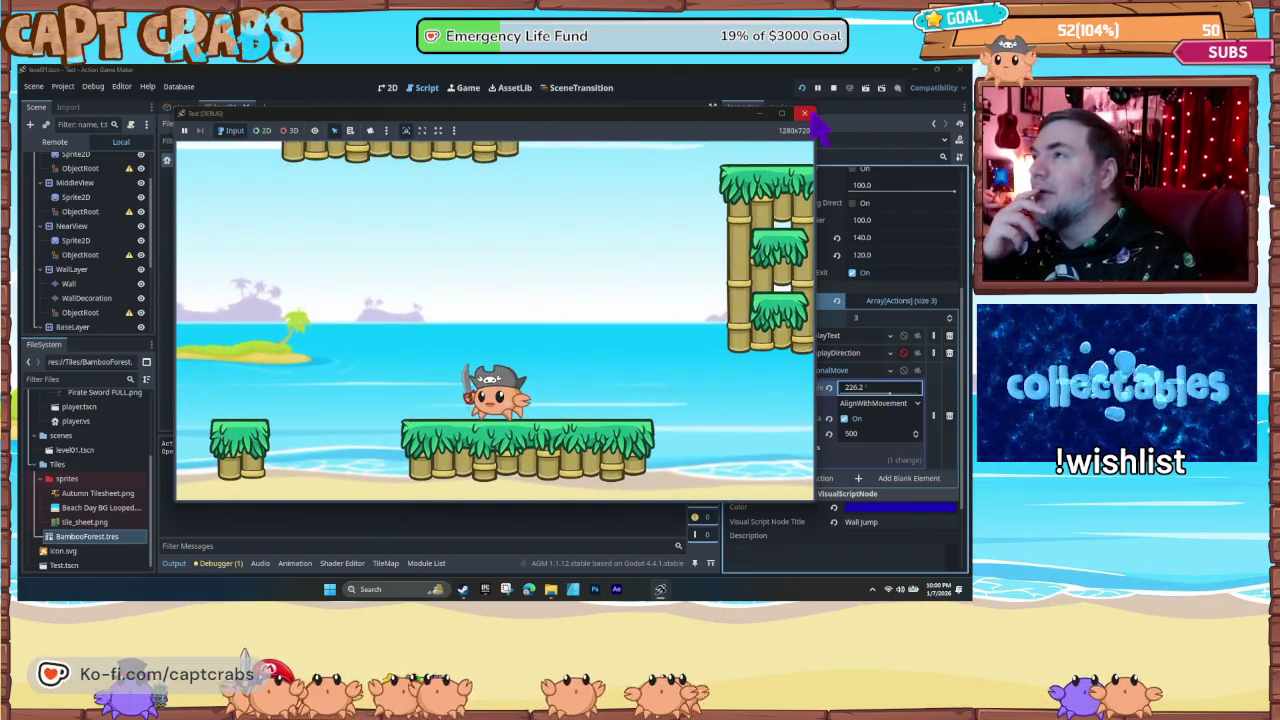
key(F8)
- Browse the FALL state's addable actions without adding any, then start a new test run
click(428, 288)
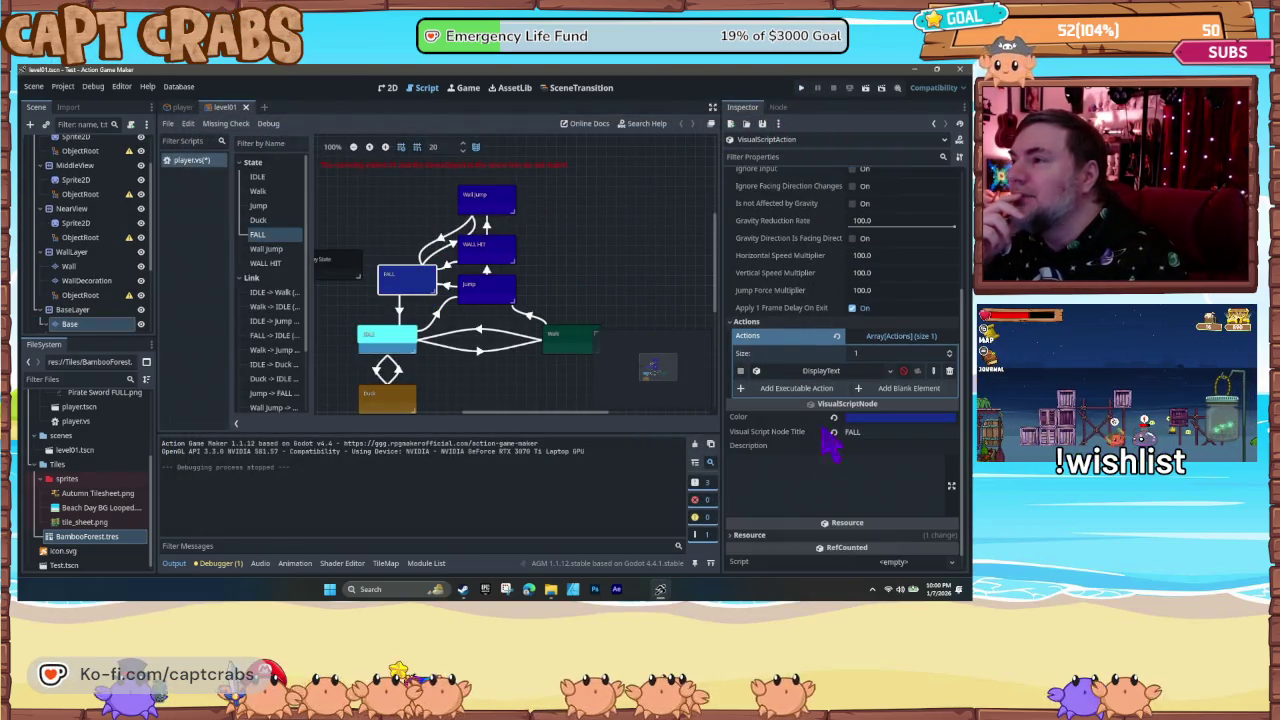
click(808, 394)
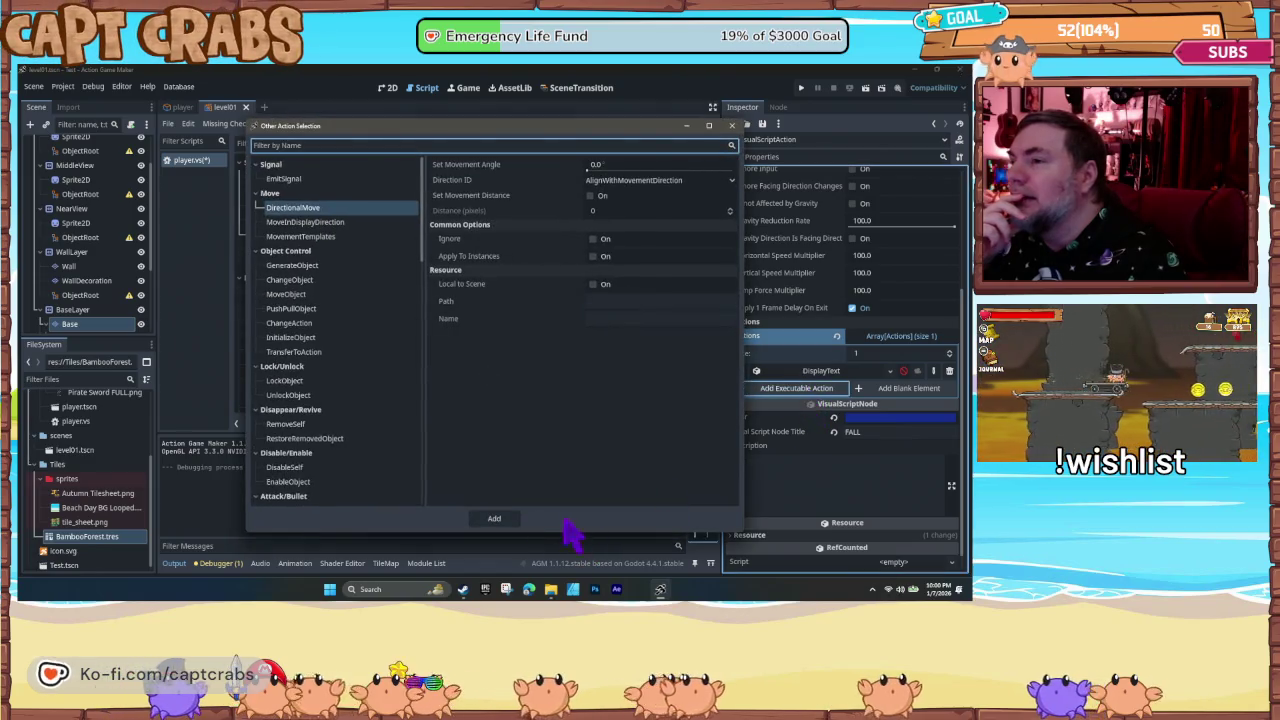
click(731, 127)
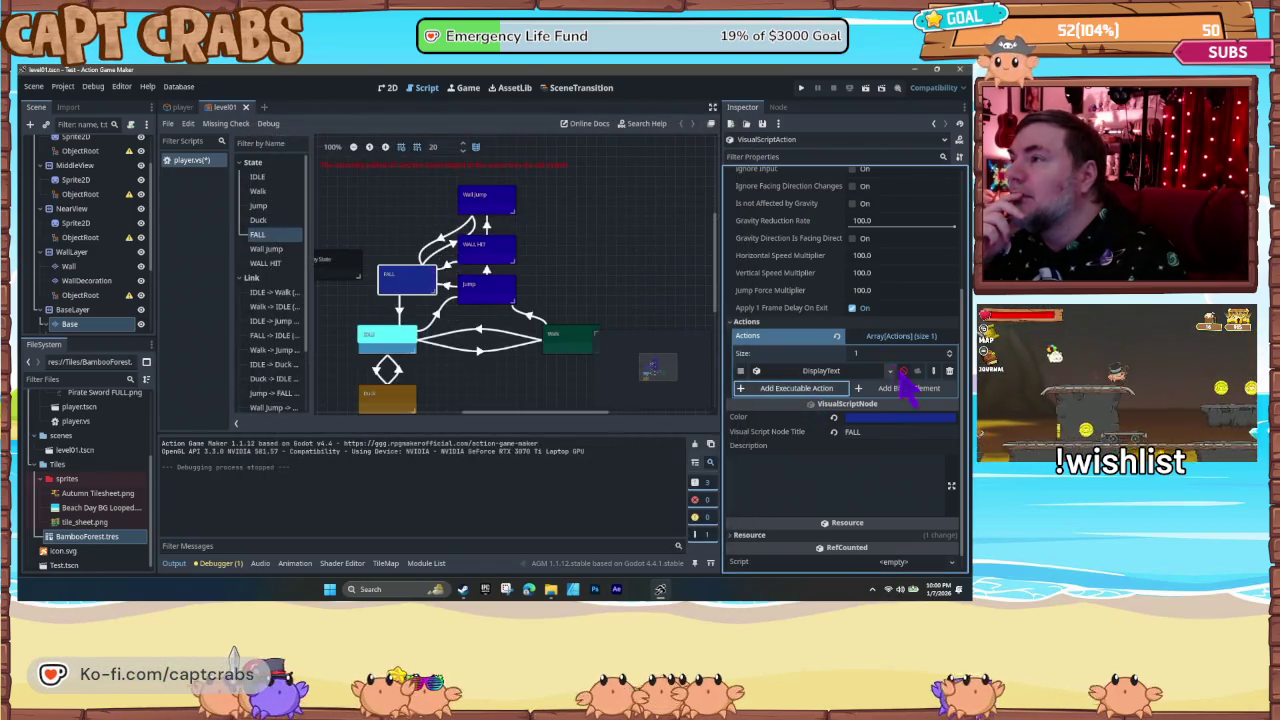
click(607, 283)
key(F5)
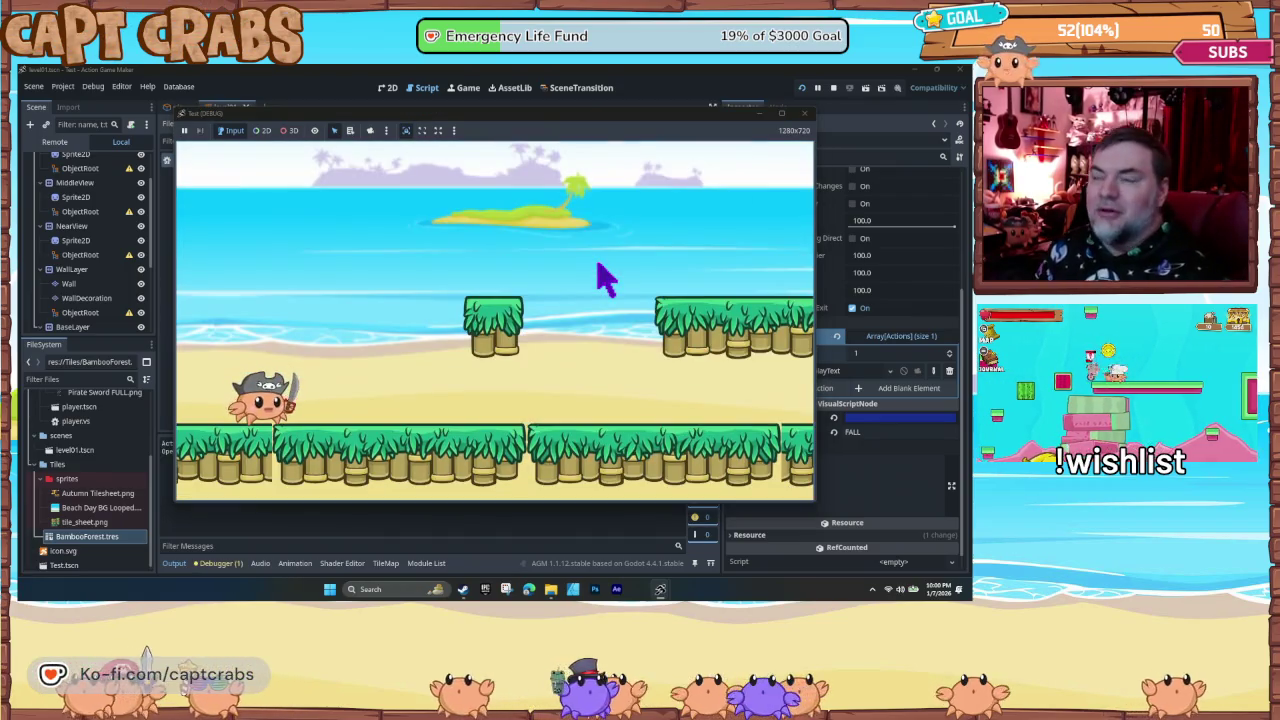
- Walk the crab right, cling to the bamboo pillar and wall-jump upward off it
key(Right)
key(space)
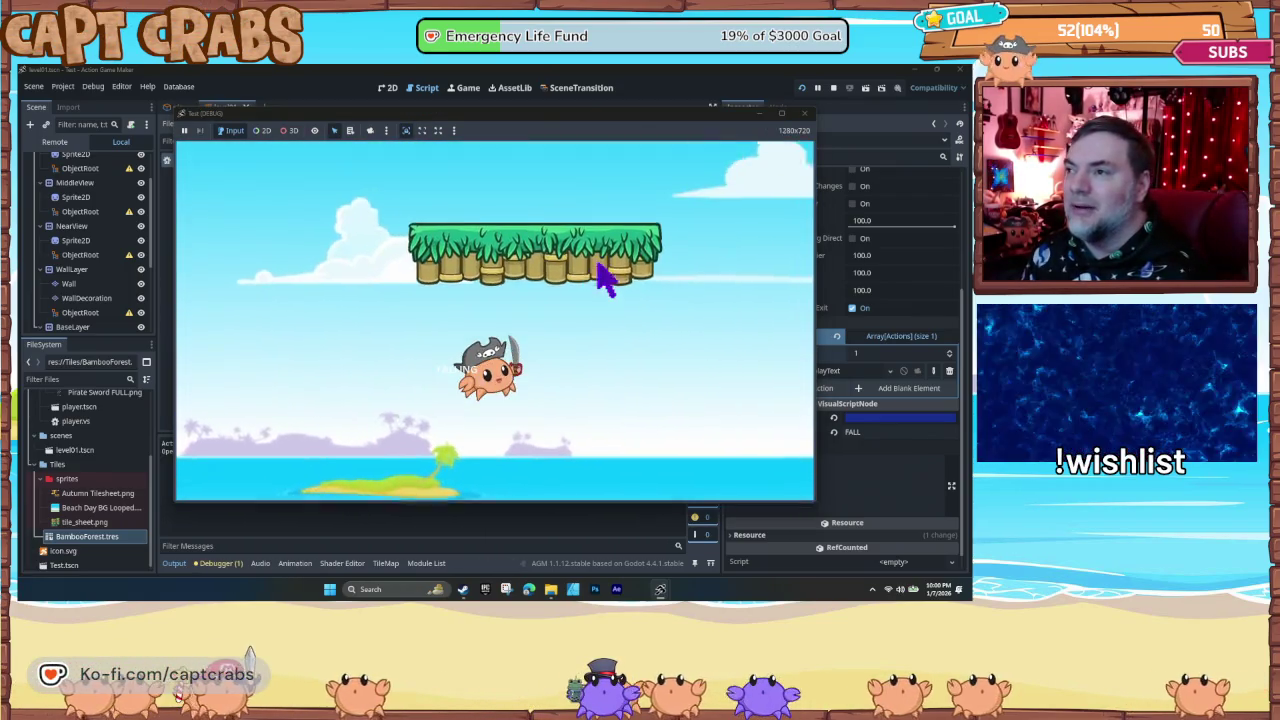
key(Right)
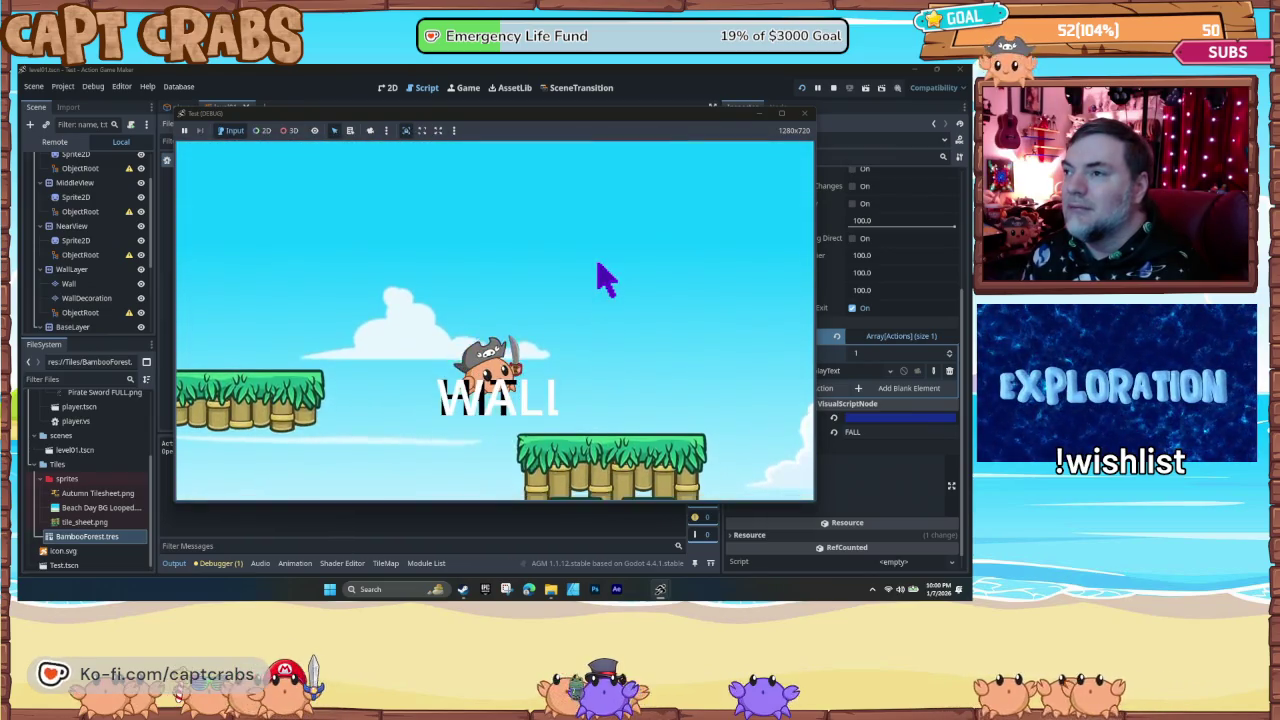
key(space)
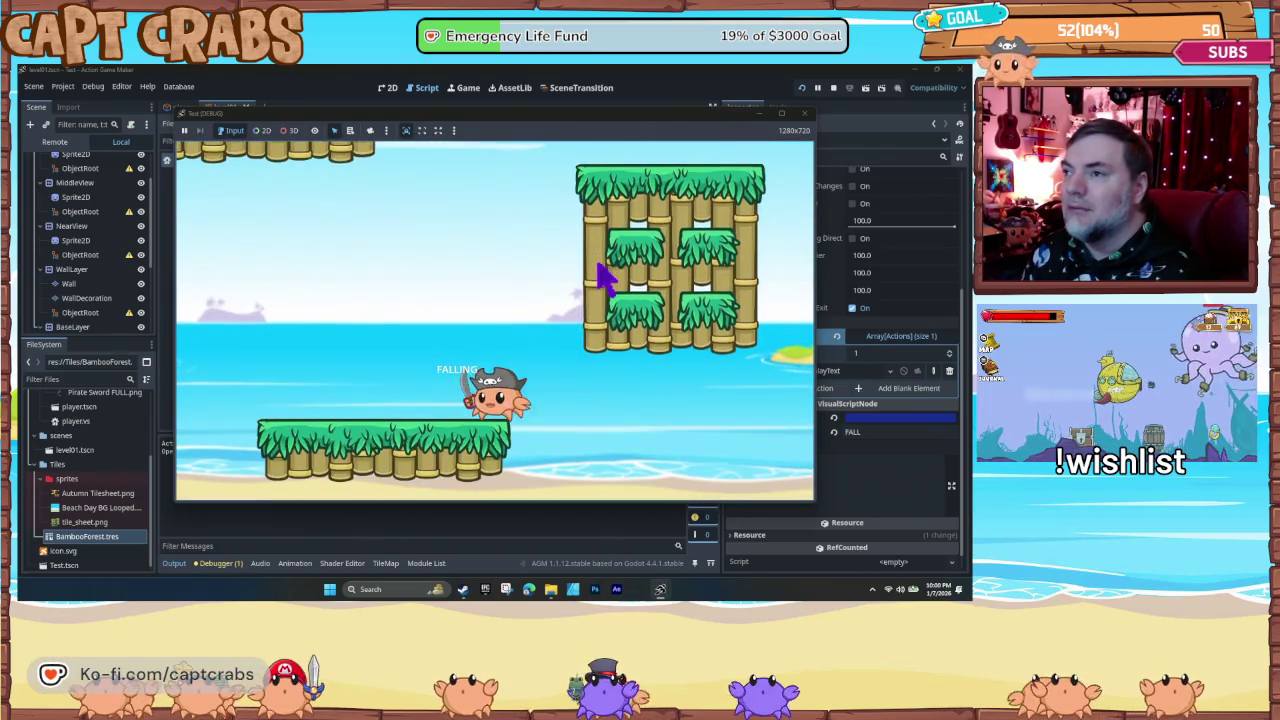
key(Right)
key(space)
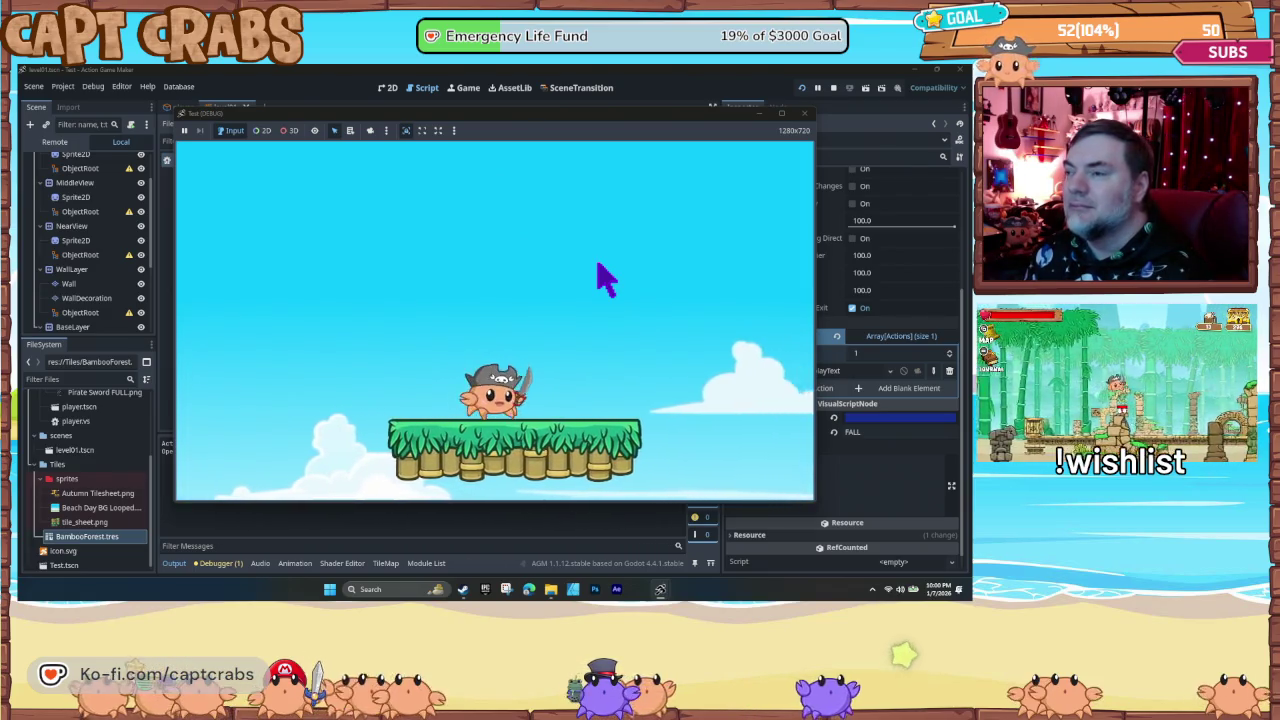
- Jump onto the bamboo wall again, push off left, drift back right, then close the game
key(Right)
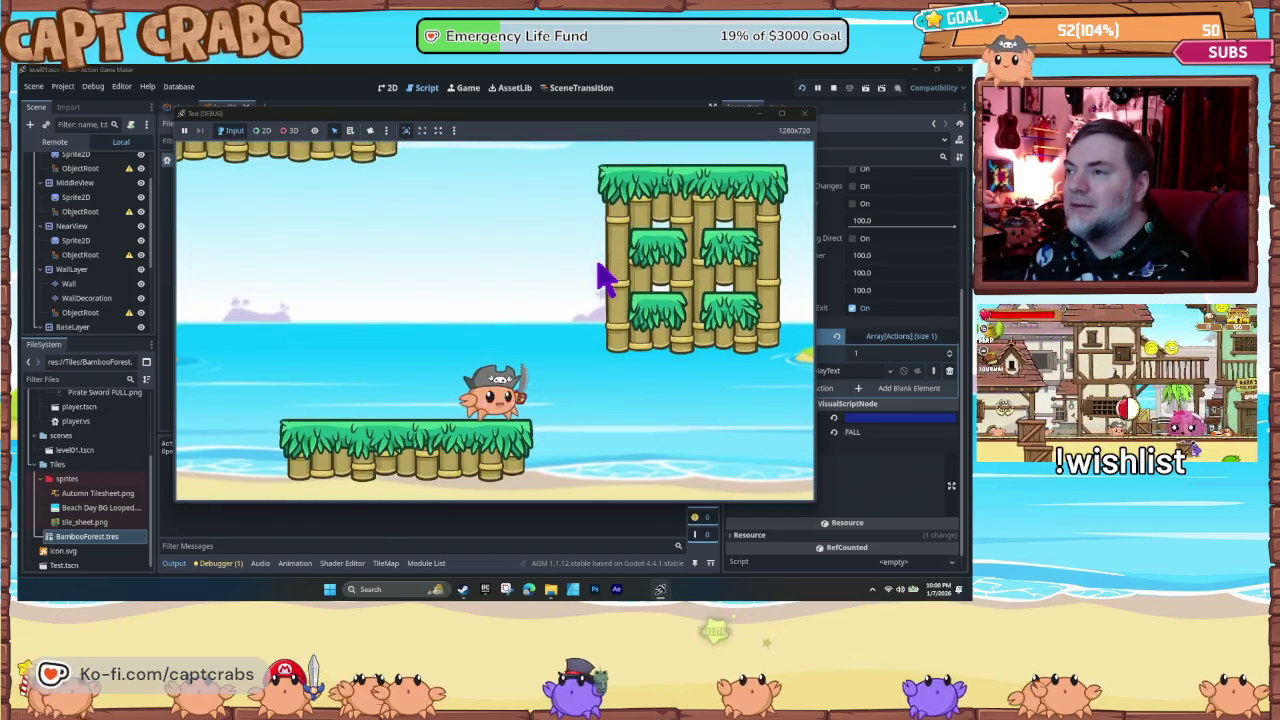
key(space)
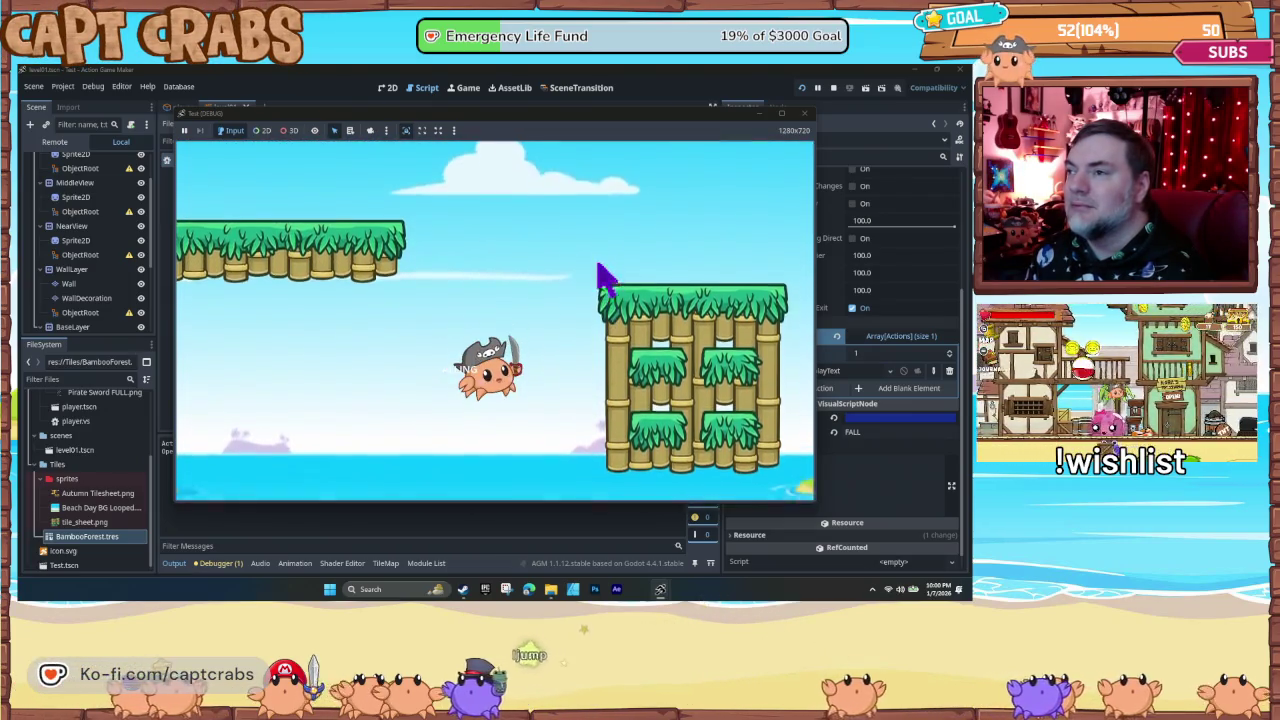
key(space)
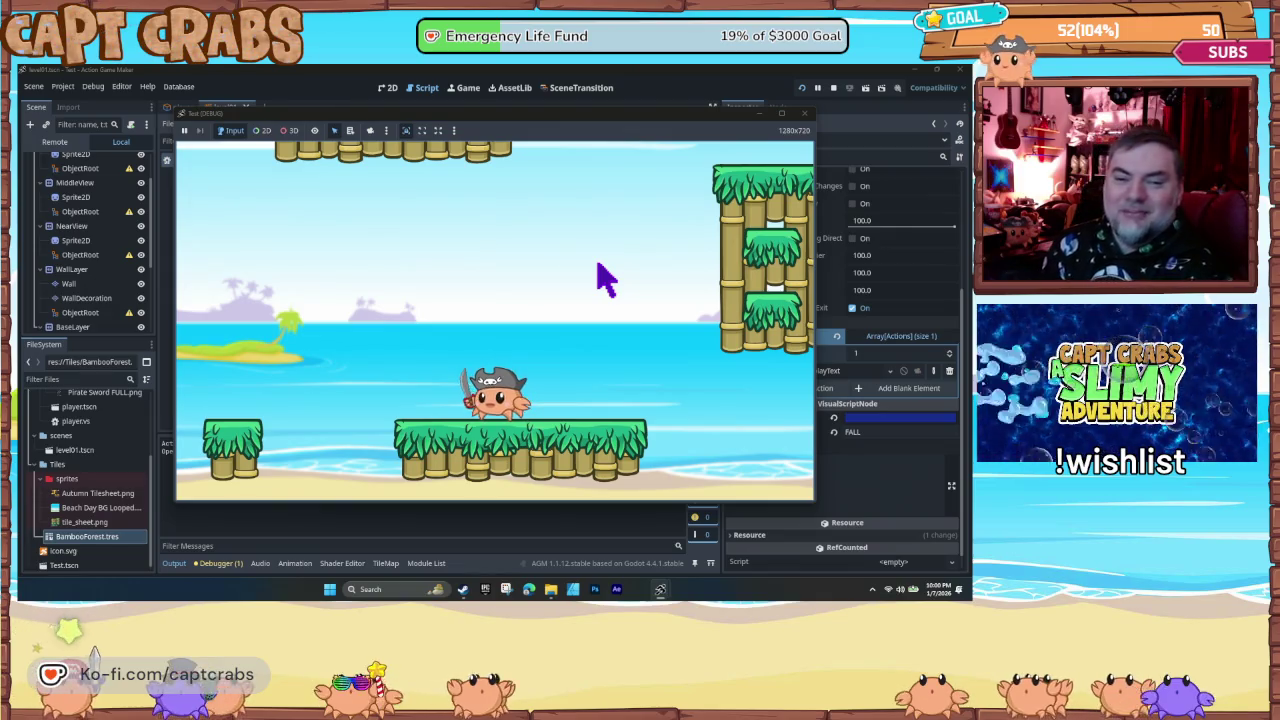
key(Right)
key(space)
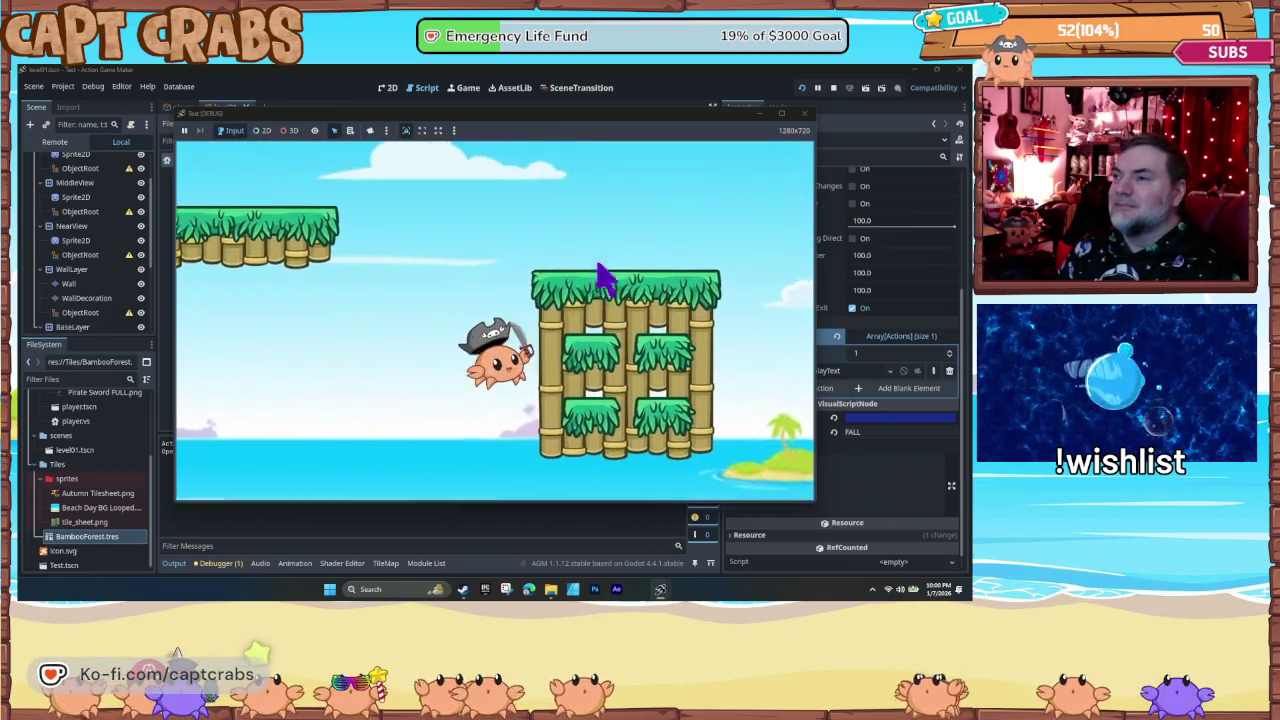
key(Left)
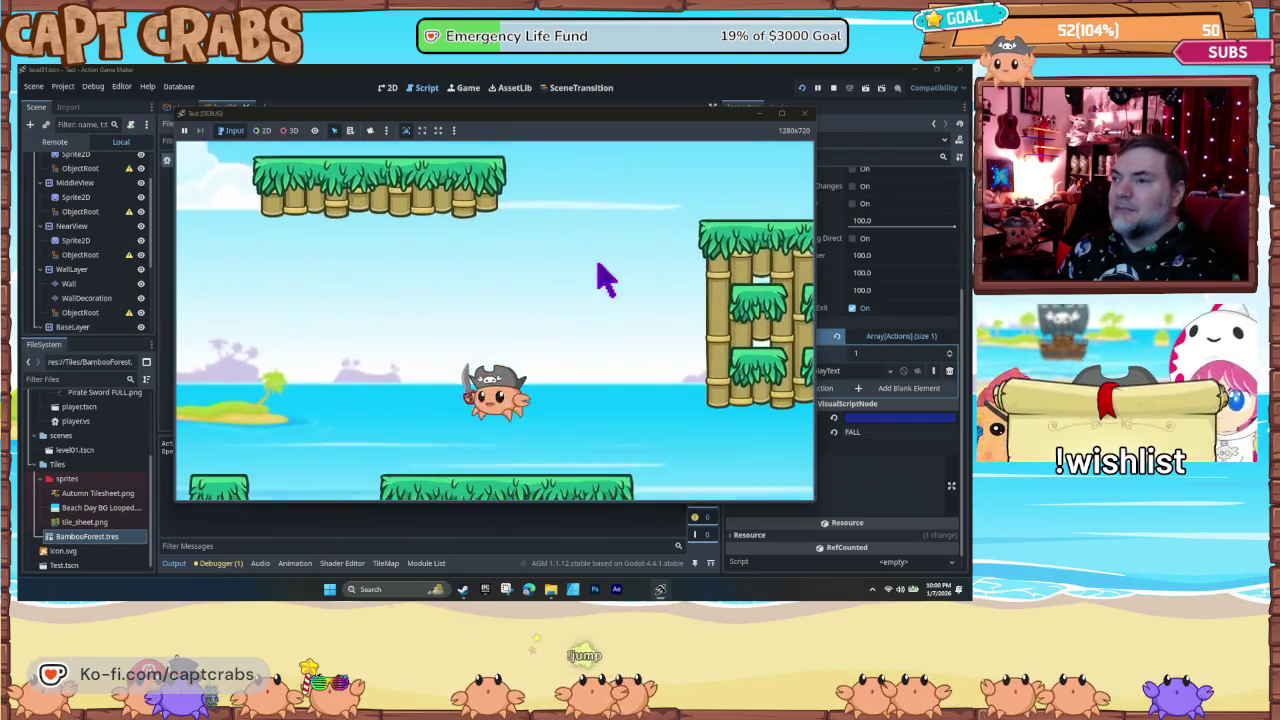
key(Right)
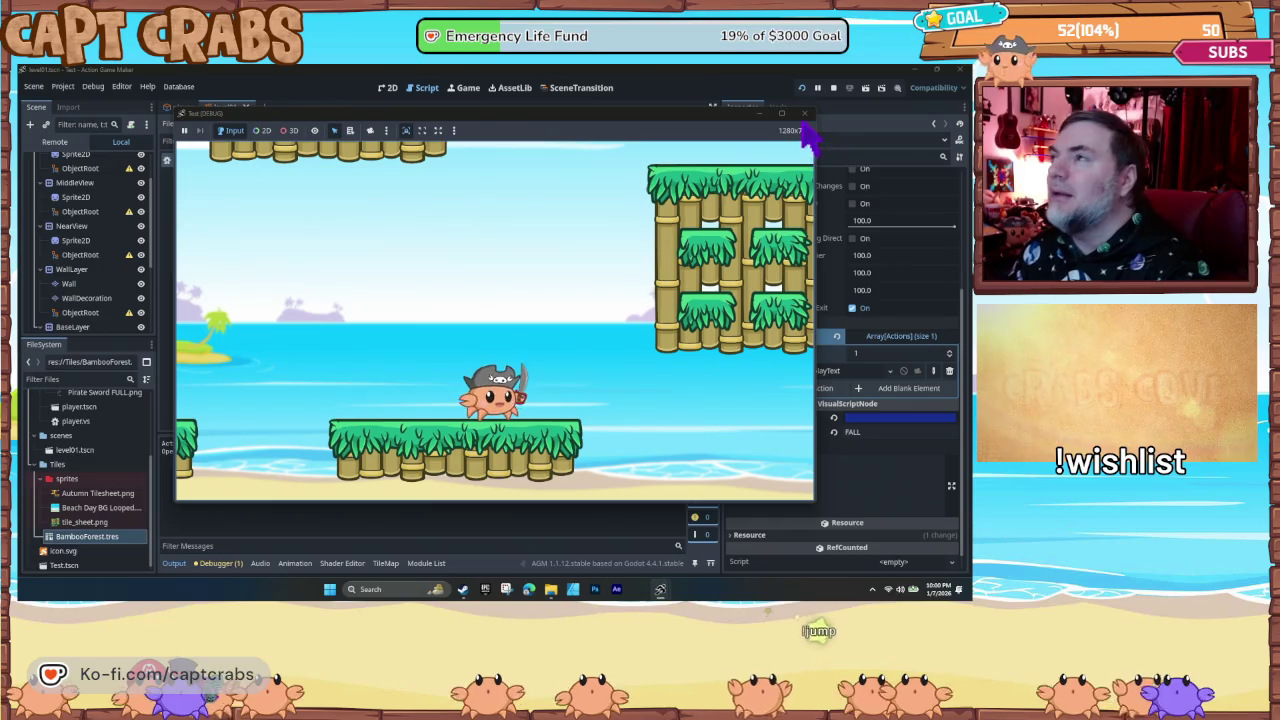
click(803, 114)
- Give the Wall Jump→FALL link a 0.3-second ElapsedTime condition and start a test run
click(488, 212)
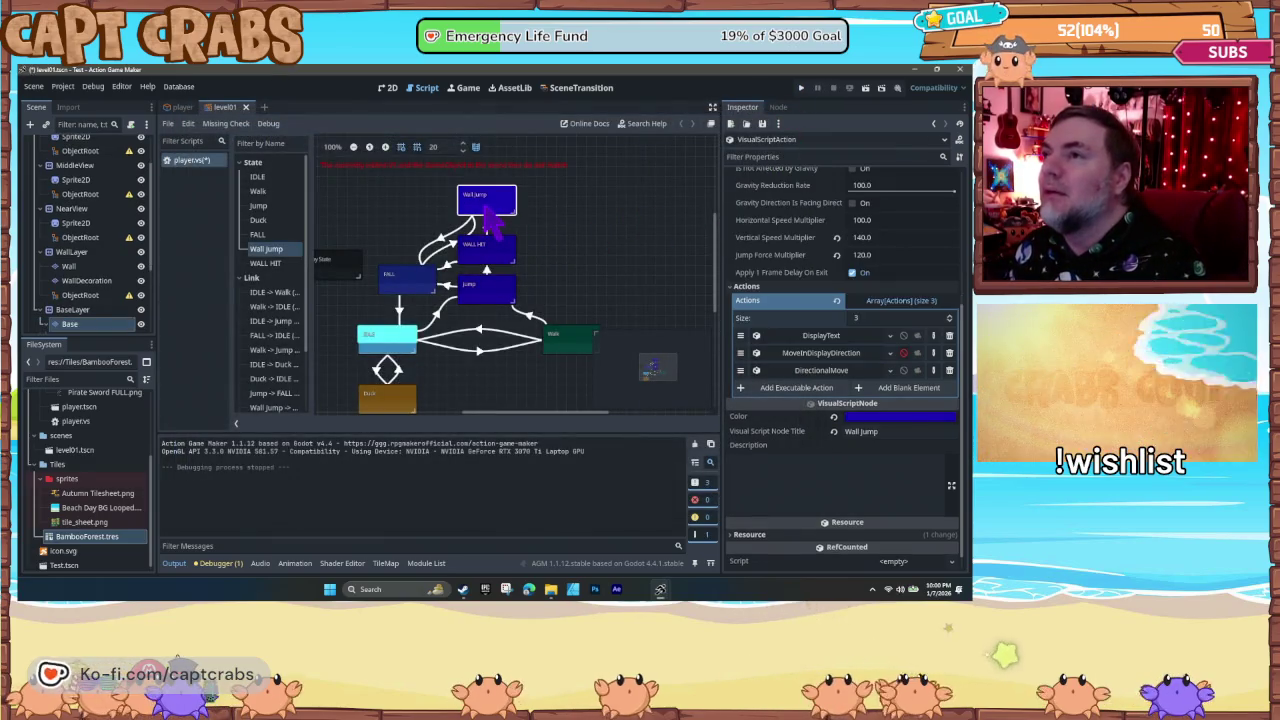
click(455, 248)
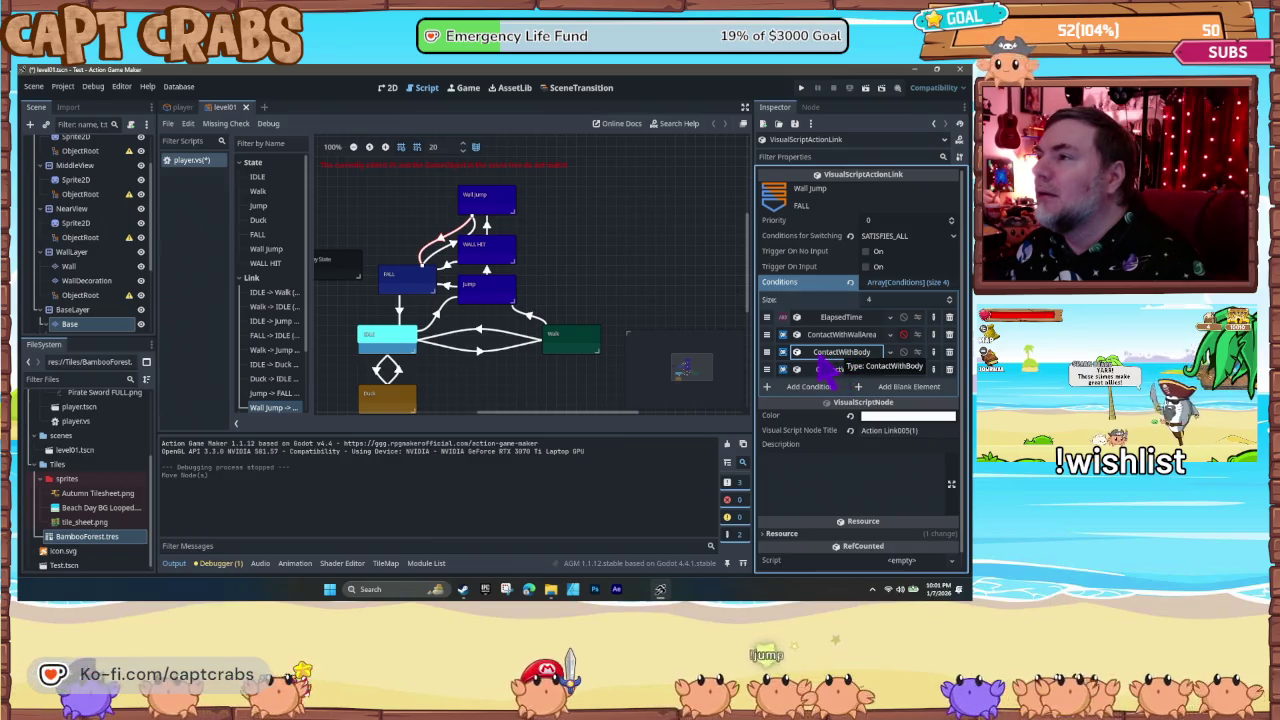
click(841, 318)
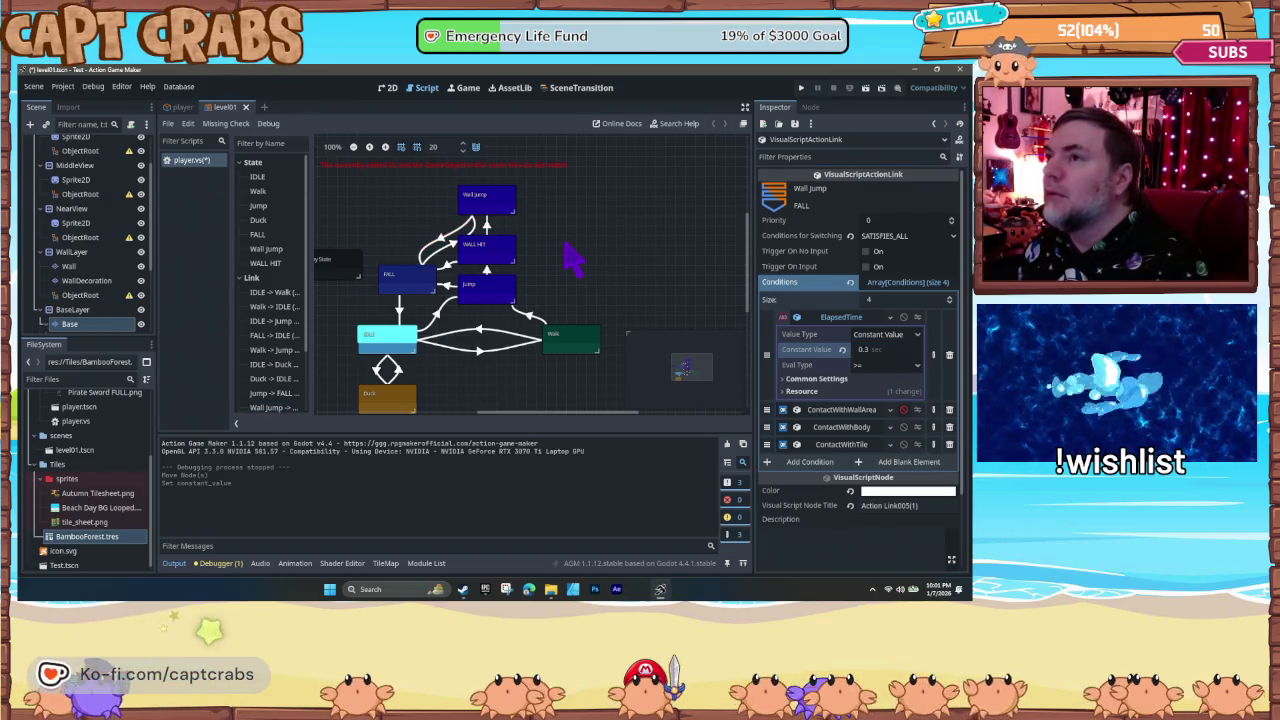
key(F5)
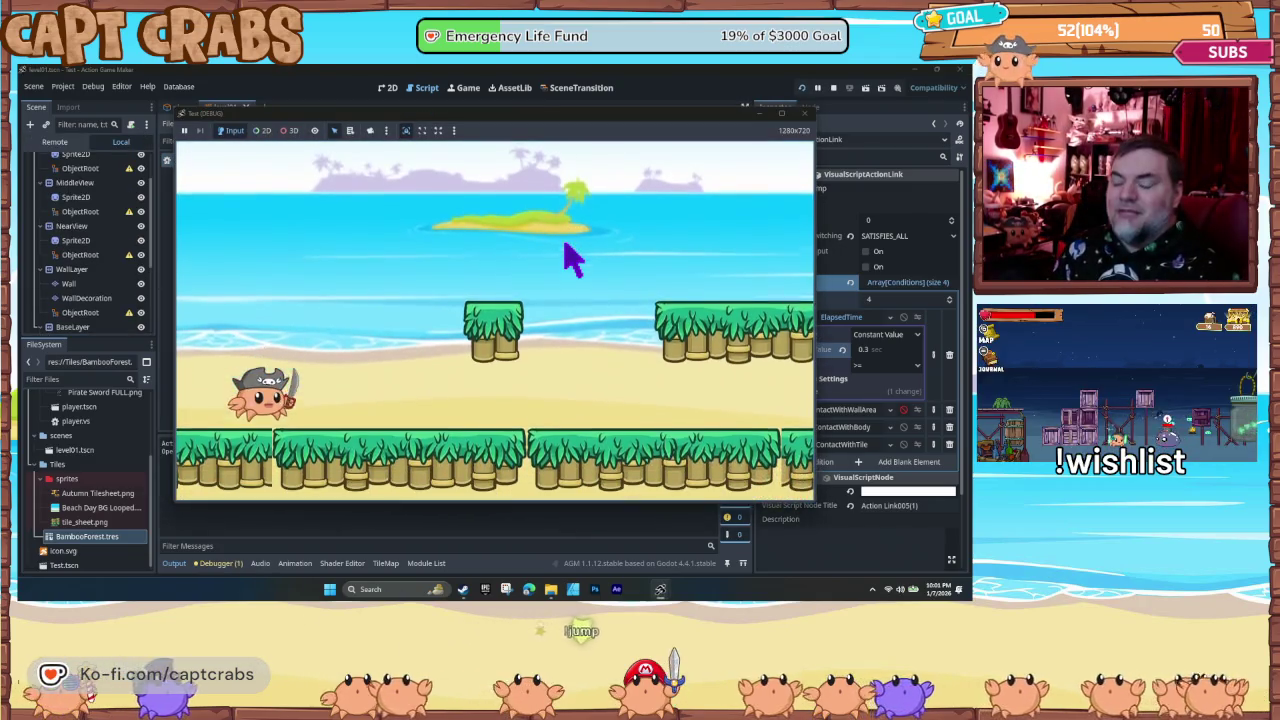
- Jump the crab into the bamboo wall several times to test the 0.3-second delay, then close the game
key(Right)
key(space)
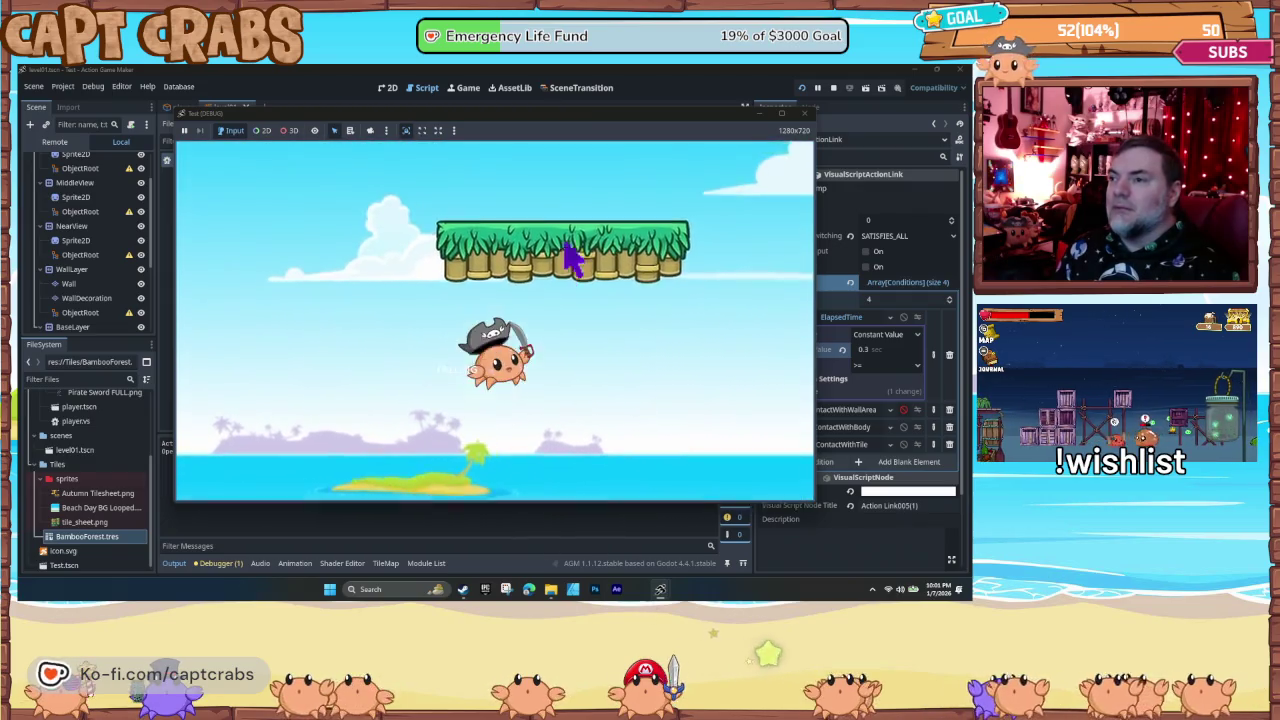
key(Right)
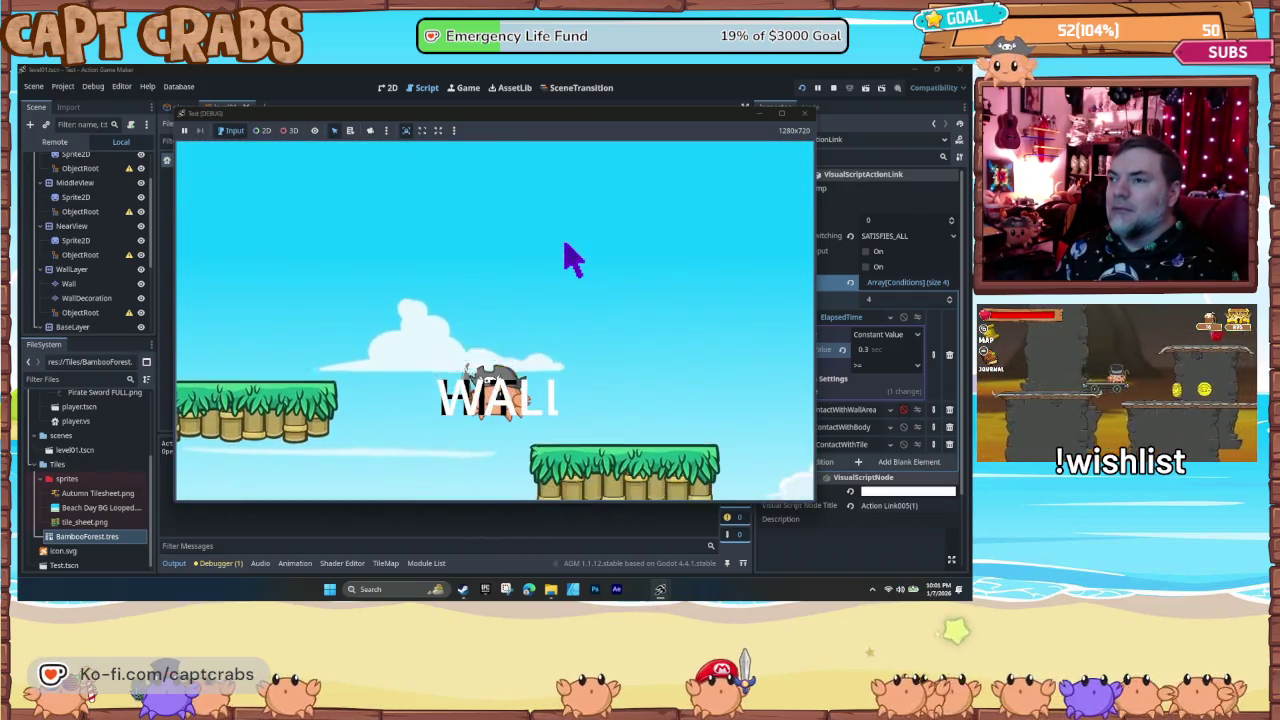
key(Left)
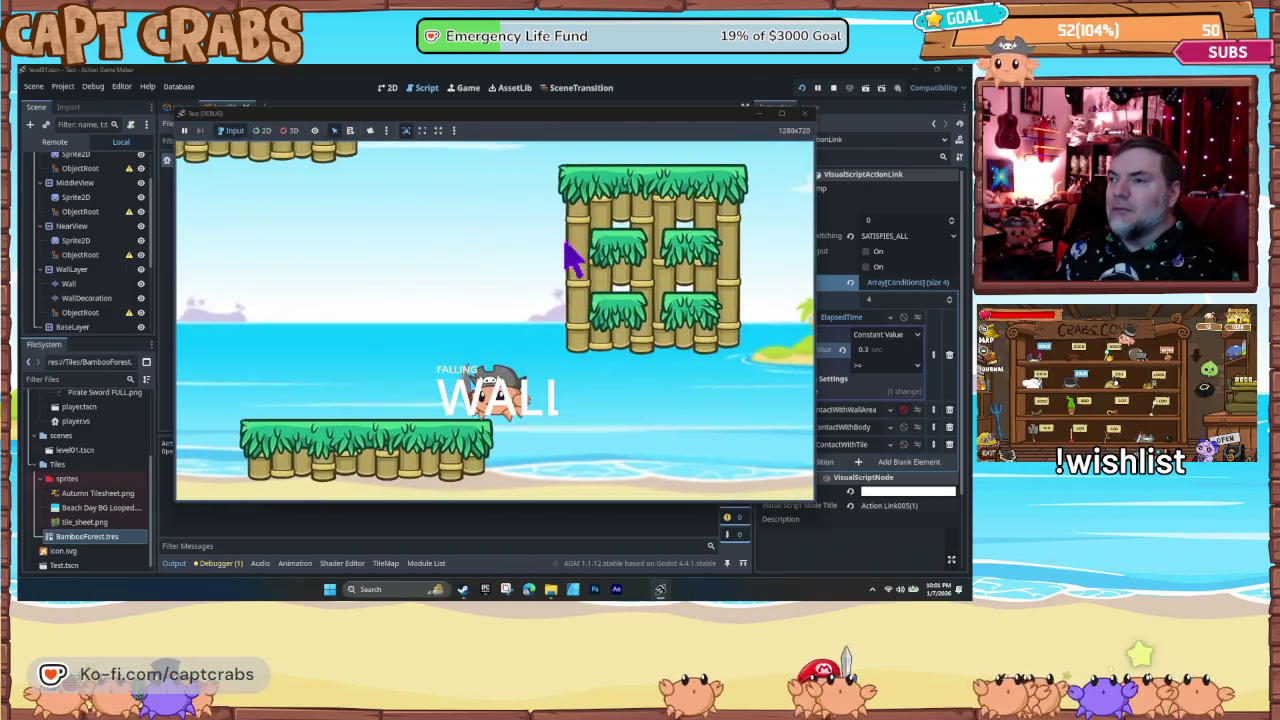
key(space)
key(Right)
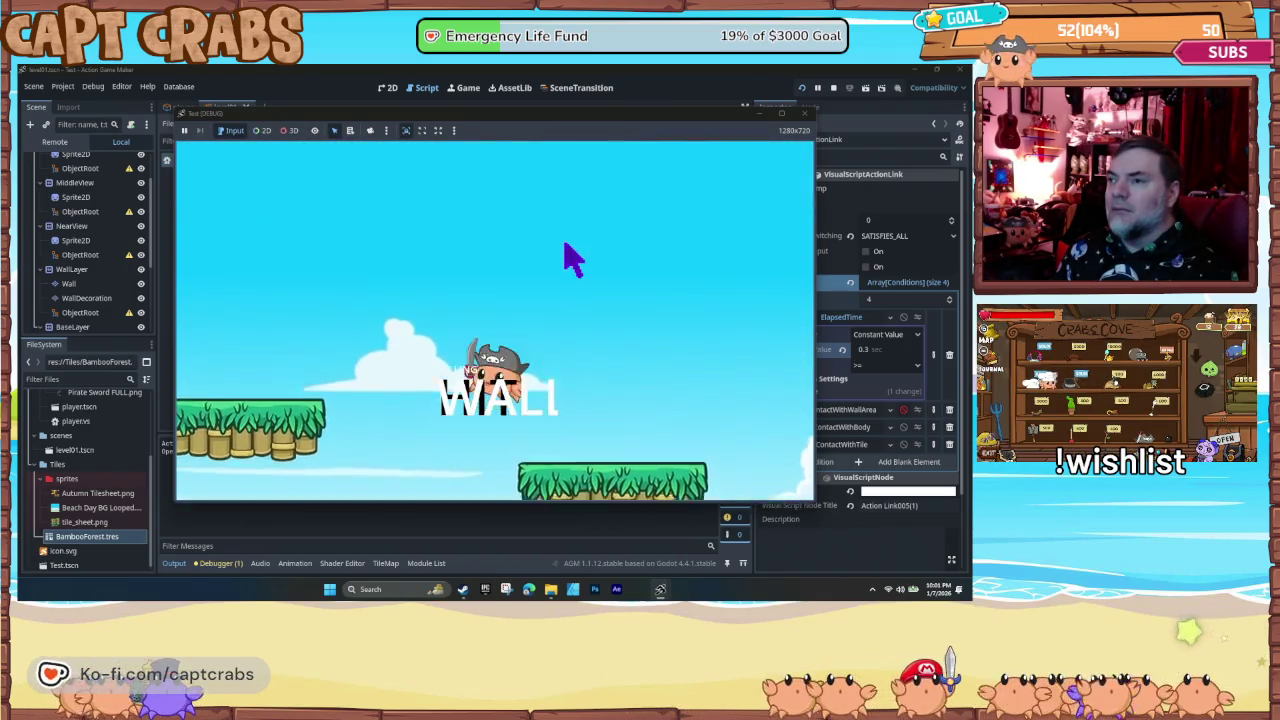
key(Left)
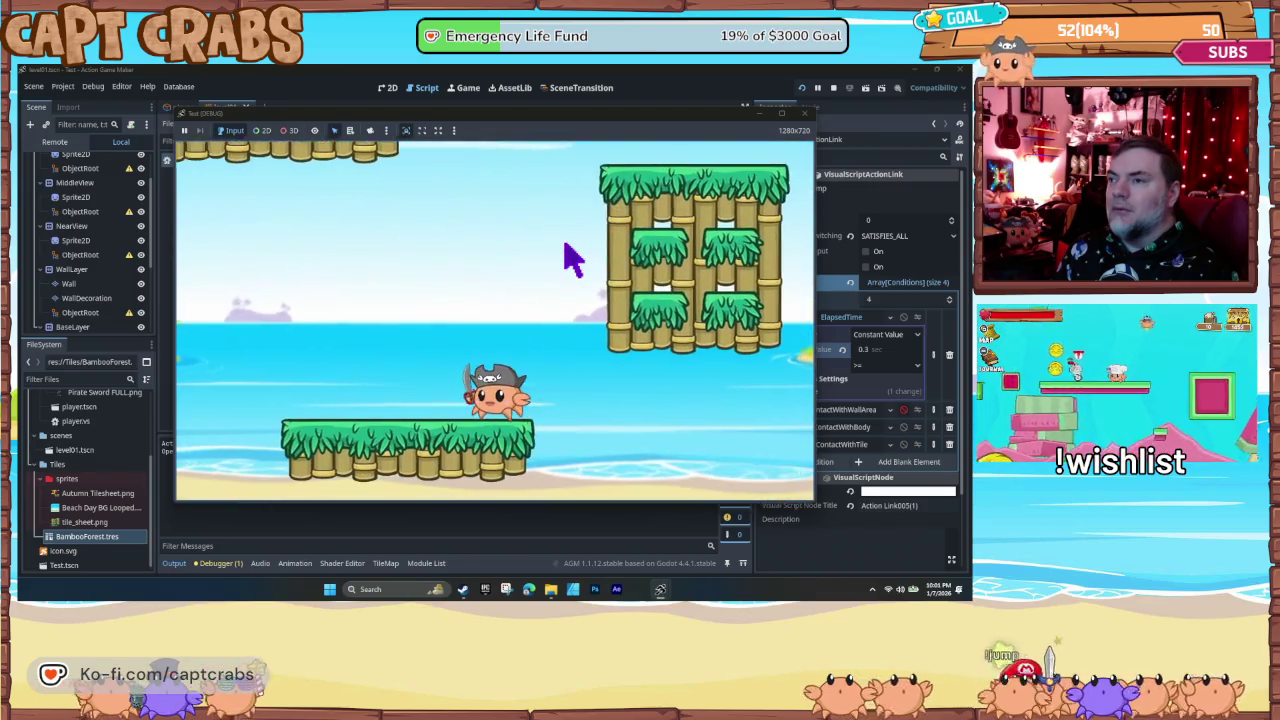
key(space)
key(Right)
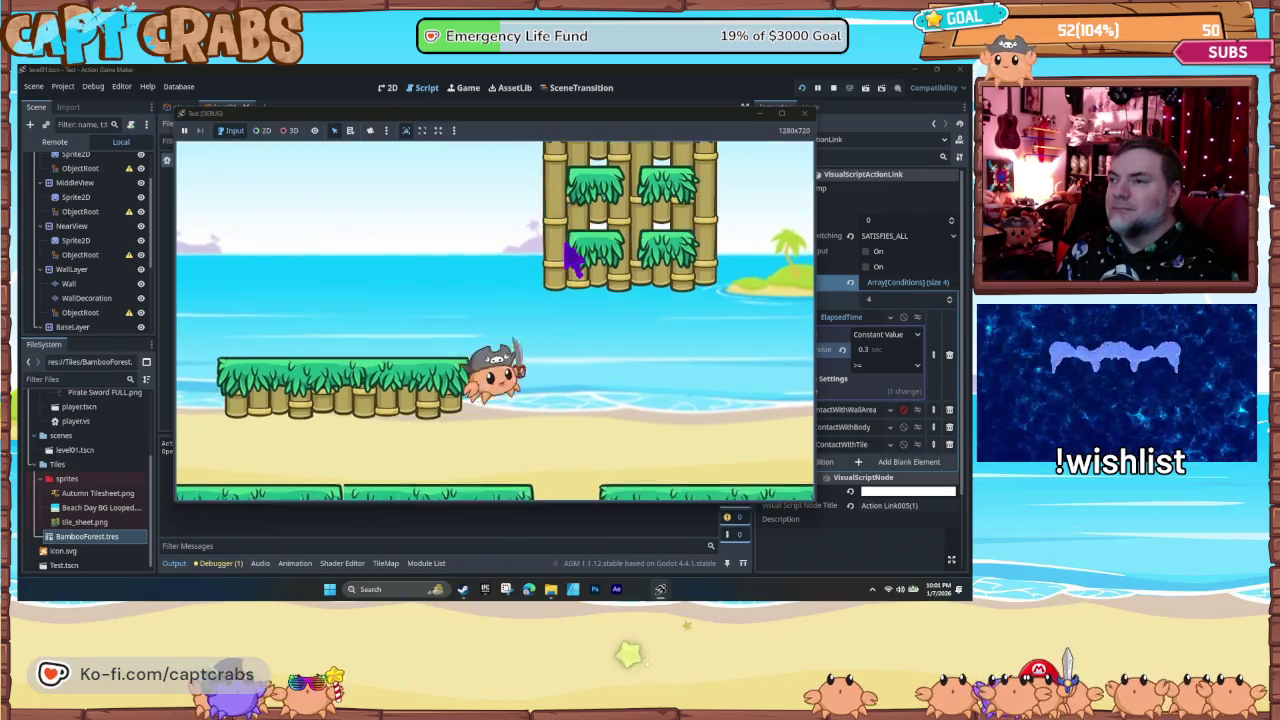
key(space)
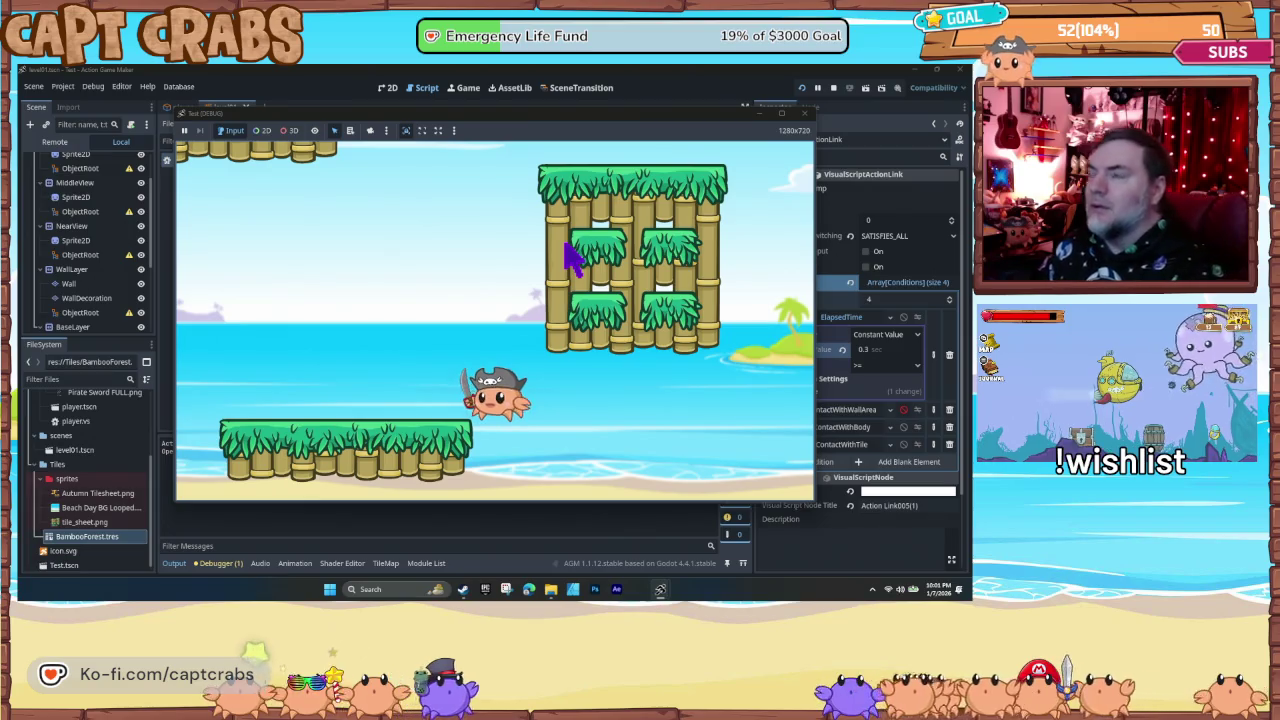
click(804, 113)
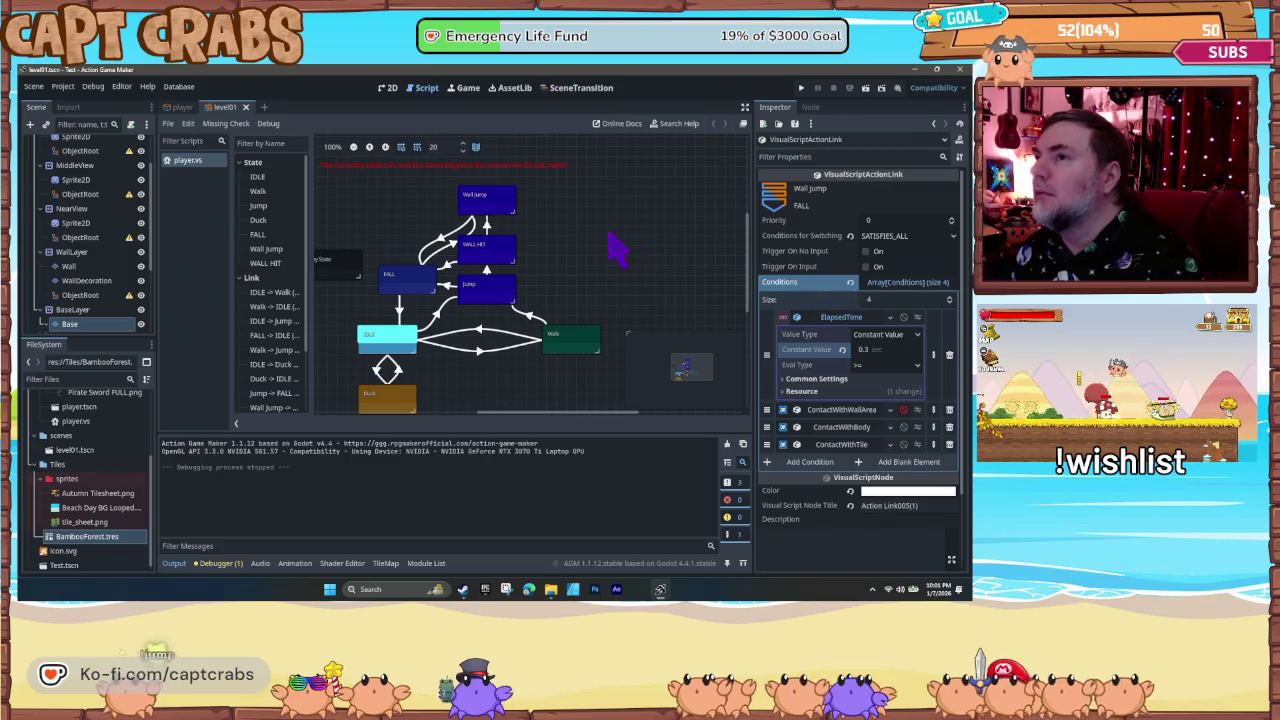
- Set the Wall Jump→FALL ElapsedTime constant value from 0.3 to 1
click(507, 203)
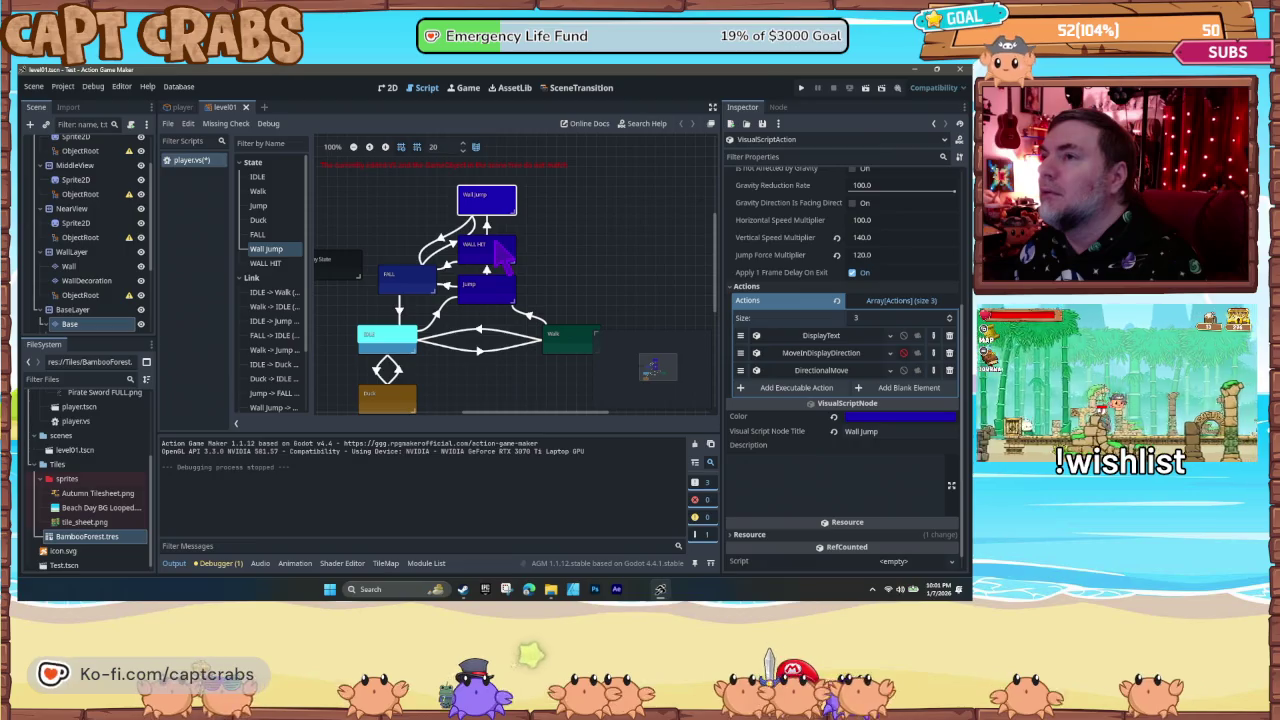
click(452, 240)
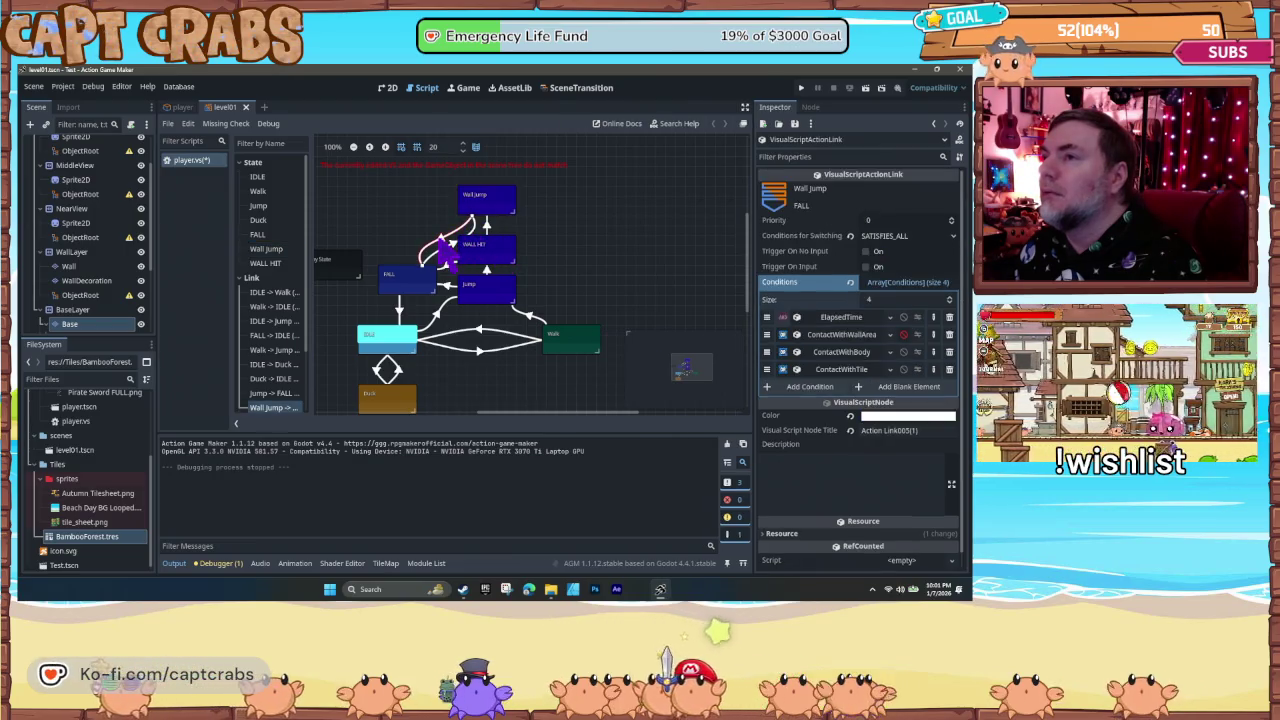
click(841, 318)
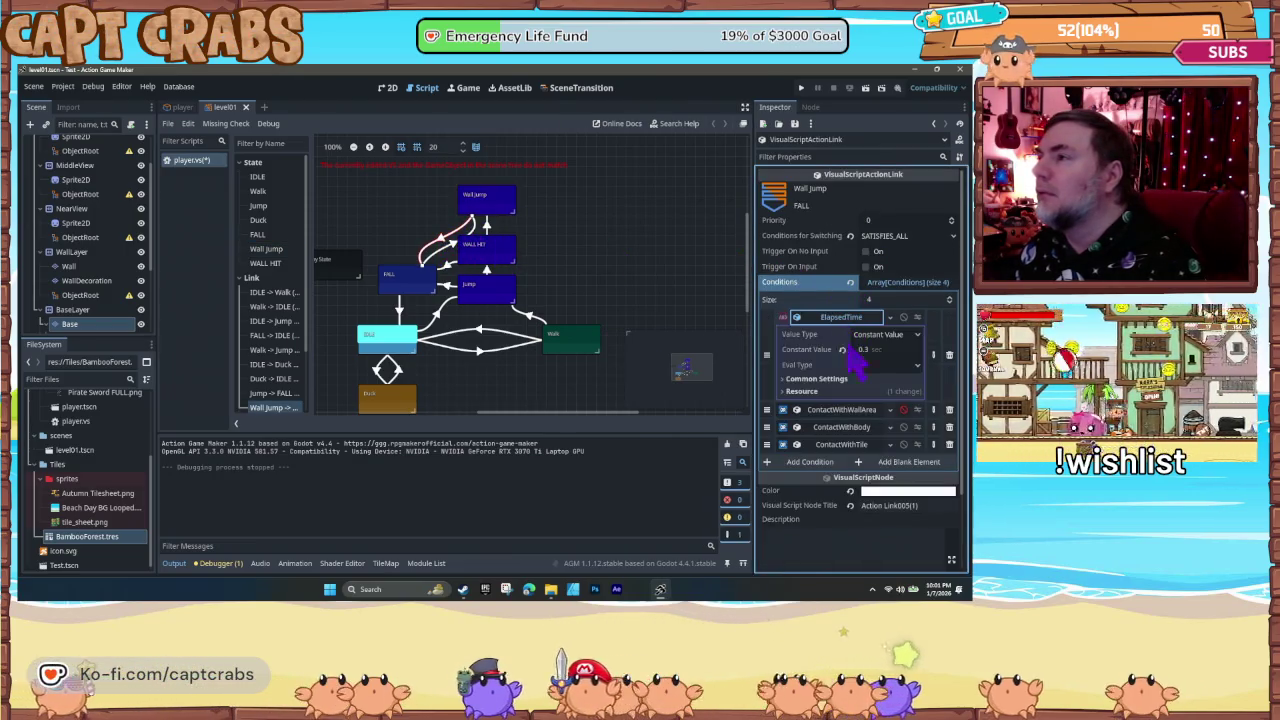
click(870, 349)
text(1)
key(Return)
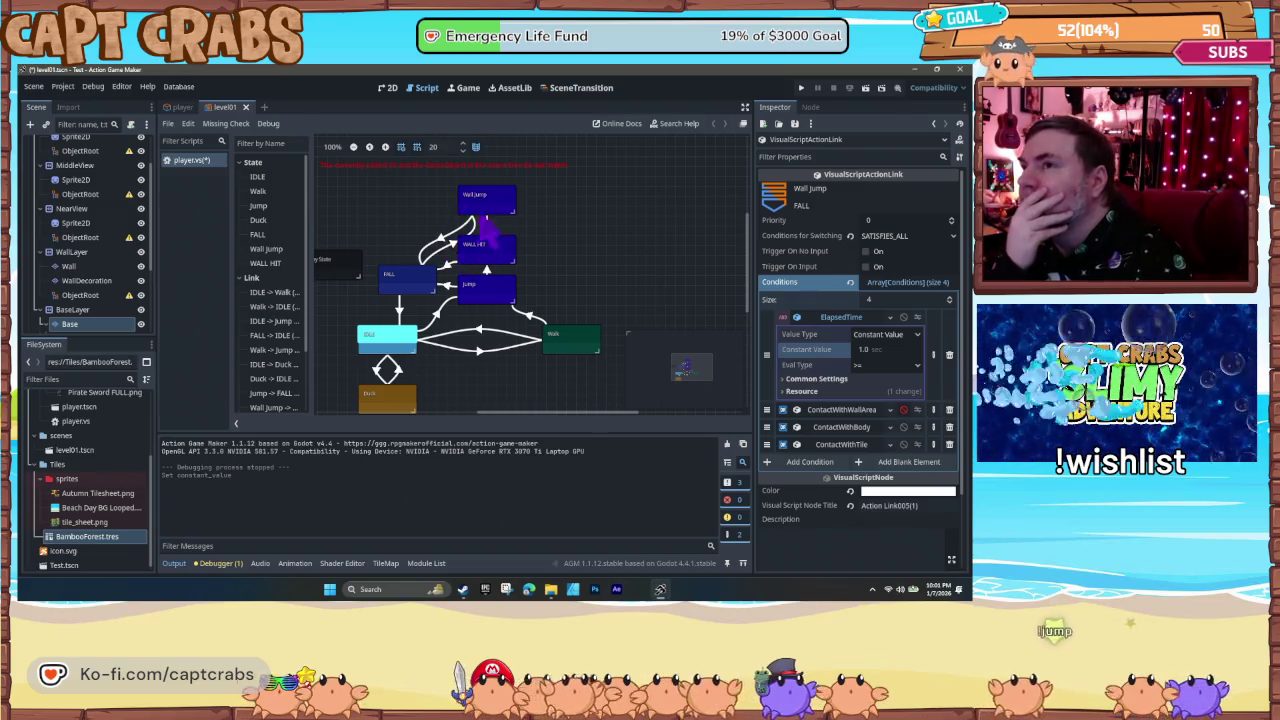
- Review the Wall Jump state: Jump animation, jumping on, vertical speed 140, jump force 120
click(486, 200)
scroll(825, 305, down, 5)
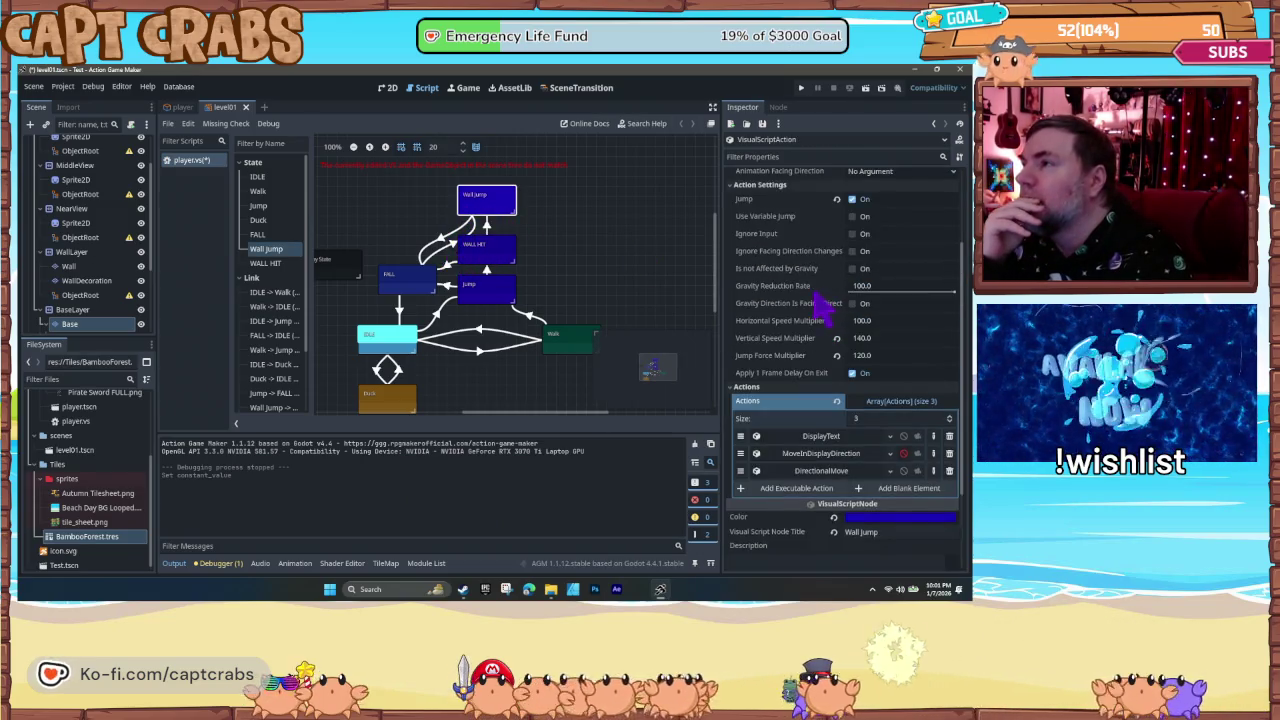
scroll(800, 322, up, 1)
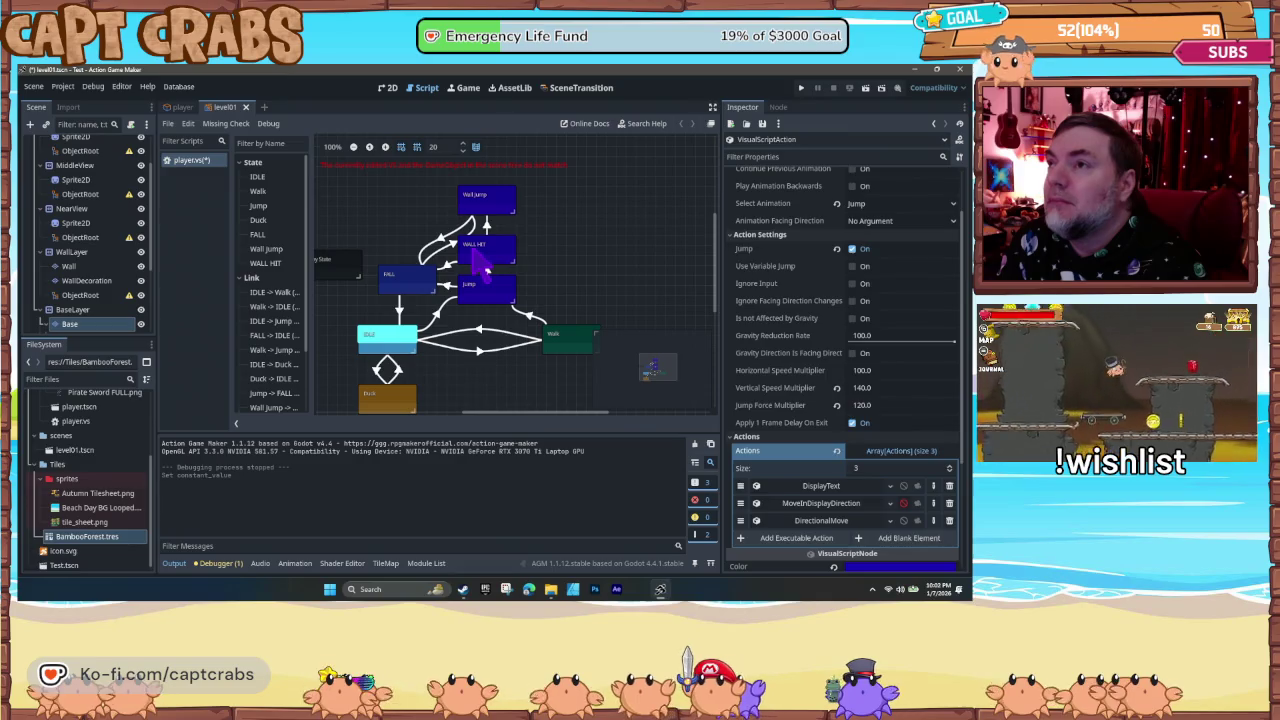
- Save the player state machine script player.vs with Ctrl+S
click(485, 262)
key(ctrl+s)
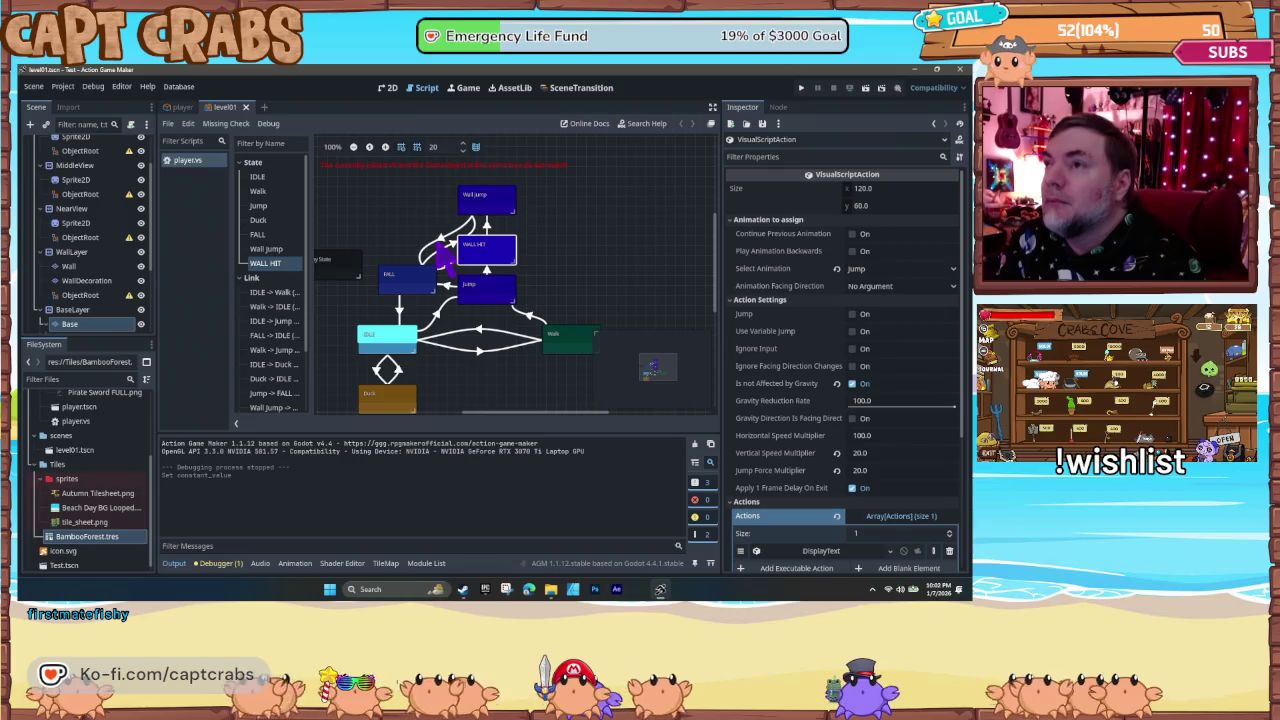
click(448, 258)
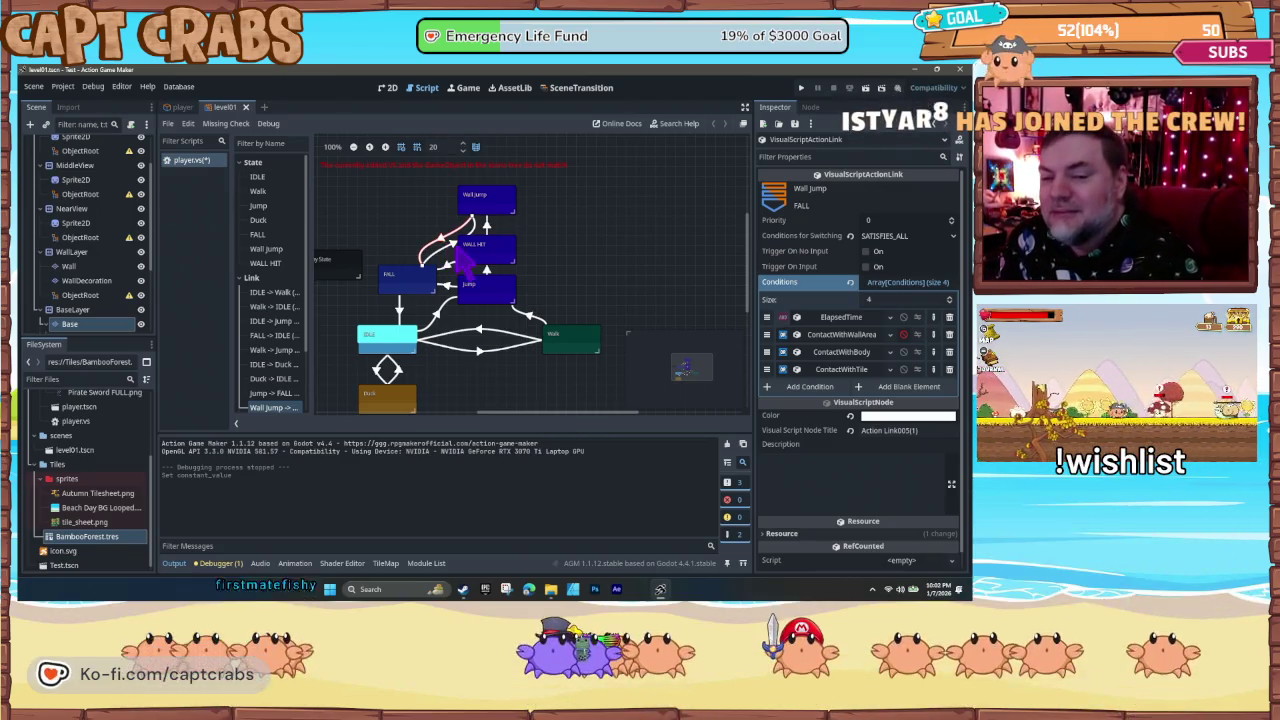
- Pan the state graph and nudge the Wall Jump node slightly right
drag(430, 290, 525, 271)
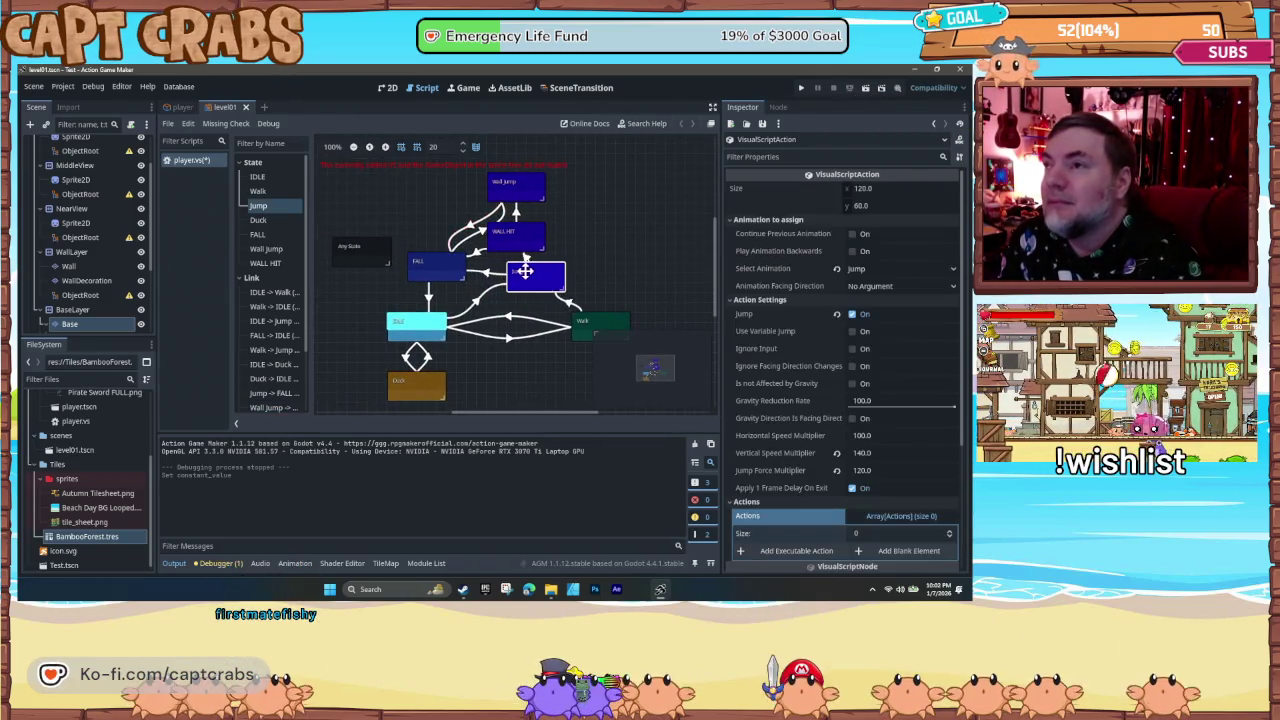
click(516, 237)
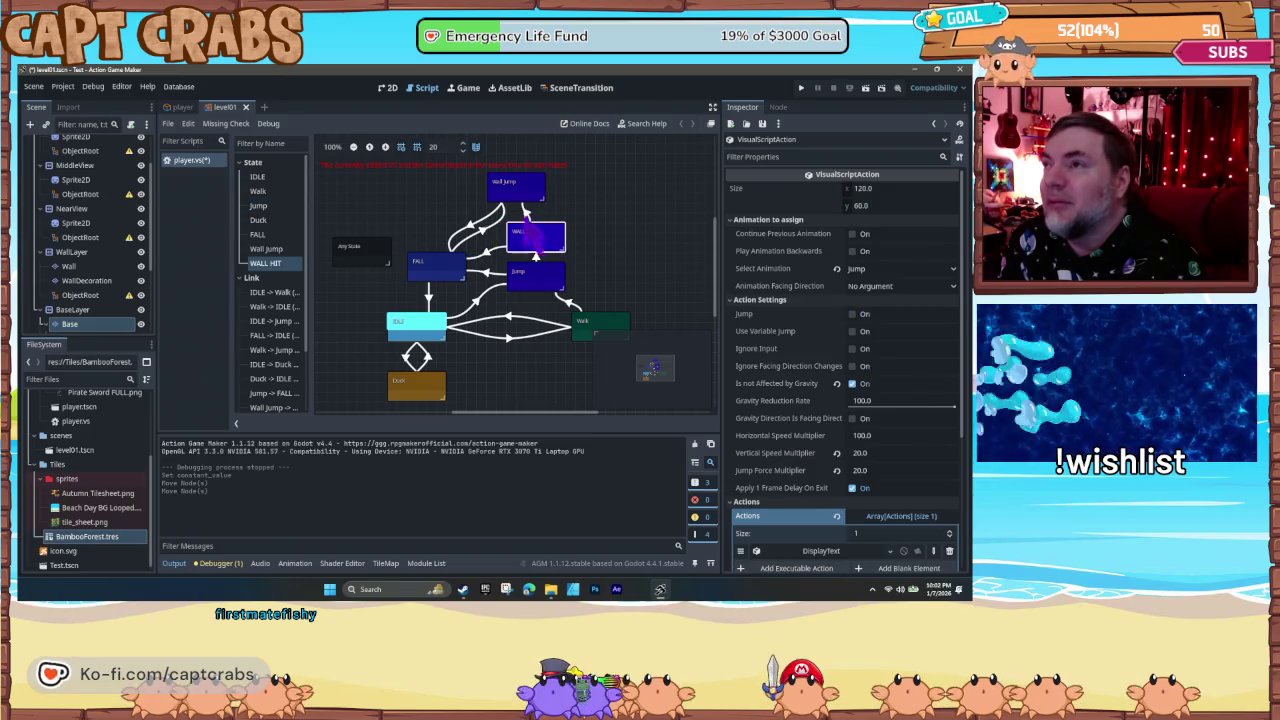
drag(513, 190, 522, 191)
click(525, 190)
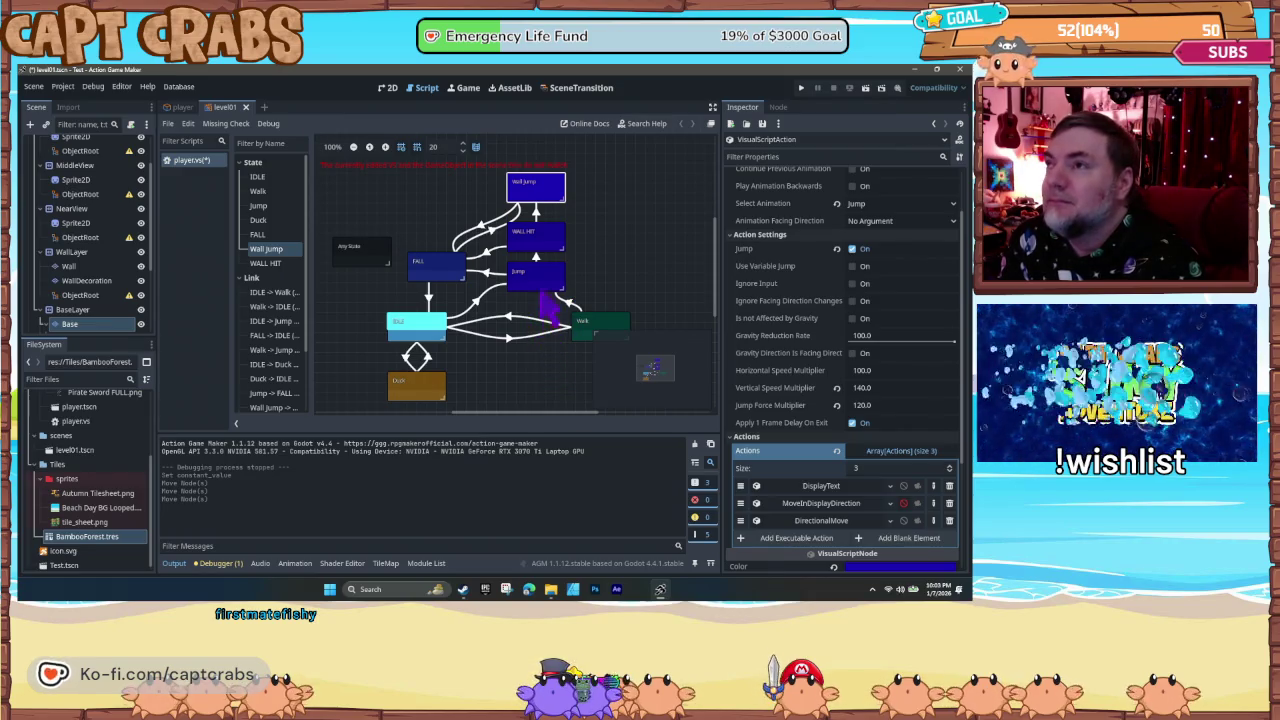
click(539, 248)
scroll(814, 428, down, 5)
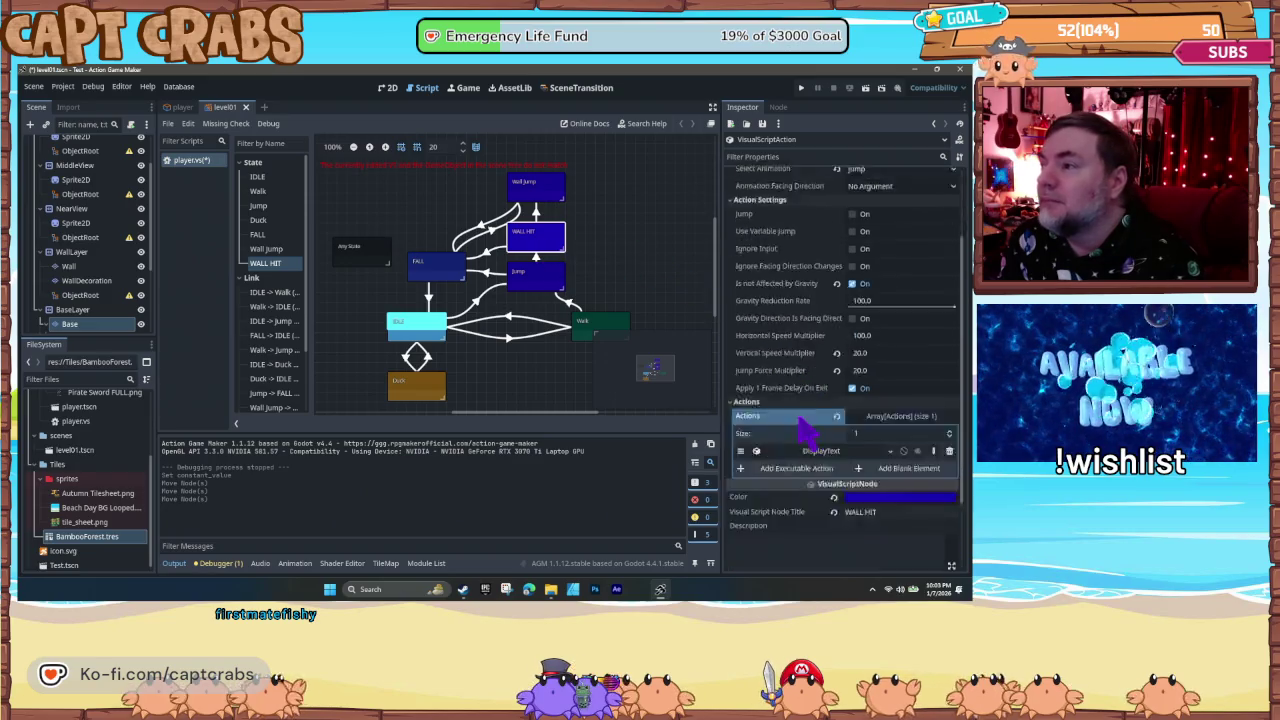
- Change the WALL HIT node's colour to purple 3b208f
click(855, 400)
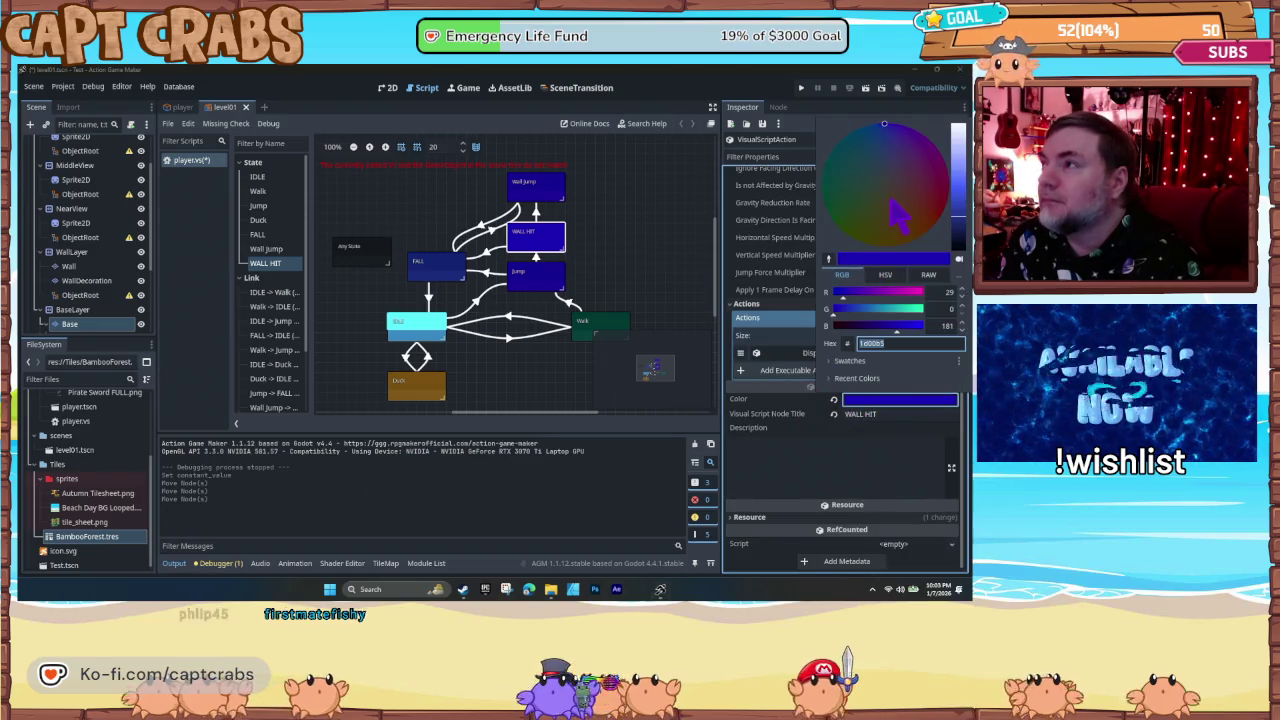
click(900, 136)
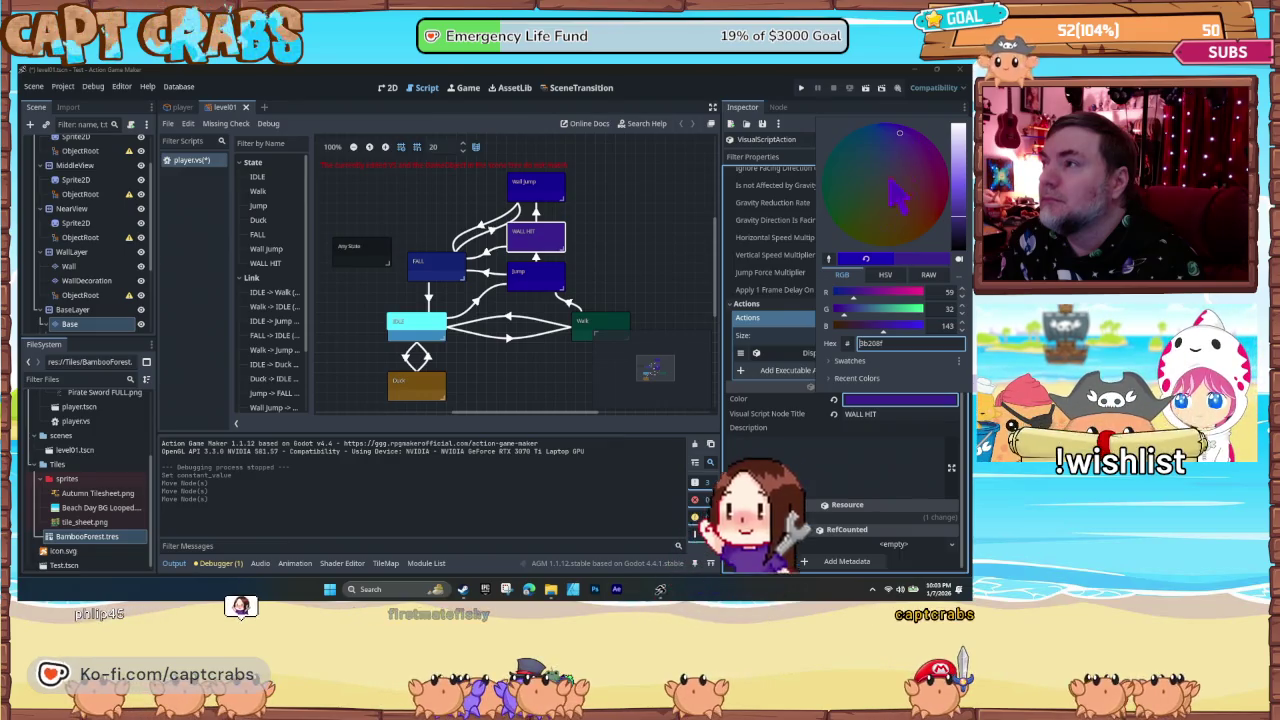
click(612, 278)
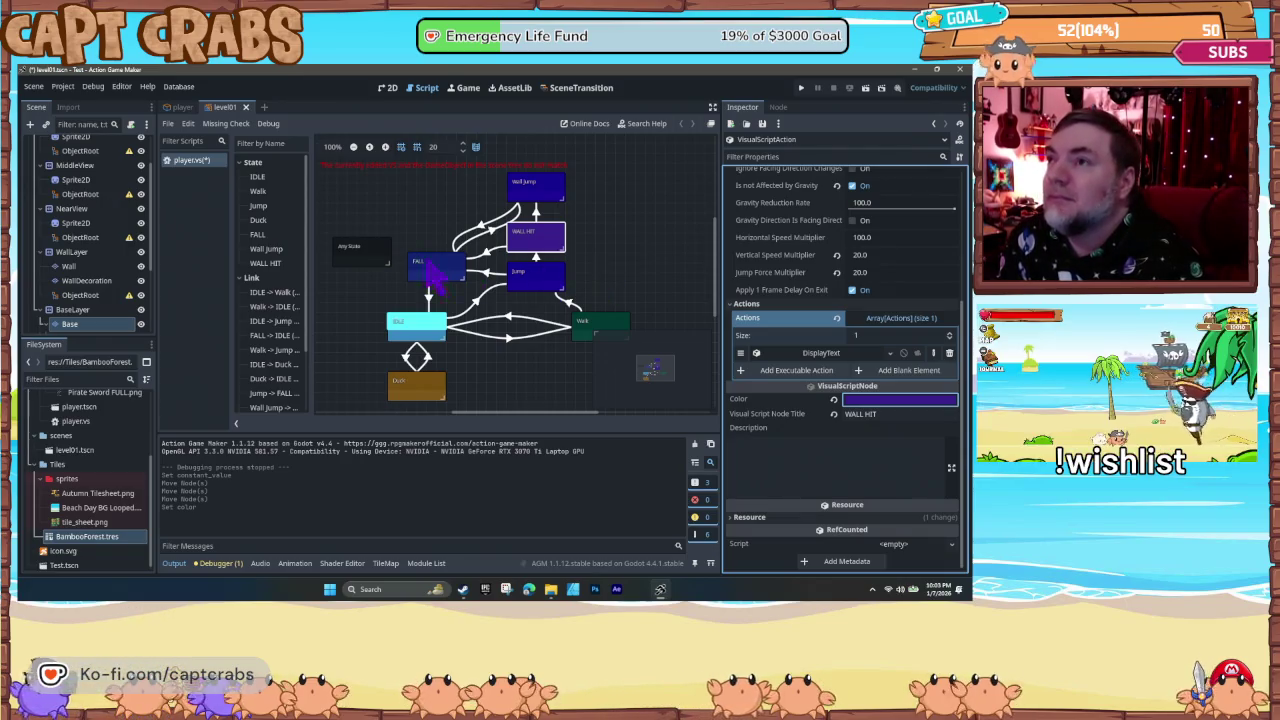
- Check the FALL, WALL HIT and Wall Jump states, then launch a test run with F5
click(428, 265)
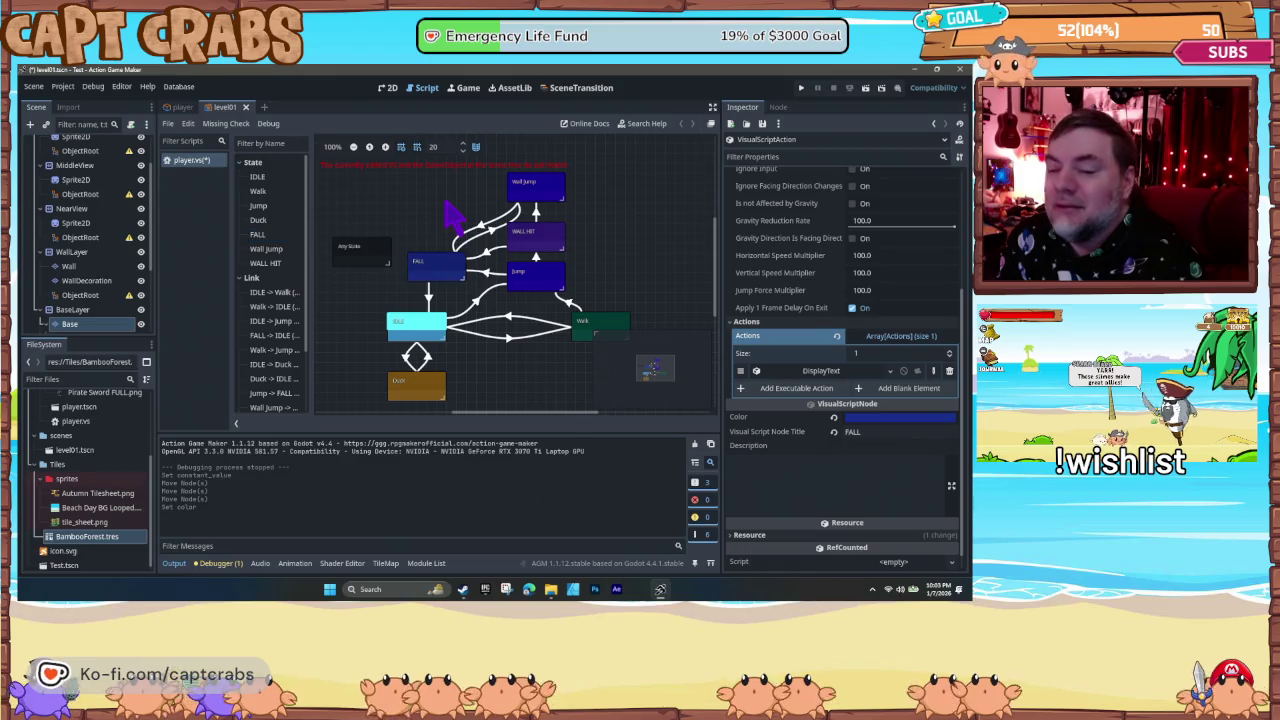
click(530, 287)
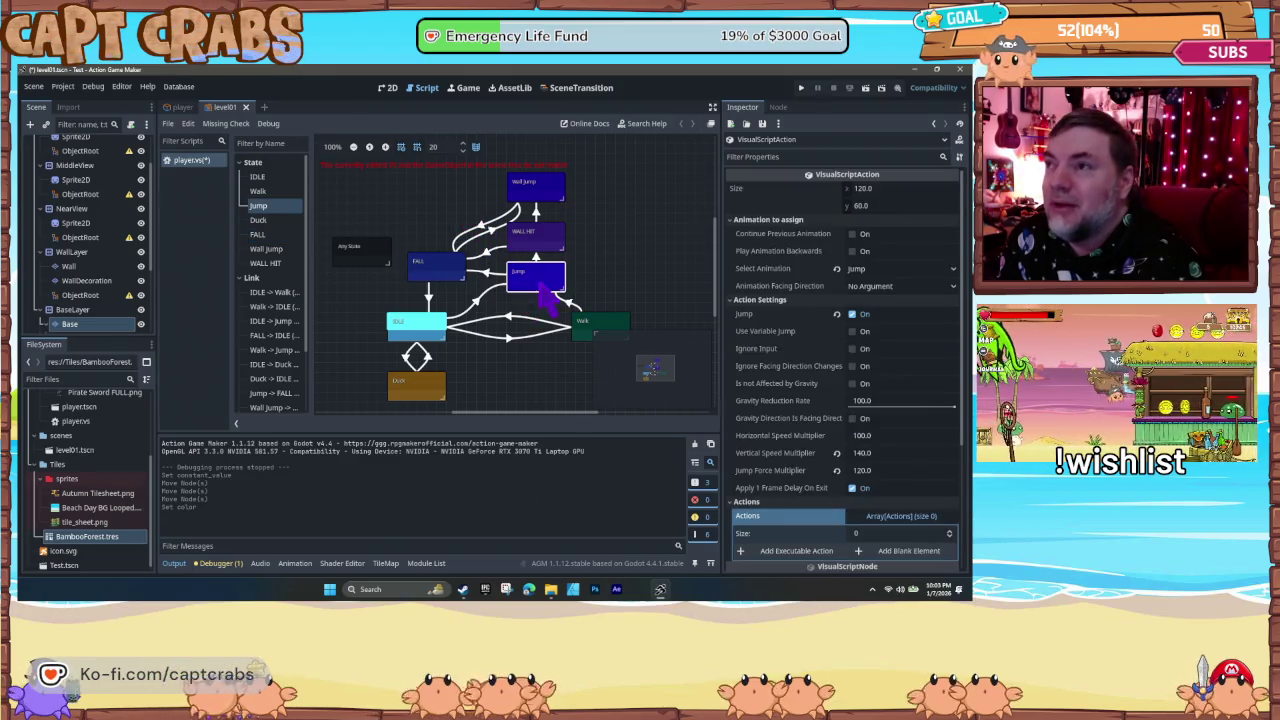
click(549, 243)
click(548, 185)
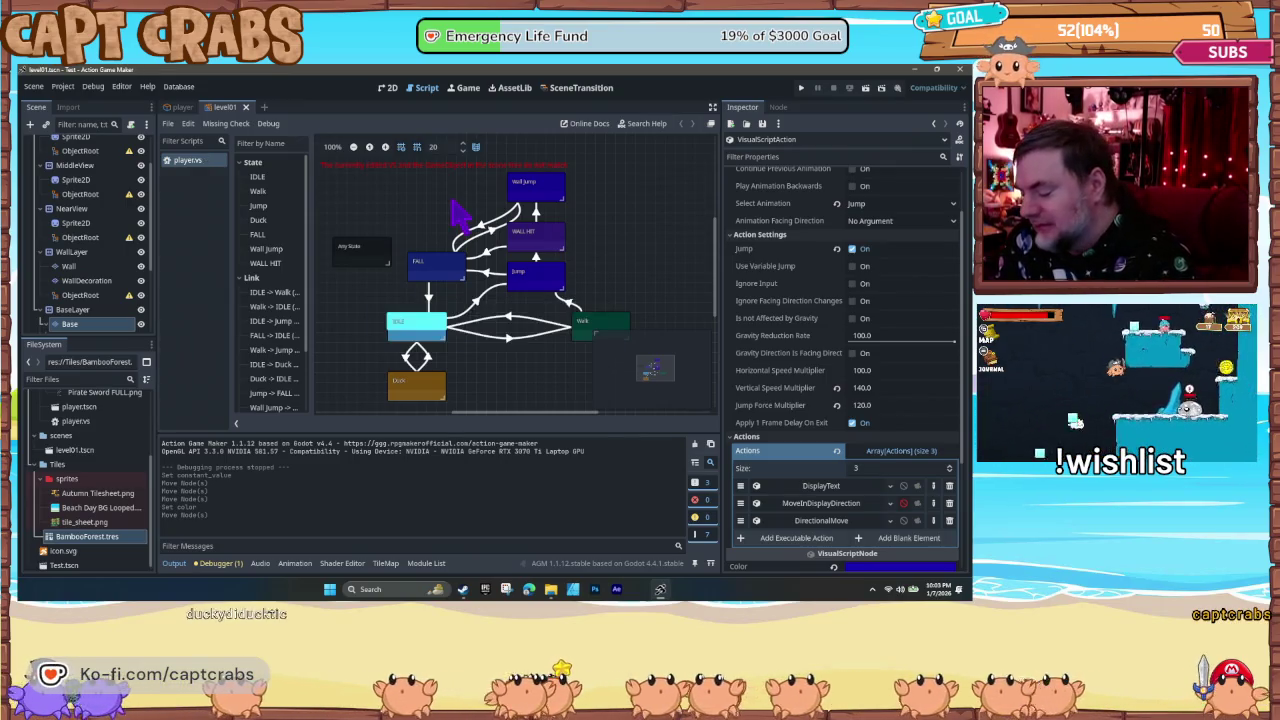
key(F5)
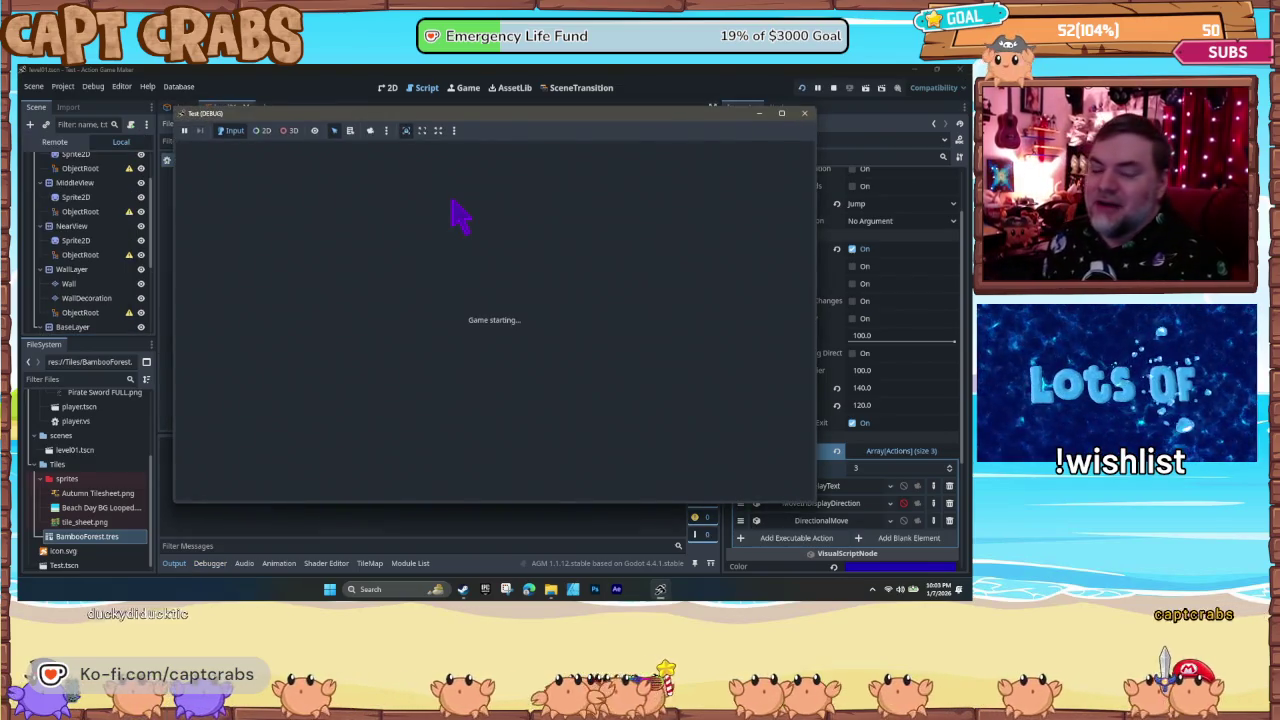
- Run the crab right into the bamboo wall, wall-jump off it repeatedly, then return left to the grass platform
key(Right)
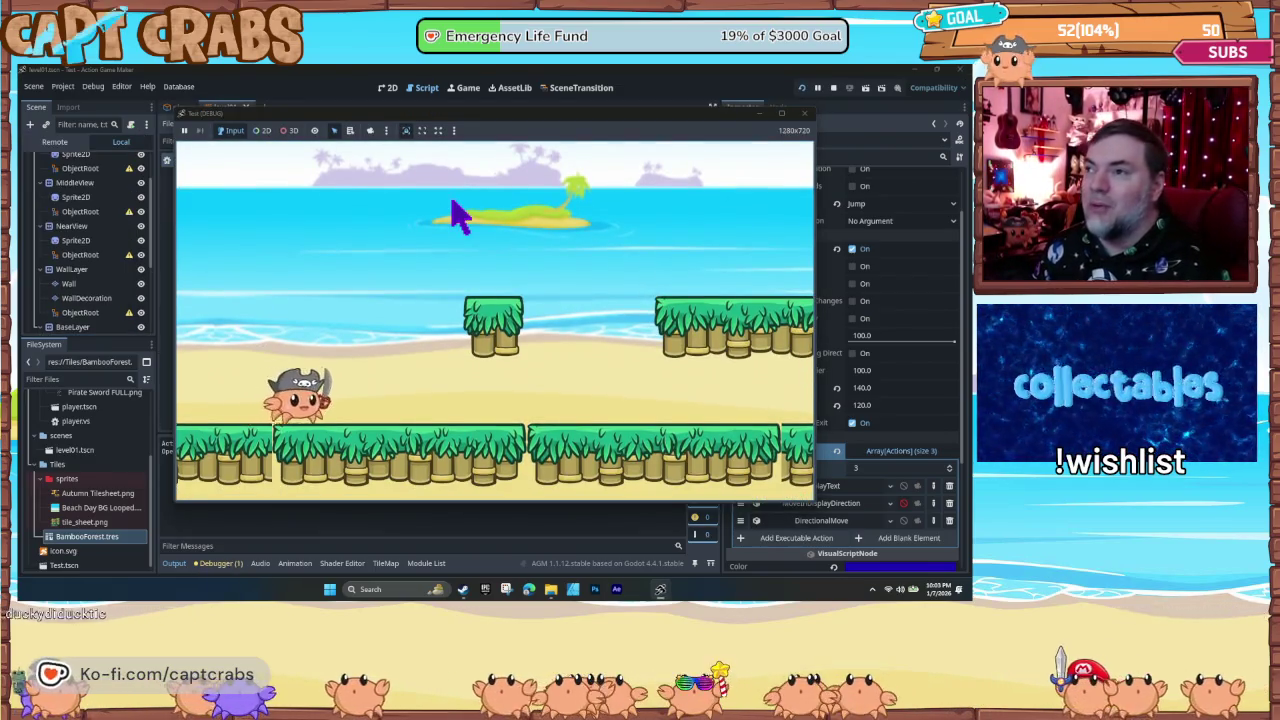
key(space)
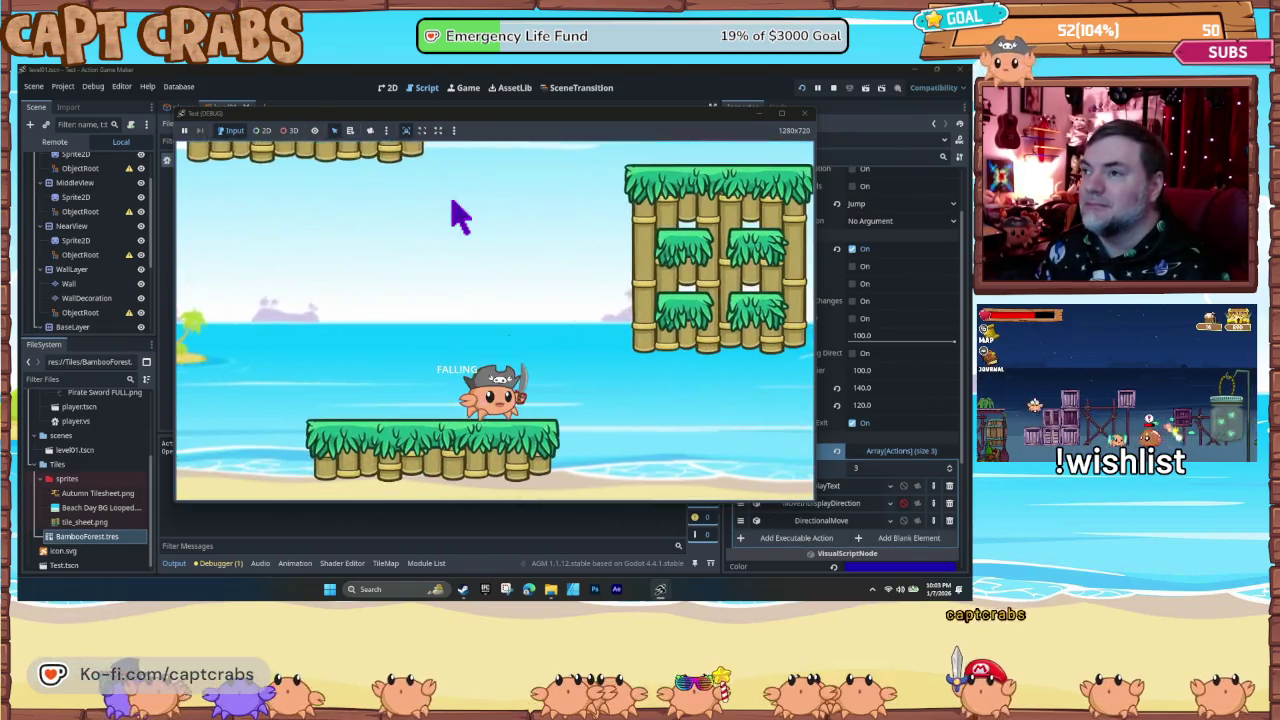
key(space)
key(space)
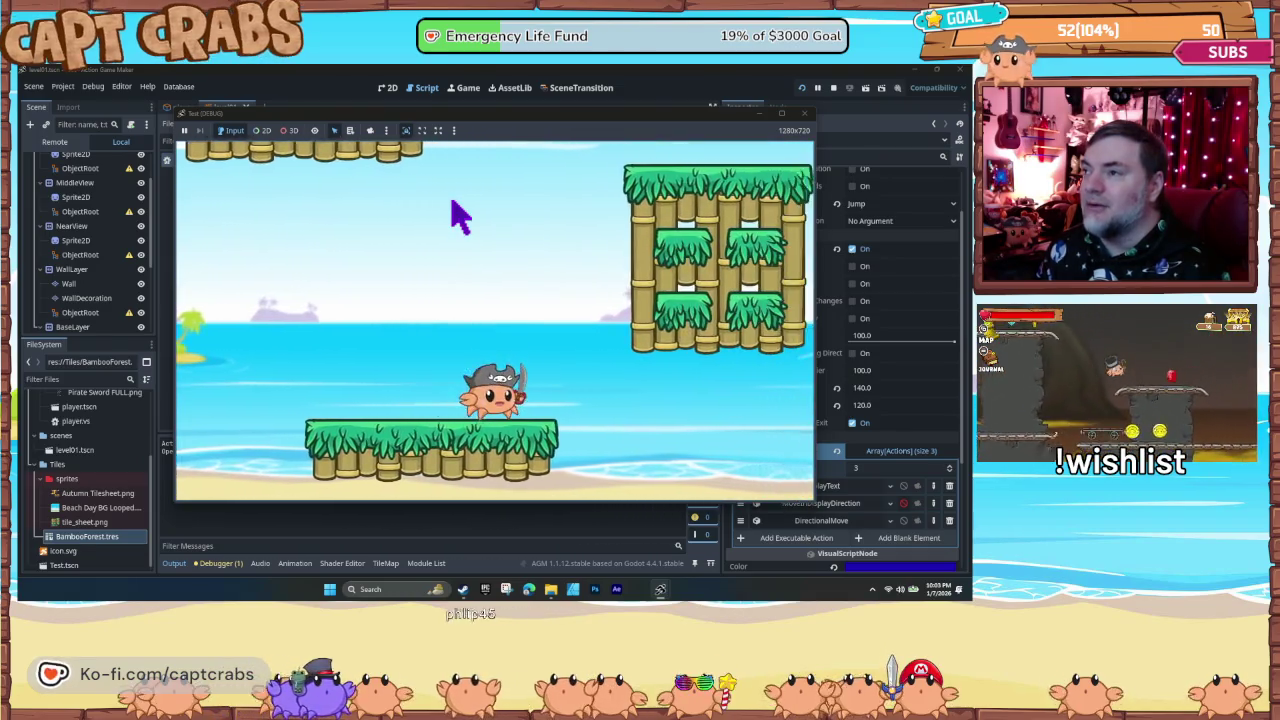
key(space)
key(space)
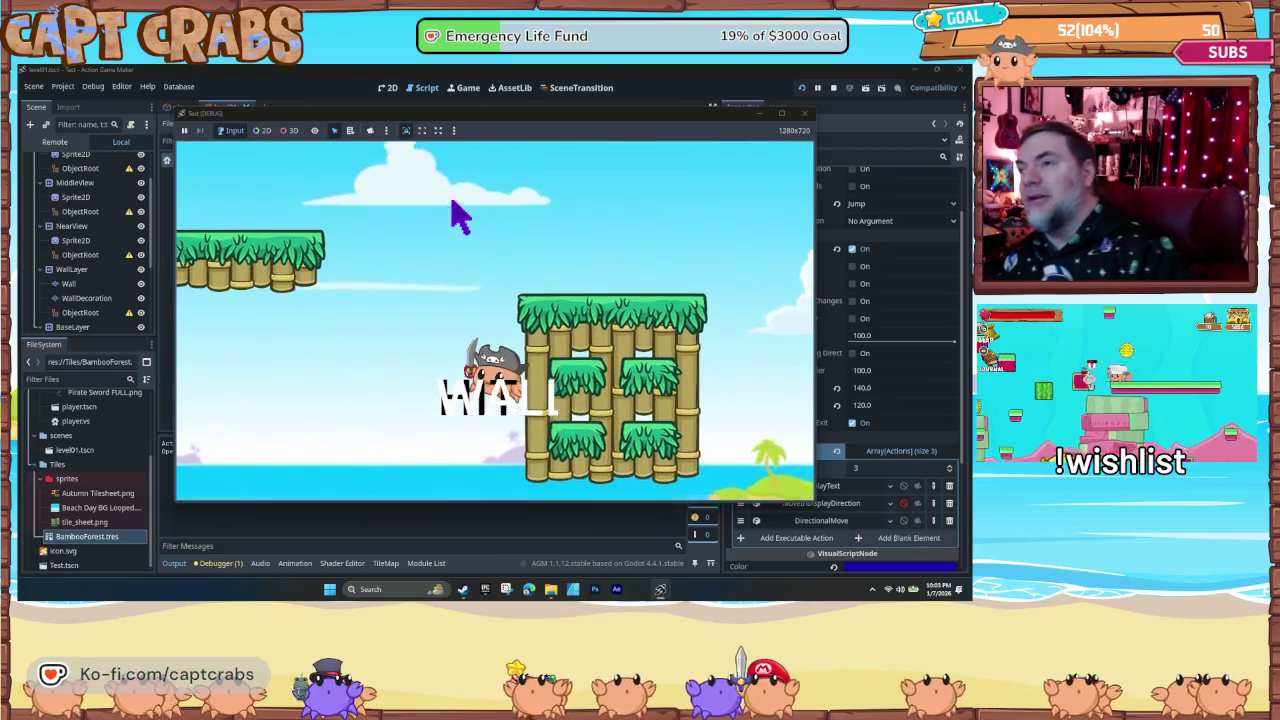
key(space)
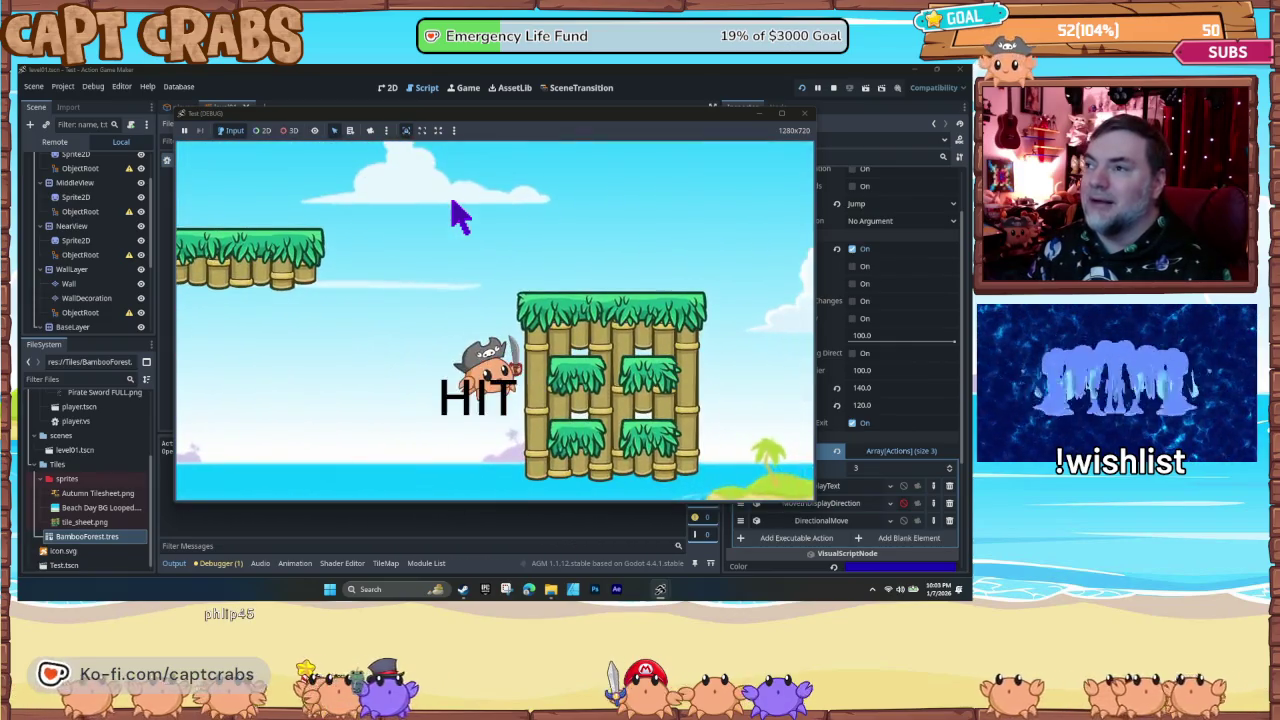
key(space)
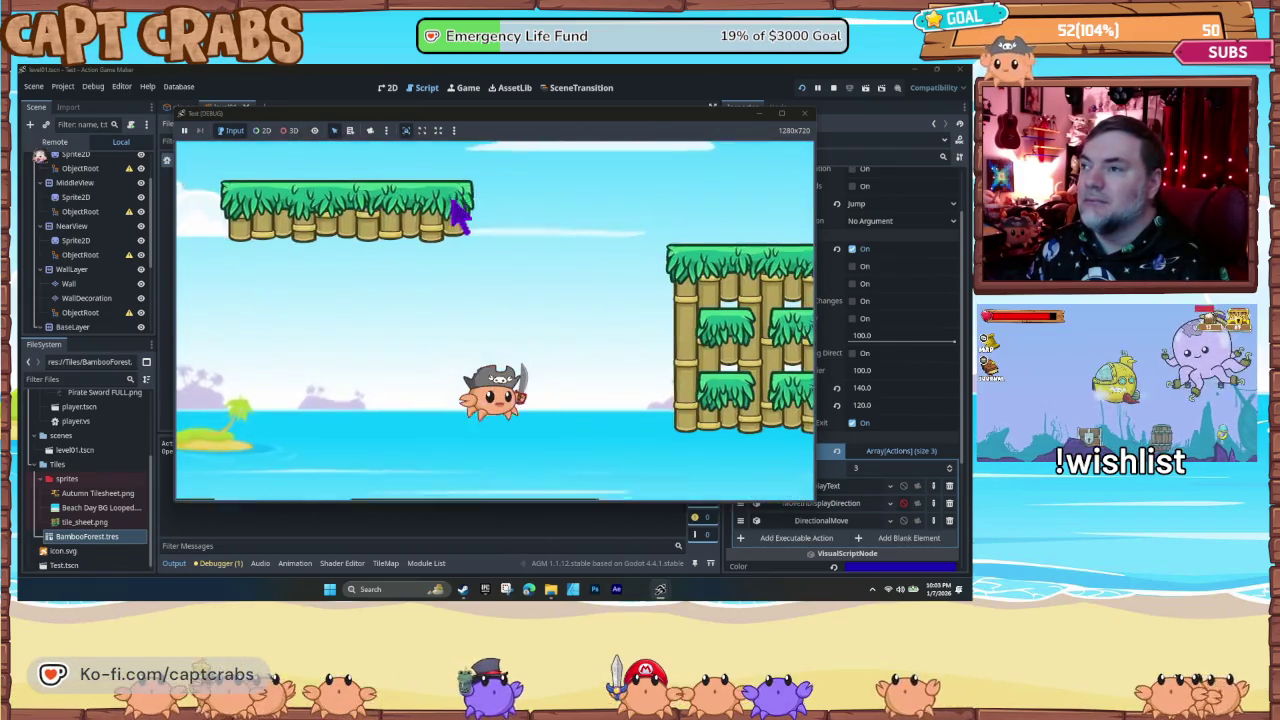
key(space)
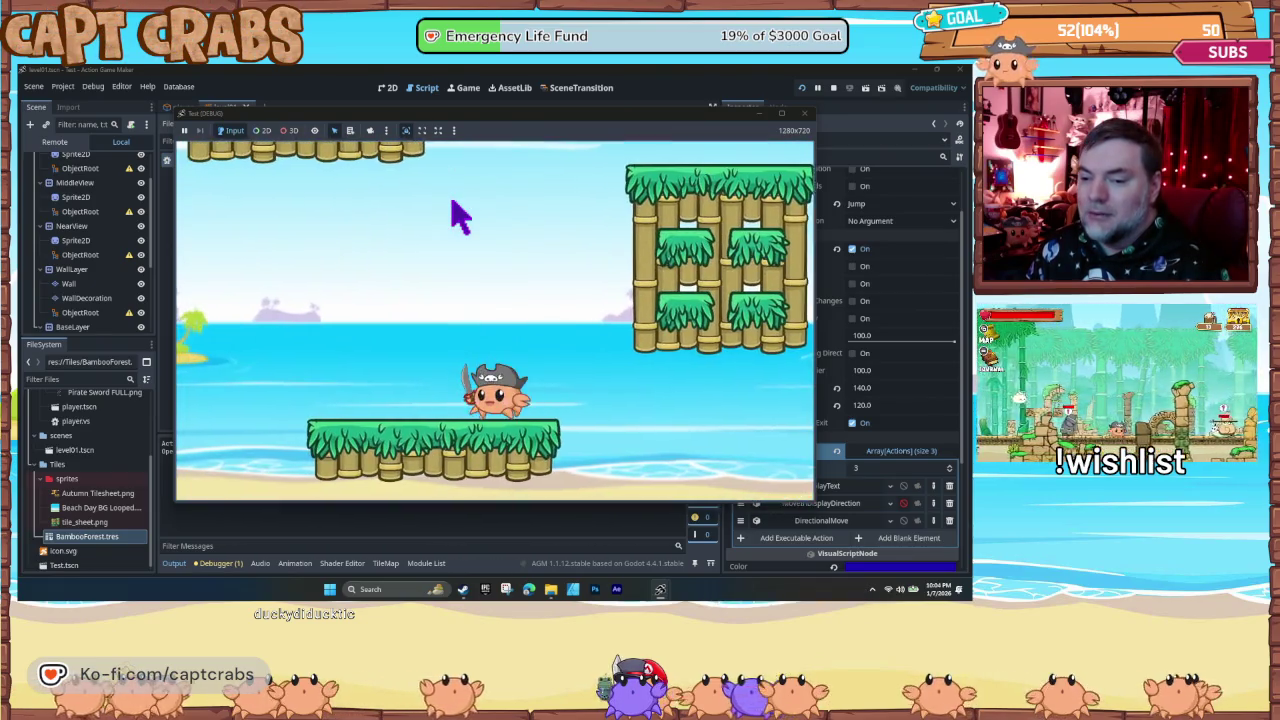
key(Left)
key(space)
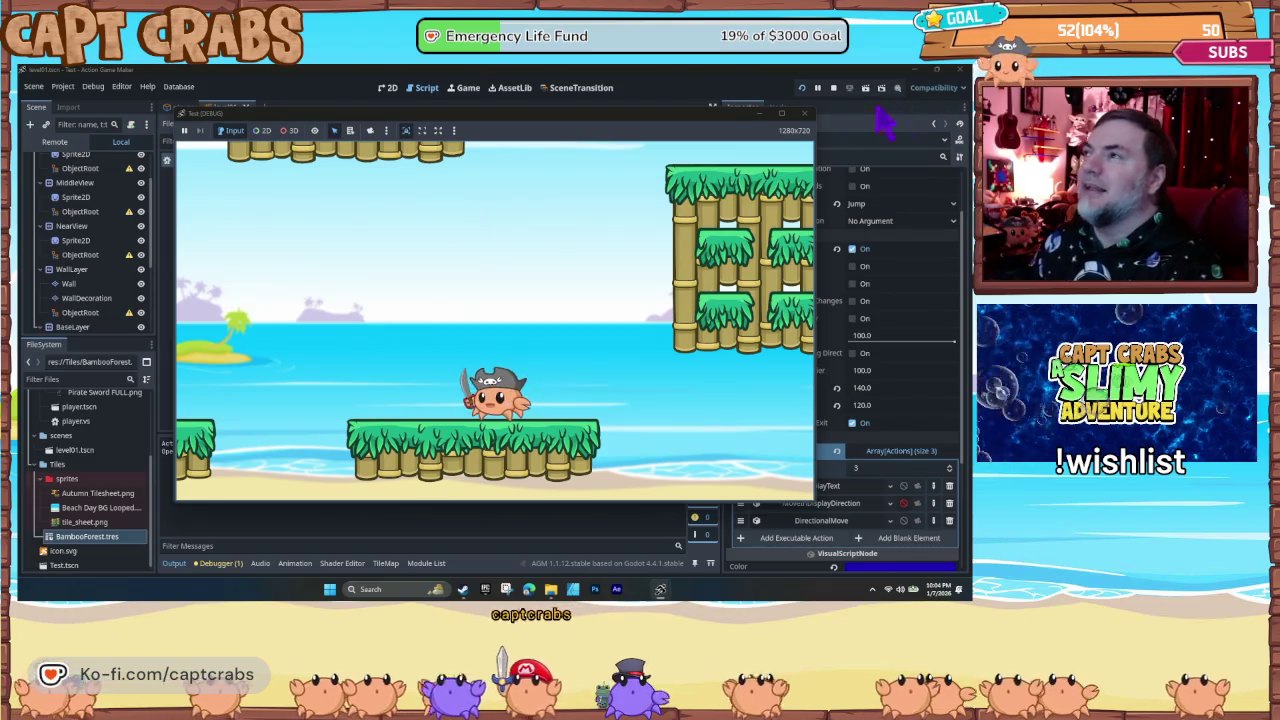
- Close the running test game and return to the player scene tab
click(805, 113)
scroll(109, 251, up, 2)
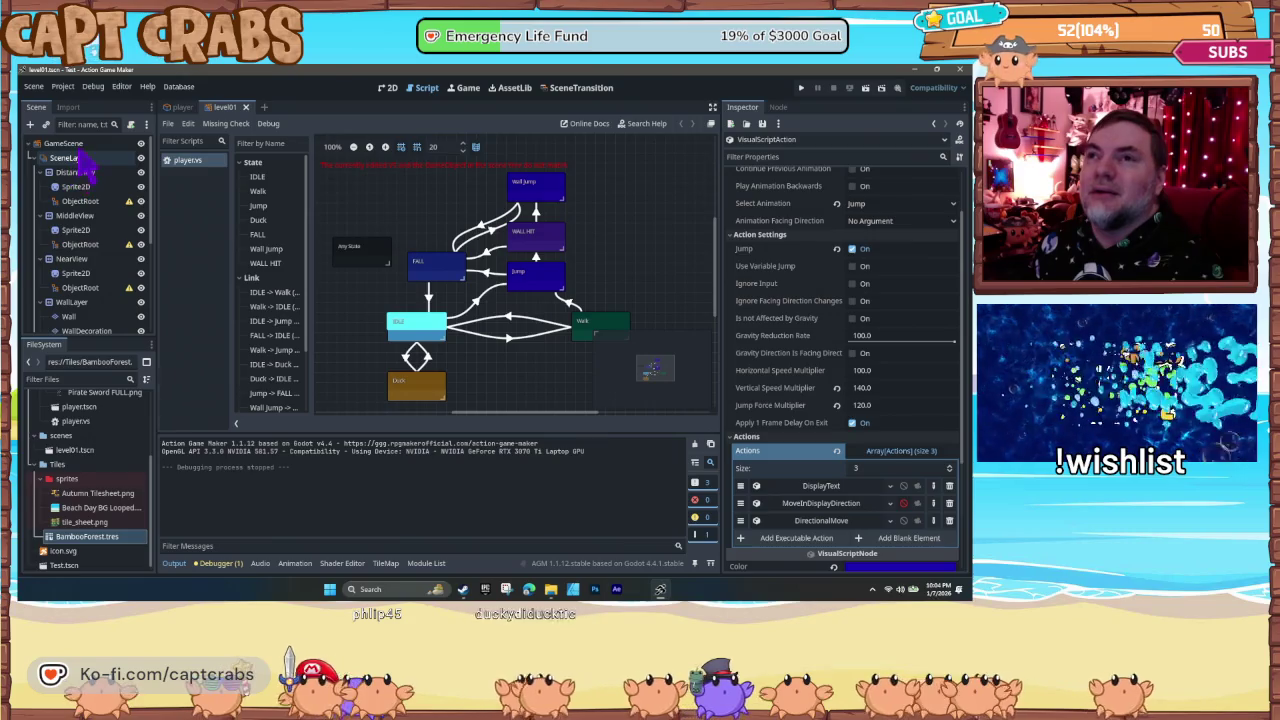
click(181, 108)
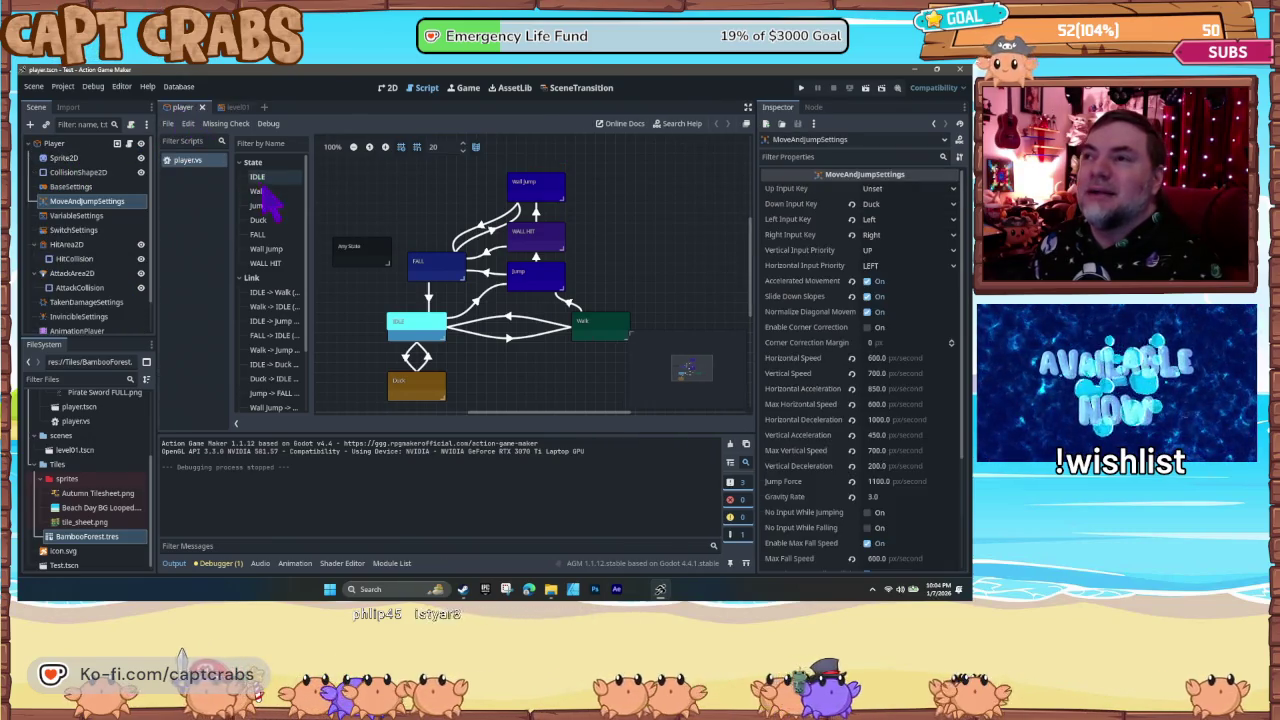
- Review the player's BaseSettings and MoveAndJumpSettings, then select the FALL state
click(70, 187)
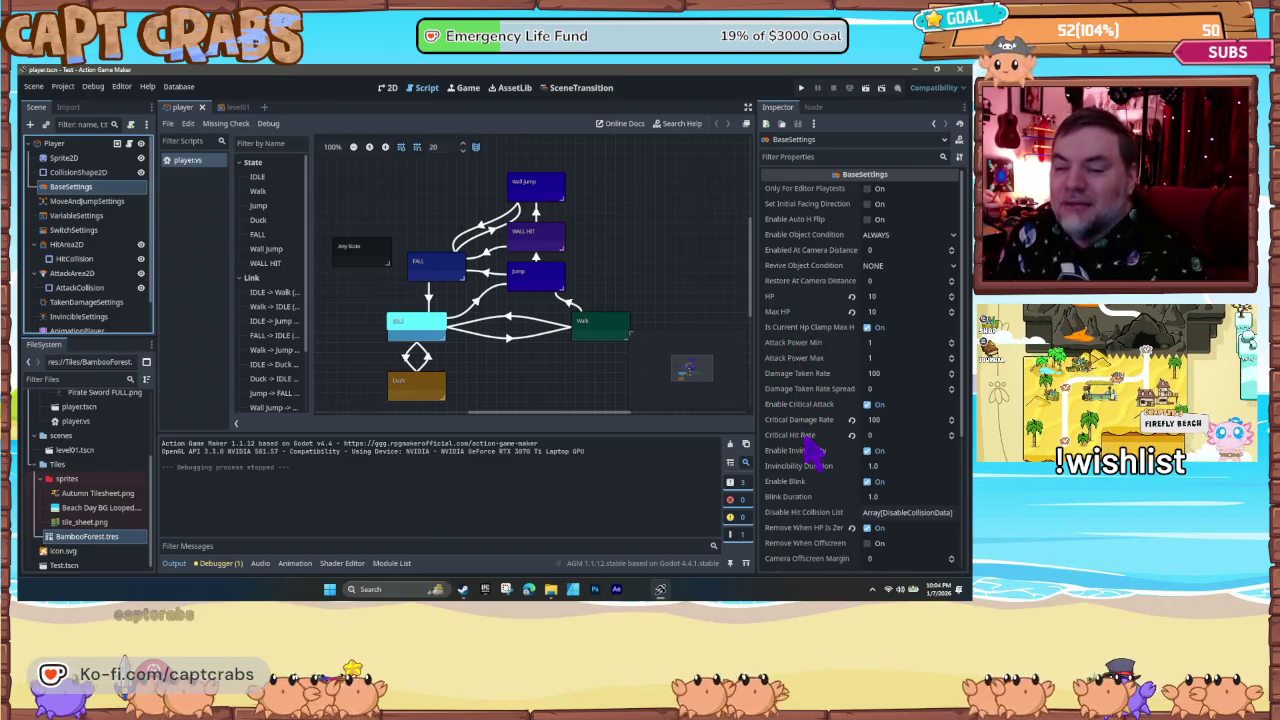
scroll(815, 463, down, 5)
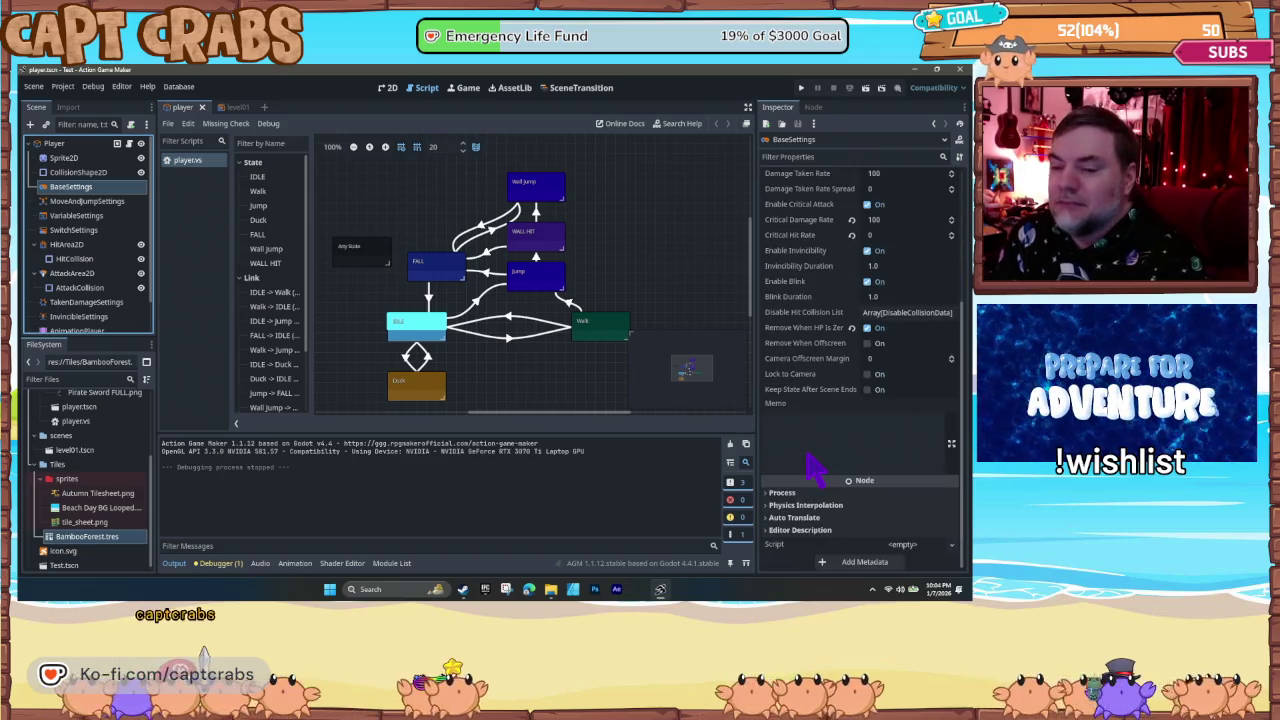
click(90, 202)
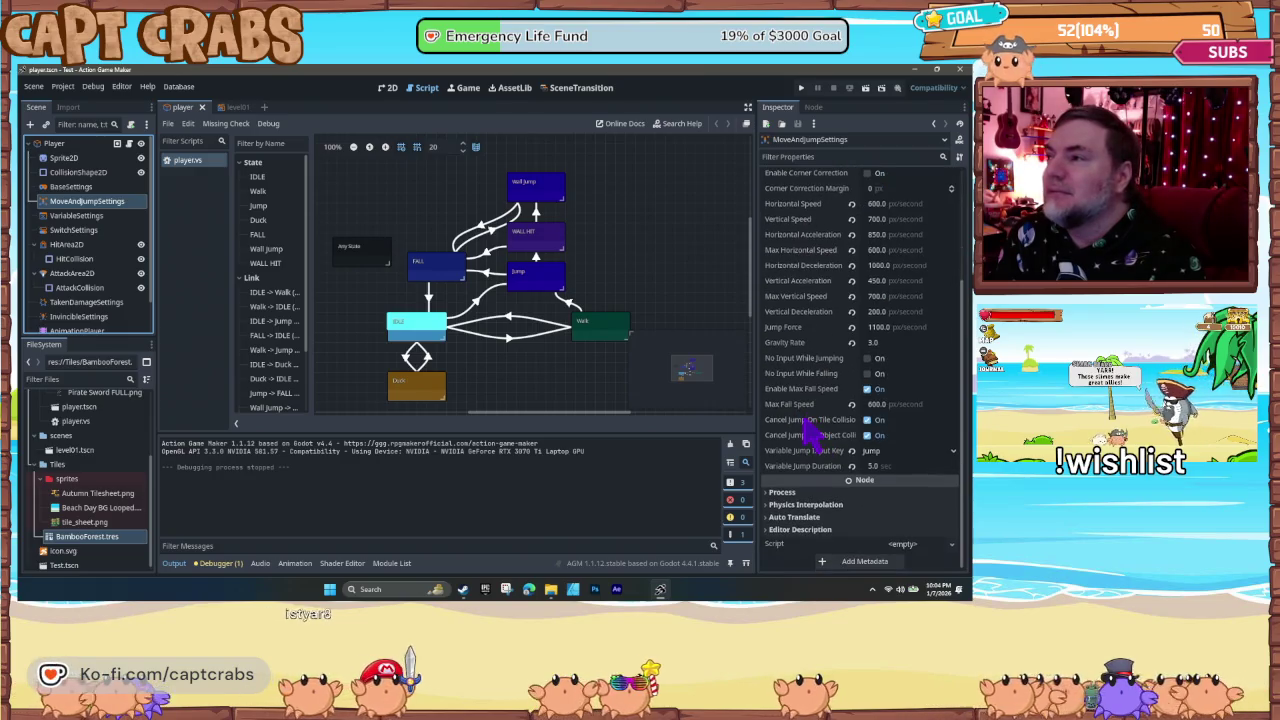
scroll(808, 430, down, 2)
scroll(808, 430, up, 2)
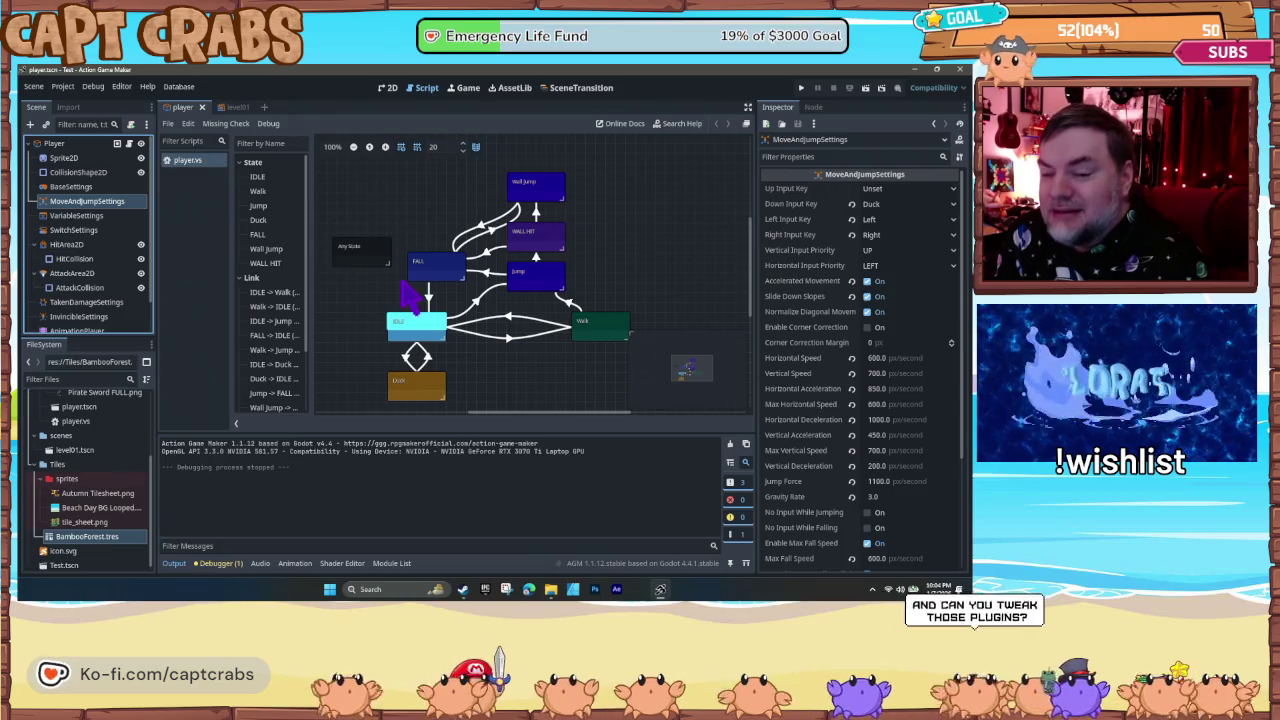
click(418, 276)
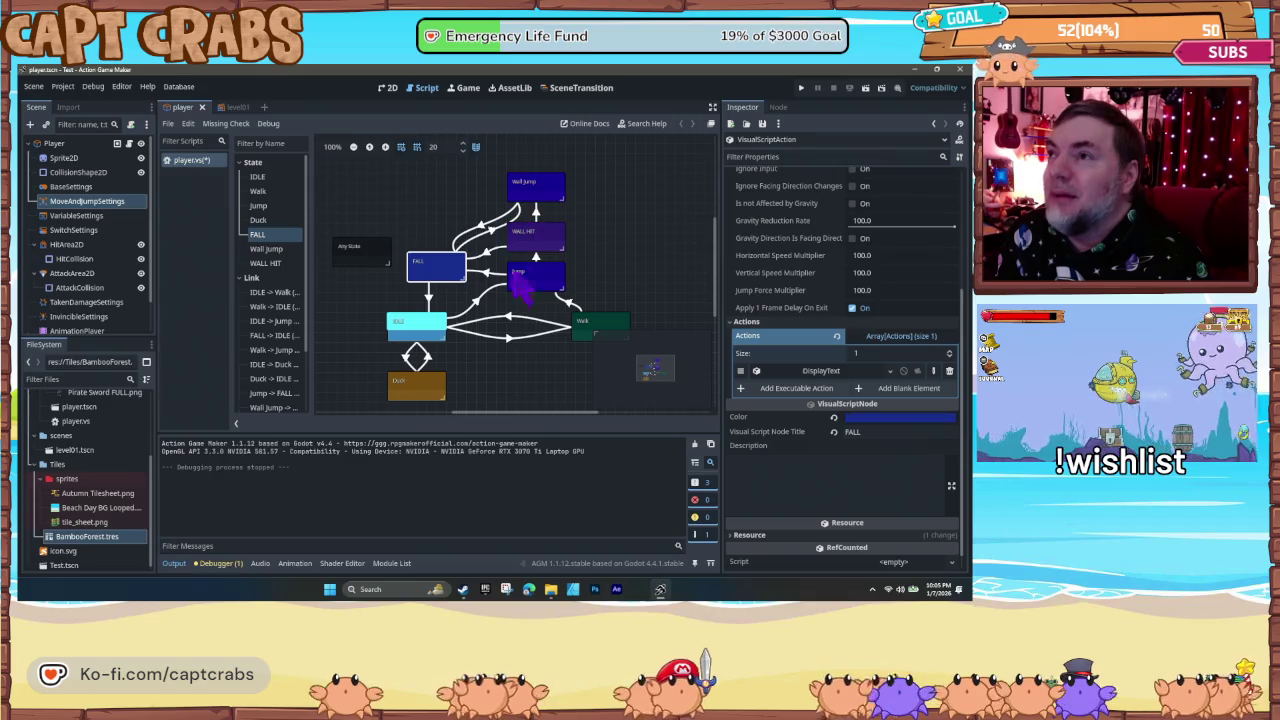
- Check the IDLE, WALL HIT, Wall Jump, Duck and Jump state settings, then run the game with F5
click(425, 323)
click(625, 332)
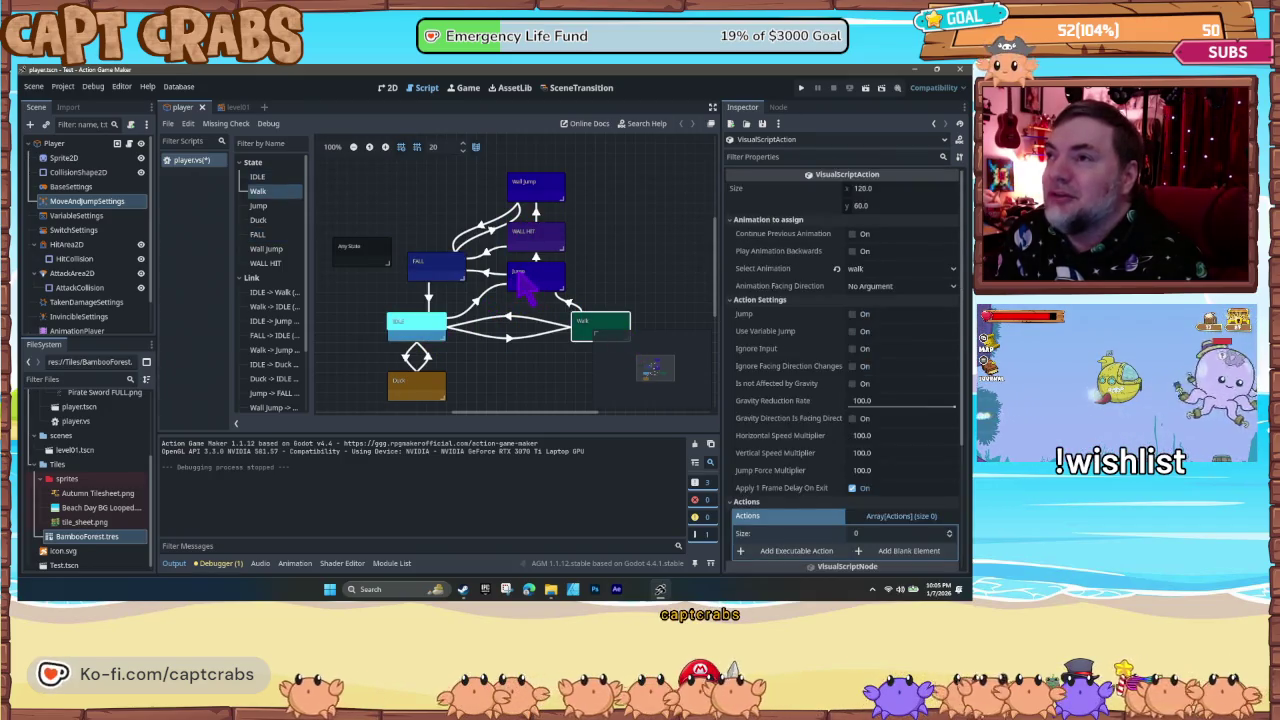
click(556, 275)
click(558, 252)
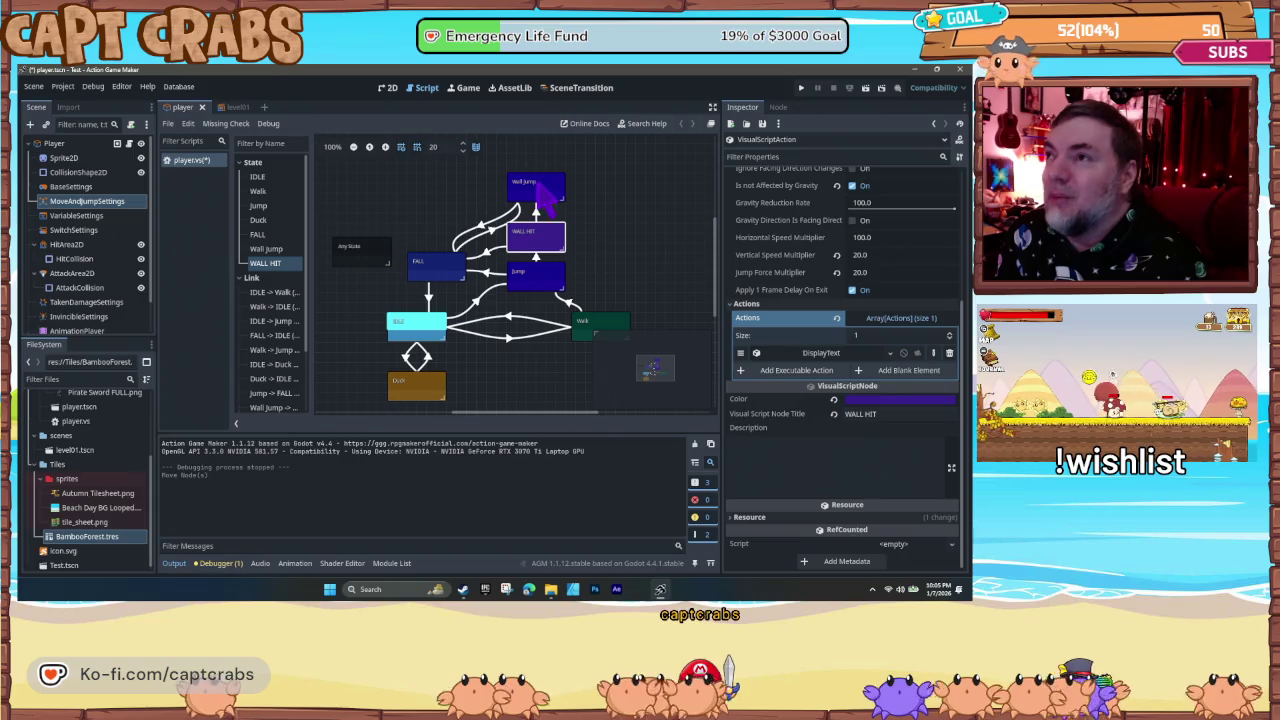
click(536, 206)
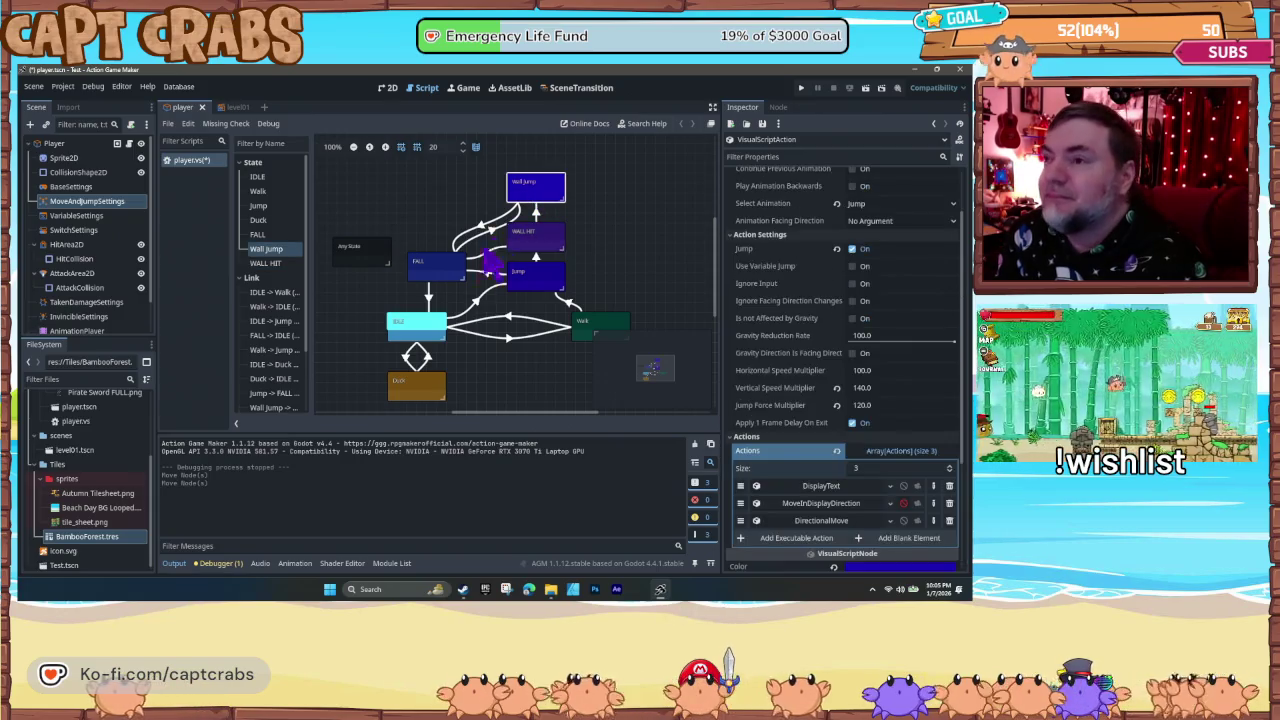
click(427, 400)
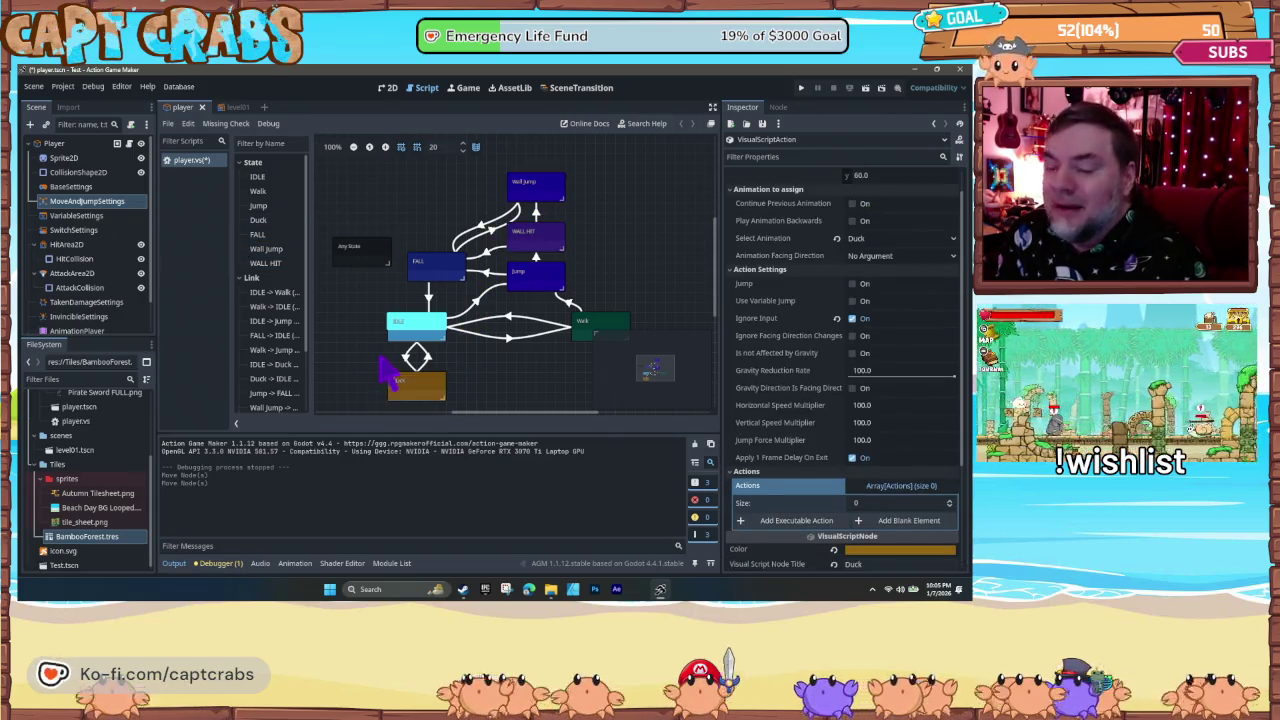
click(535, 285)
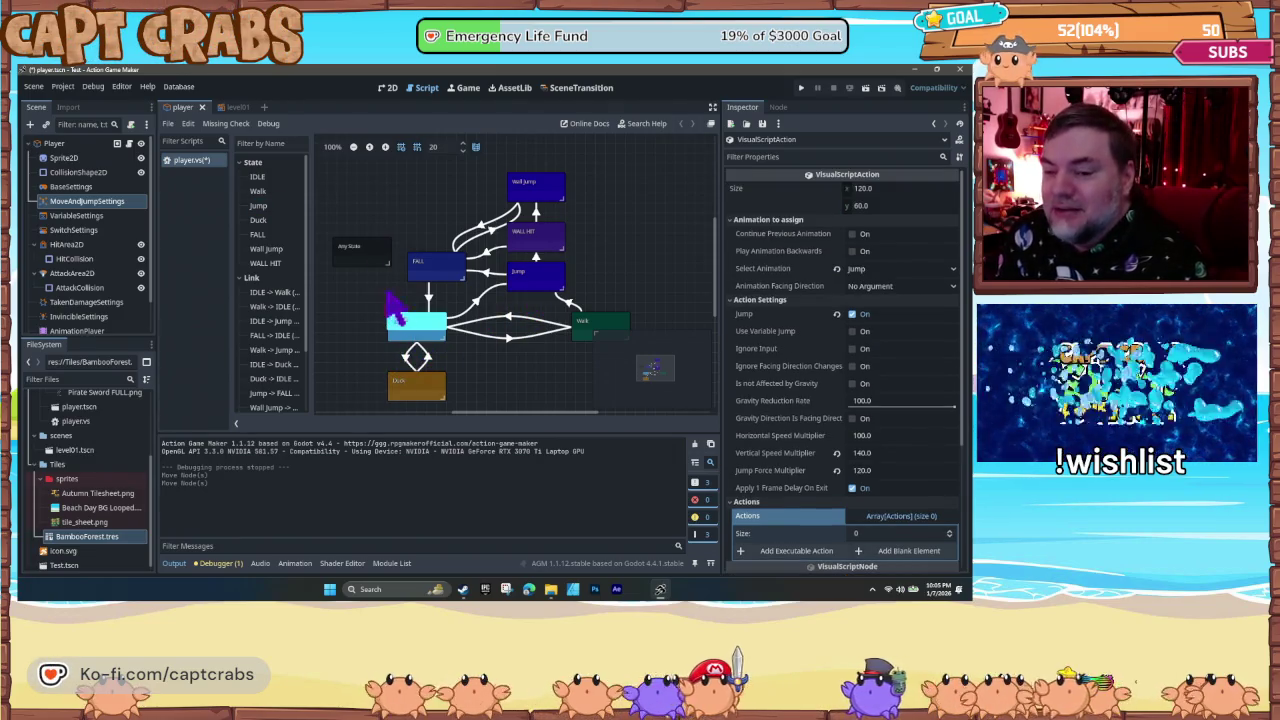
key(F5)
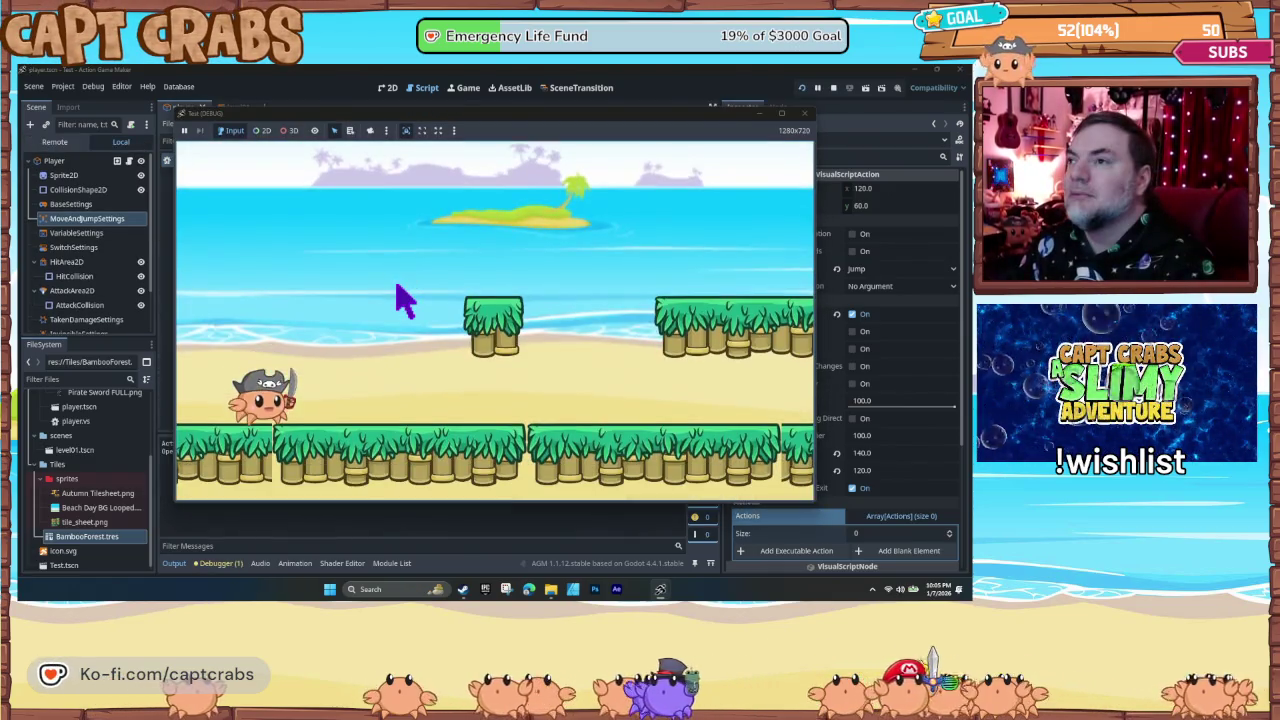
- Run the crab right and jump it onto the bamboo wall, then into another wall
key(Right)
key(space)
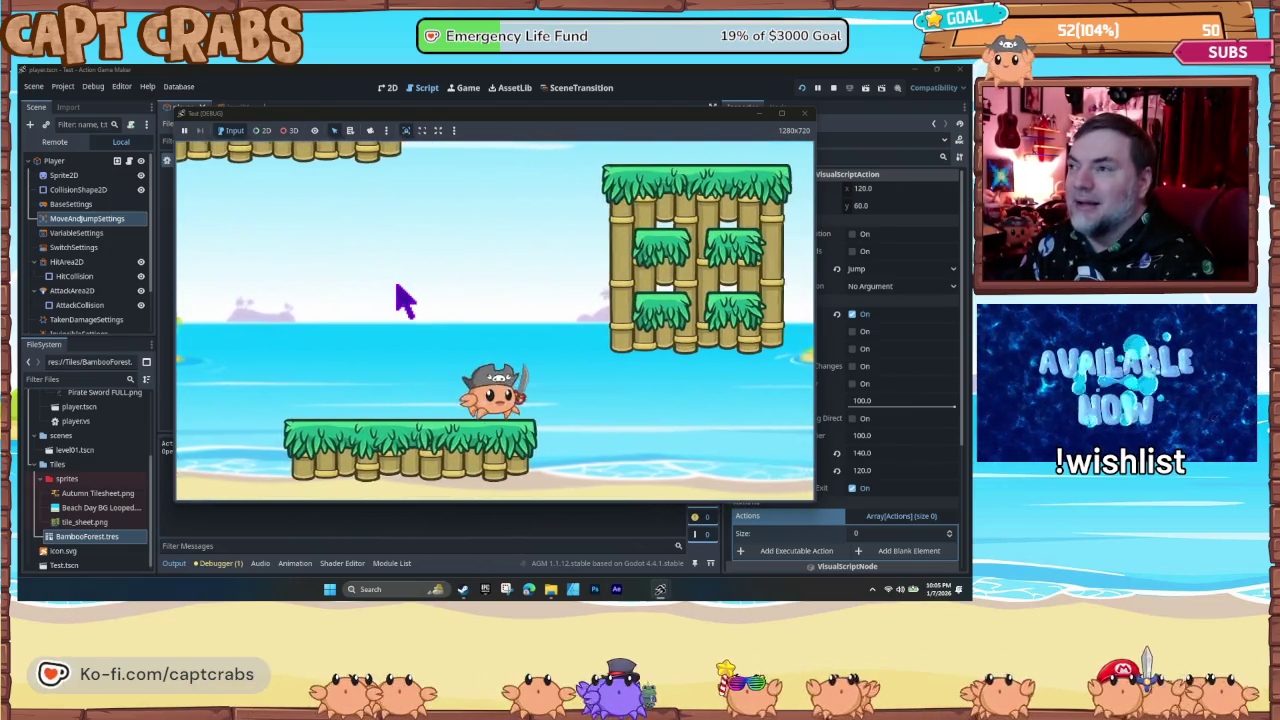
key(space)
key(space)
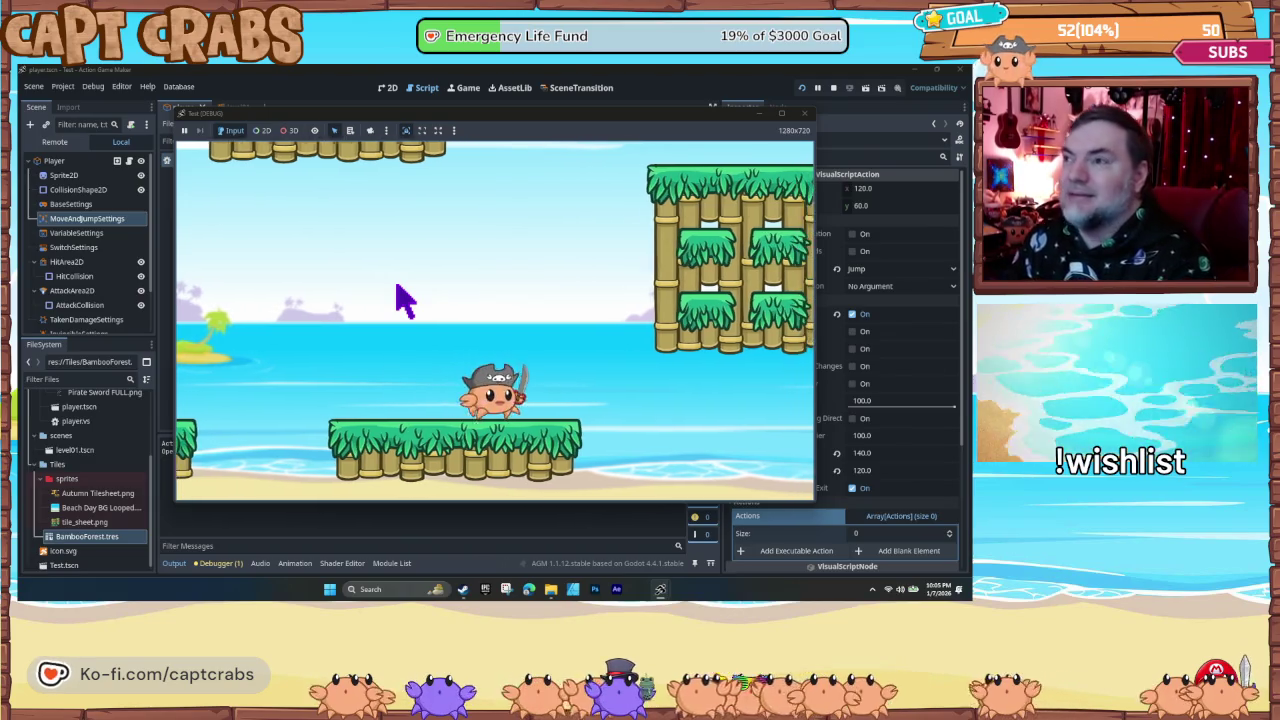
key(space)
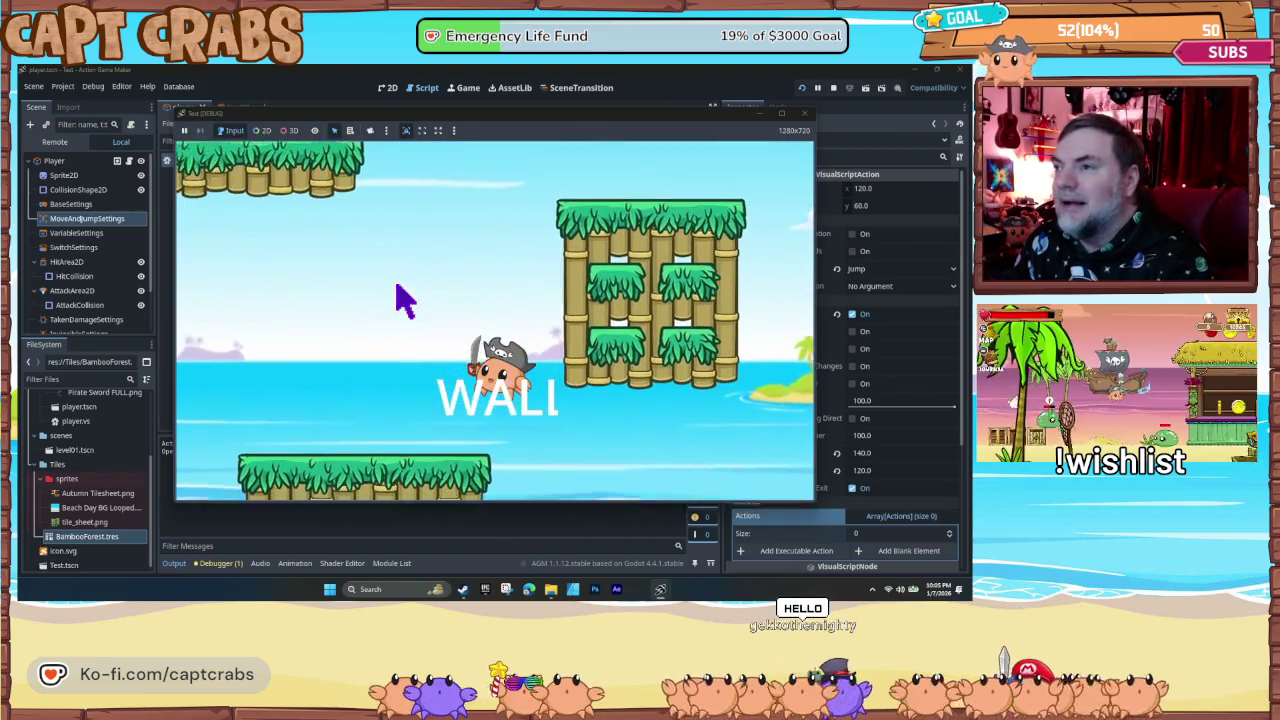
key(Right)
key(space)
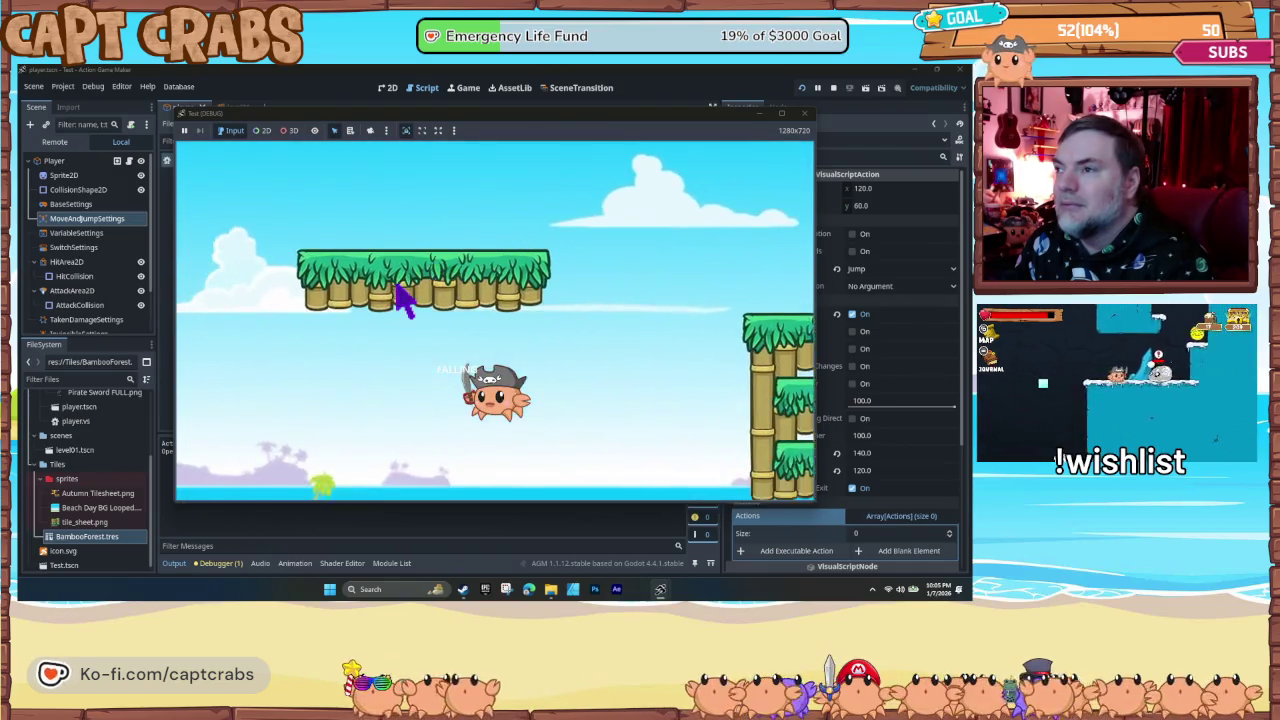
- Hop across platforms toward the wall to test clinging, then close the test window
key(Right)
key(space)
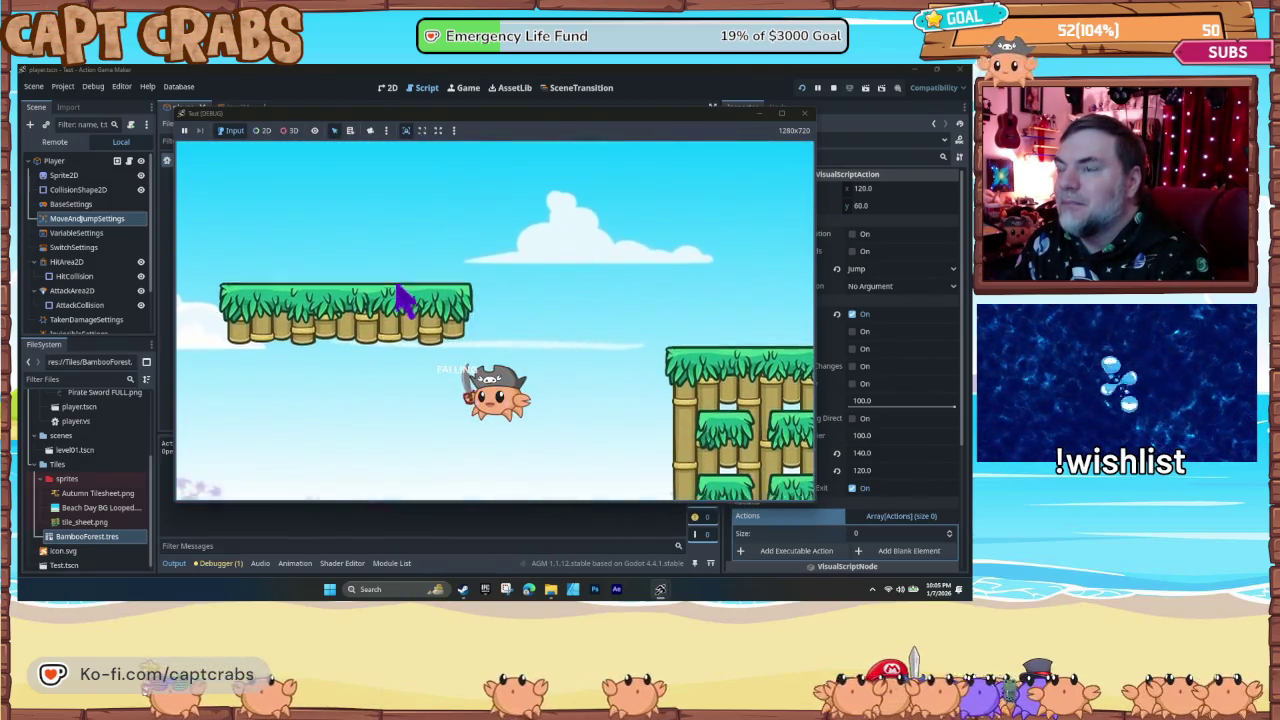
key(Right)
key(space)
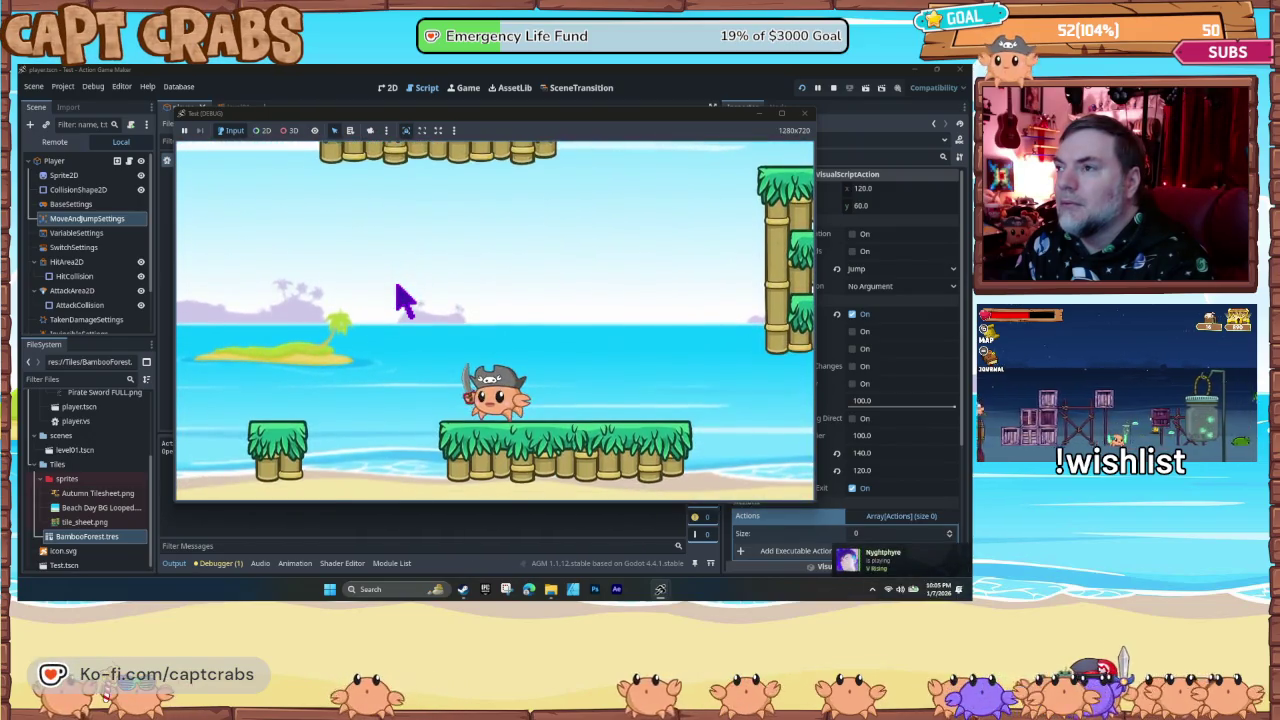
key(space)
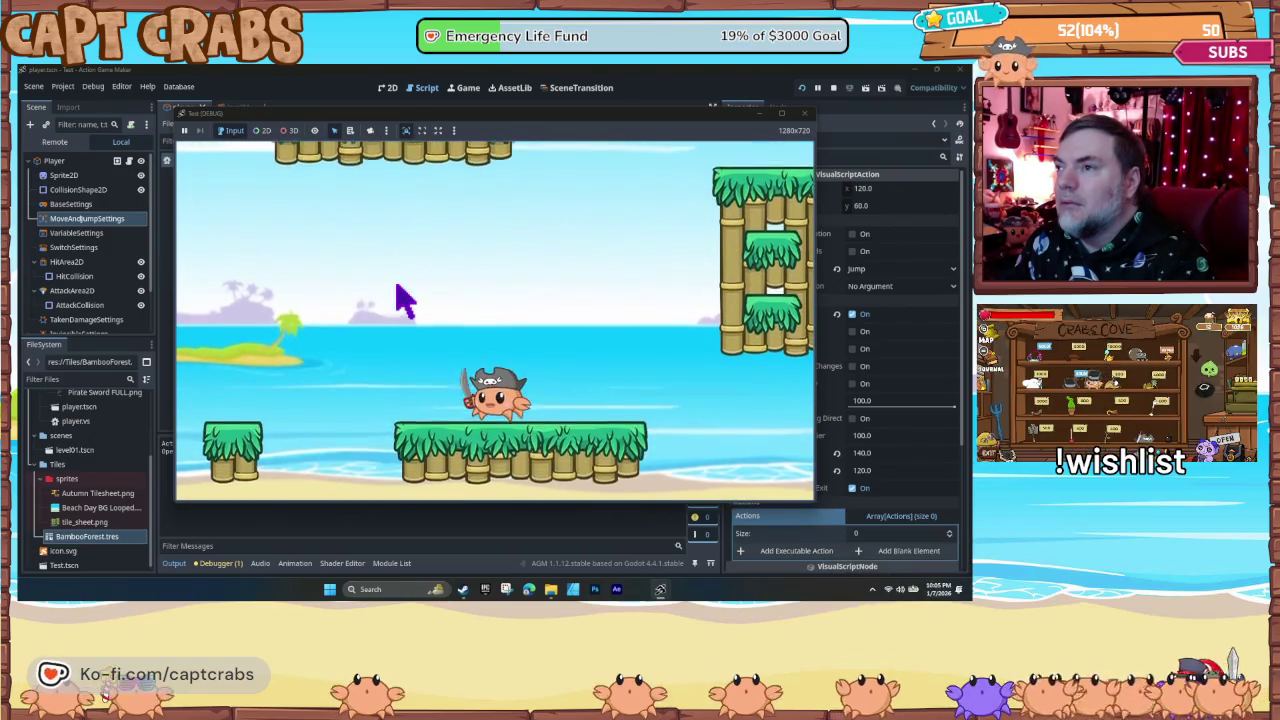
key(space)
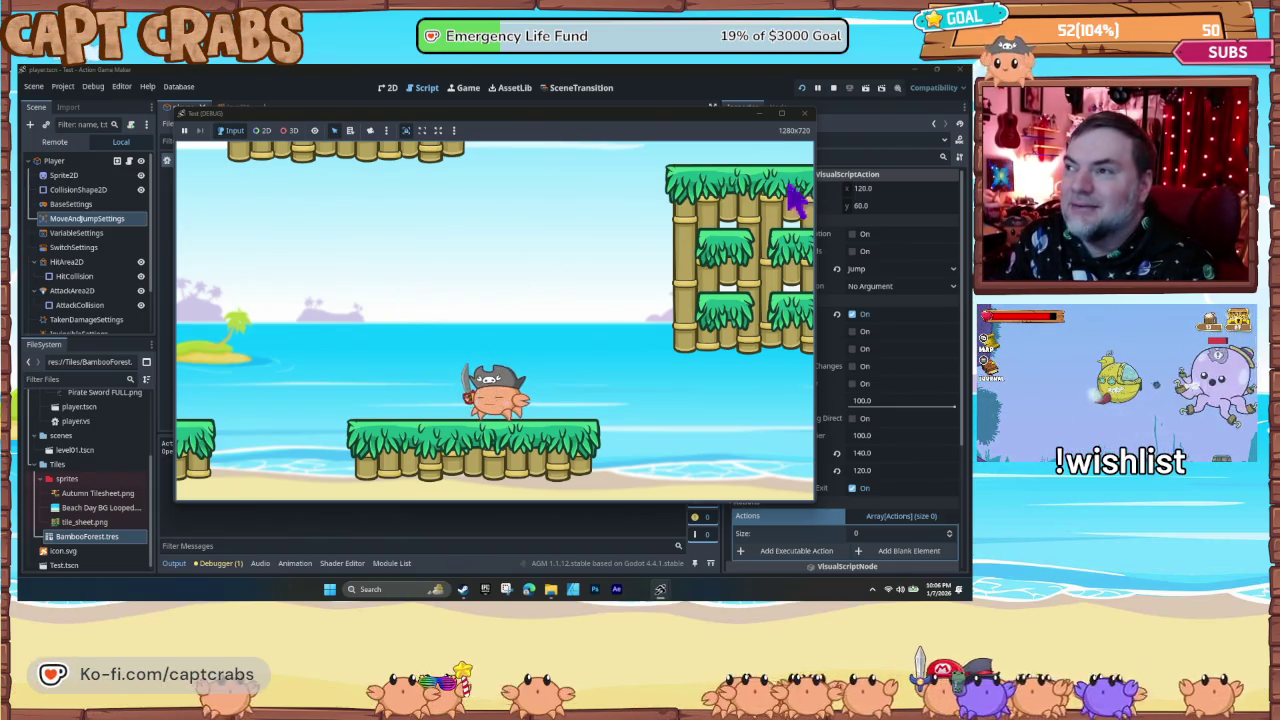
click(808, 118)
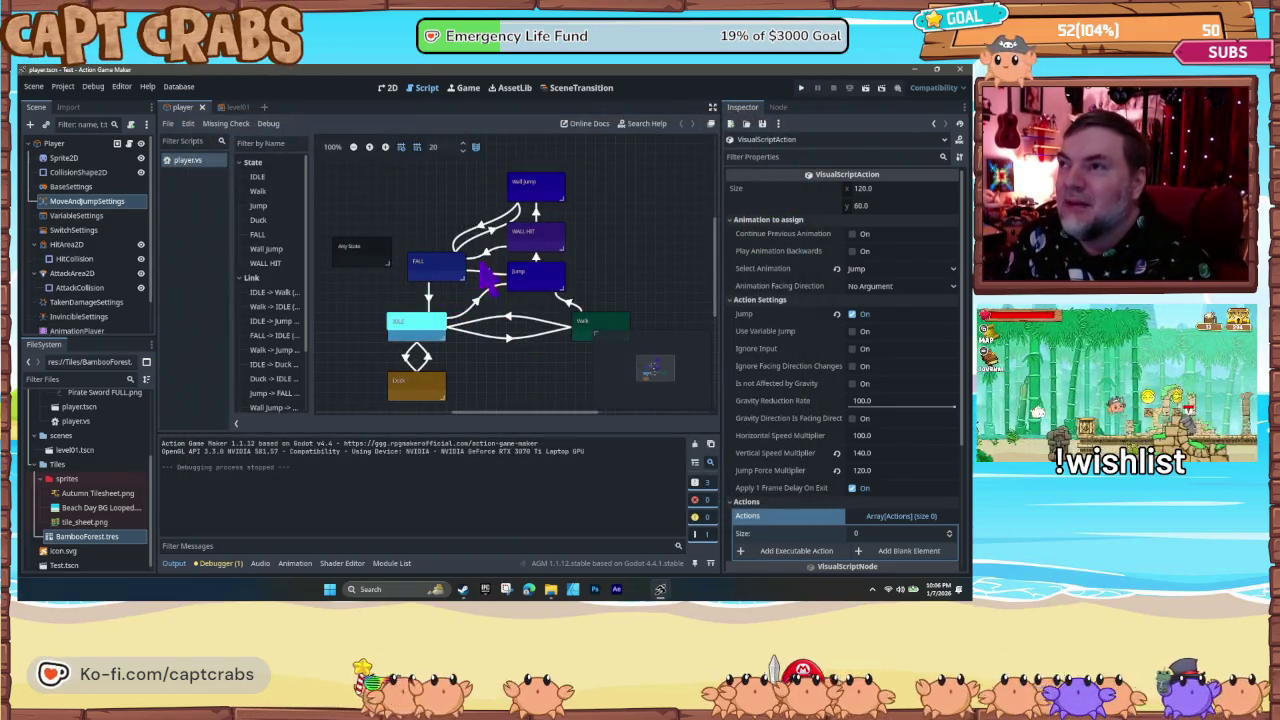
- Set the Wall Jump state's DirectionalMove distance to 200 pixels
click(531, 195)
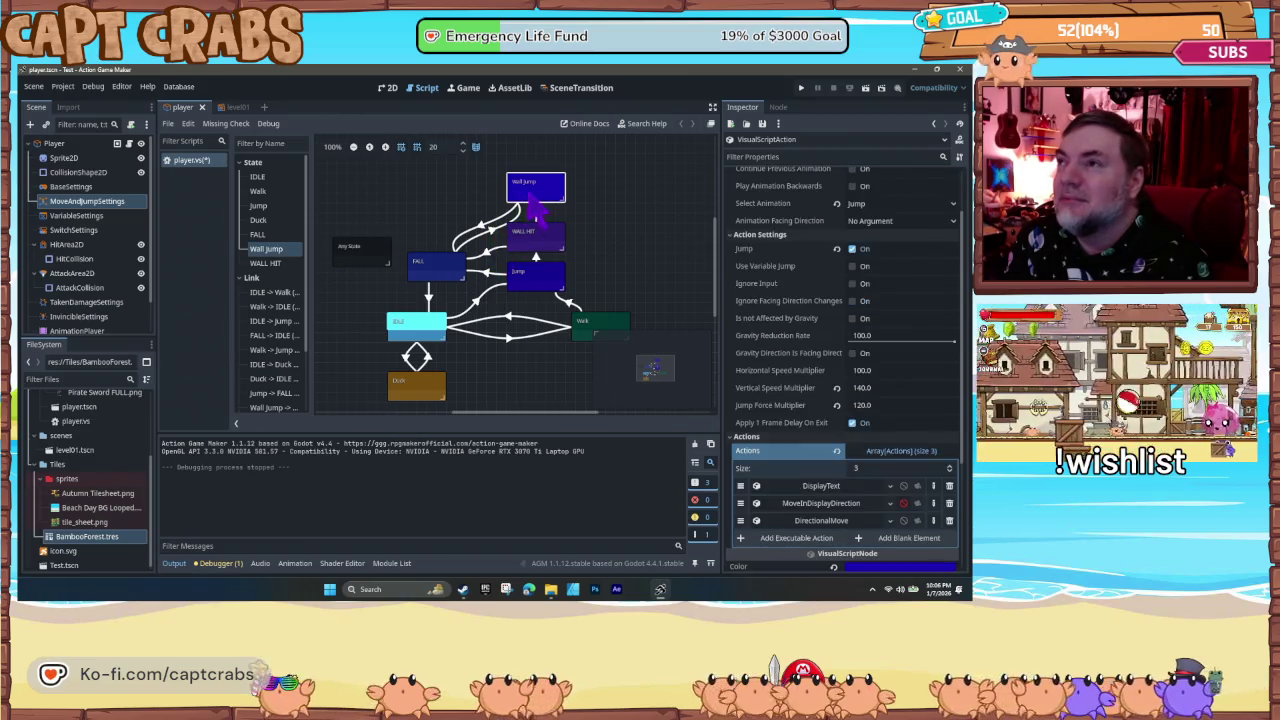
click(815, 521)
scroll(813, 514, down, 3)
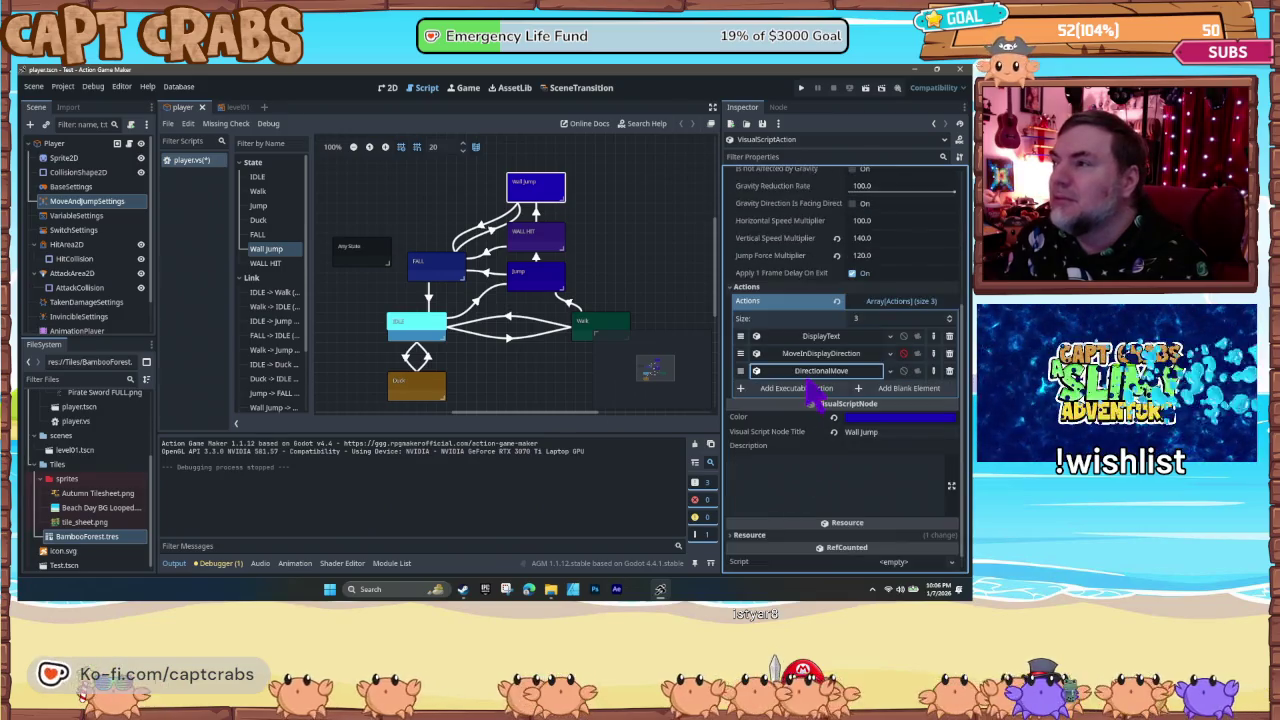
click(809, 374)
click(855, 434)
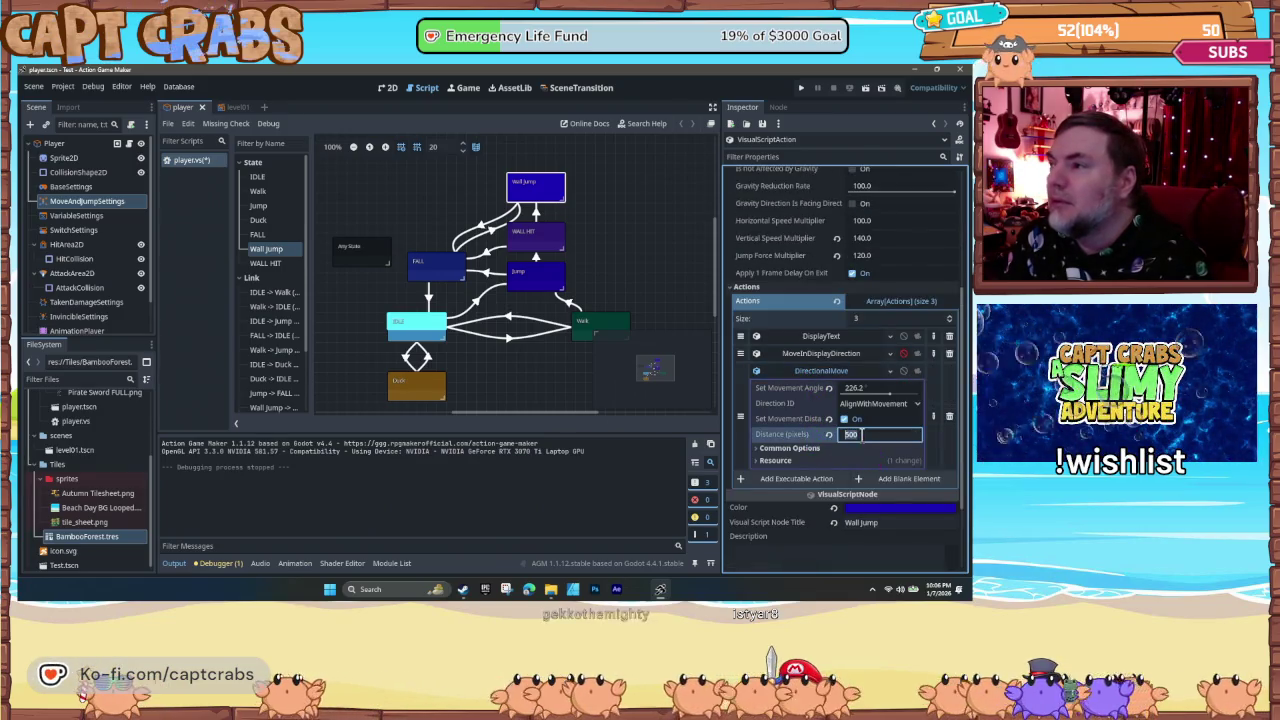
text(500)
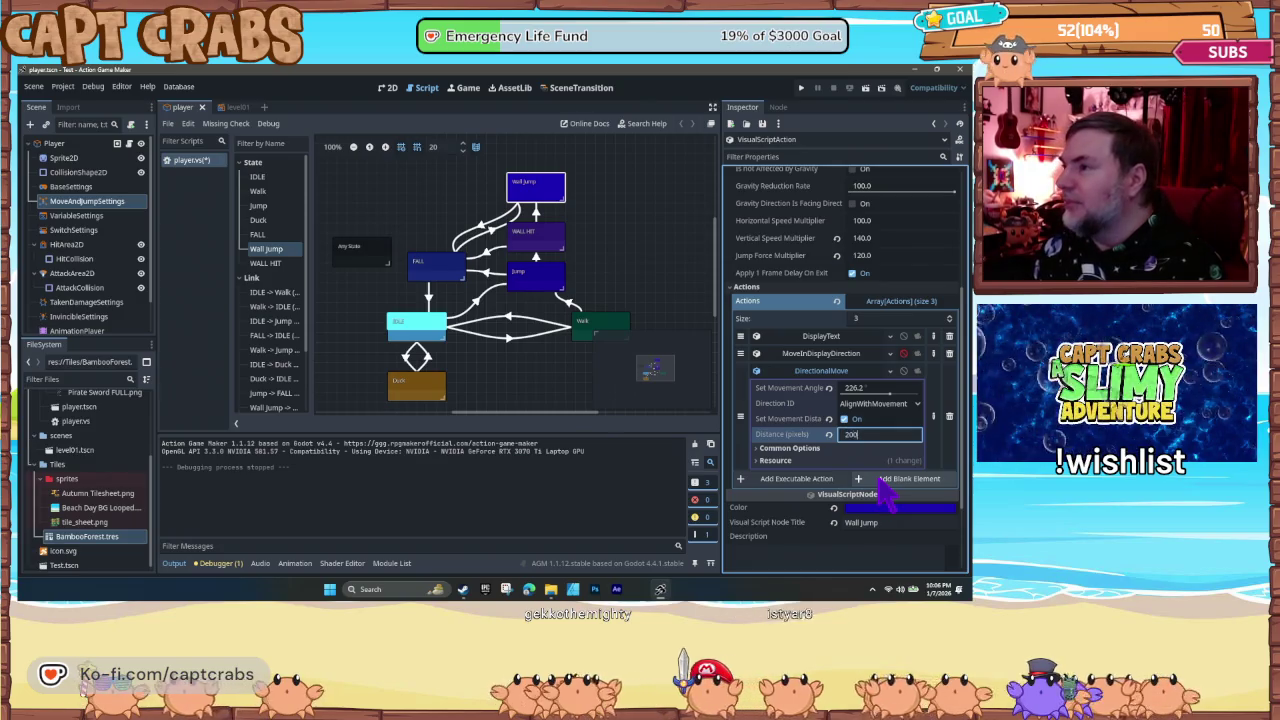
key(Return)
- Toggle the DirectionalMove common options and resource details, then start a test run
click(765, 449)
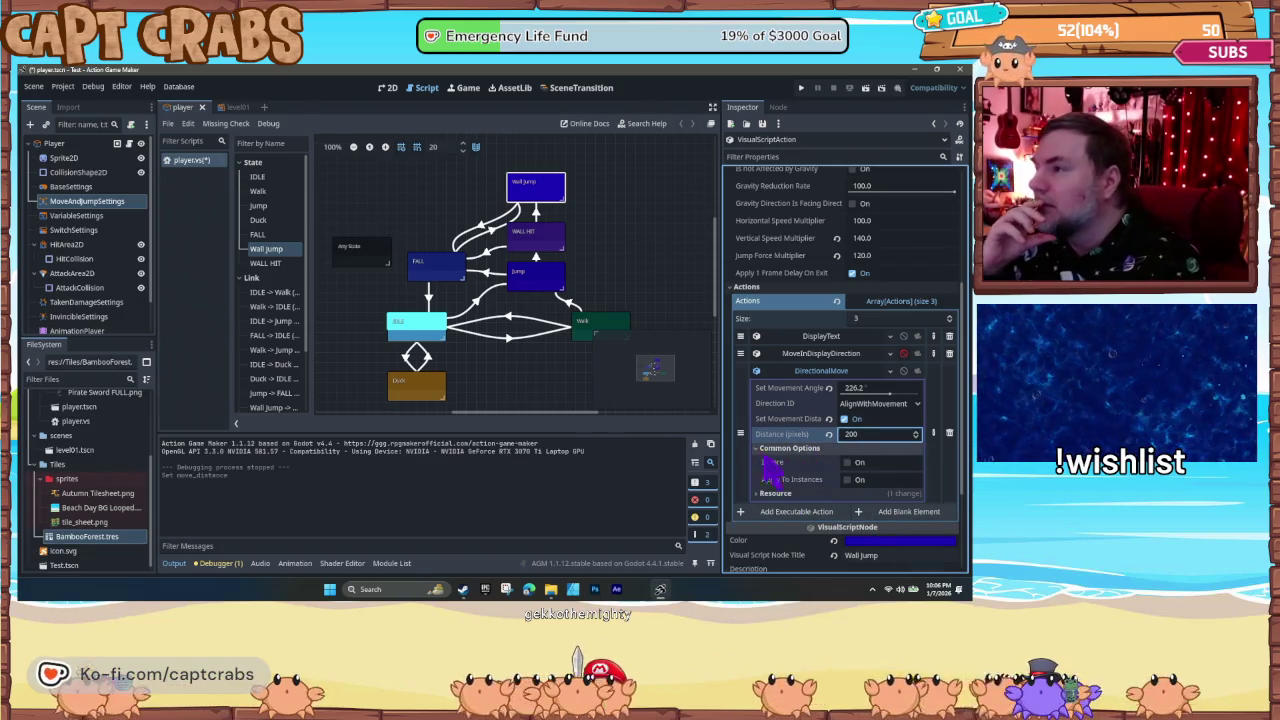
click(762, 449)
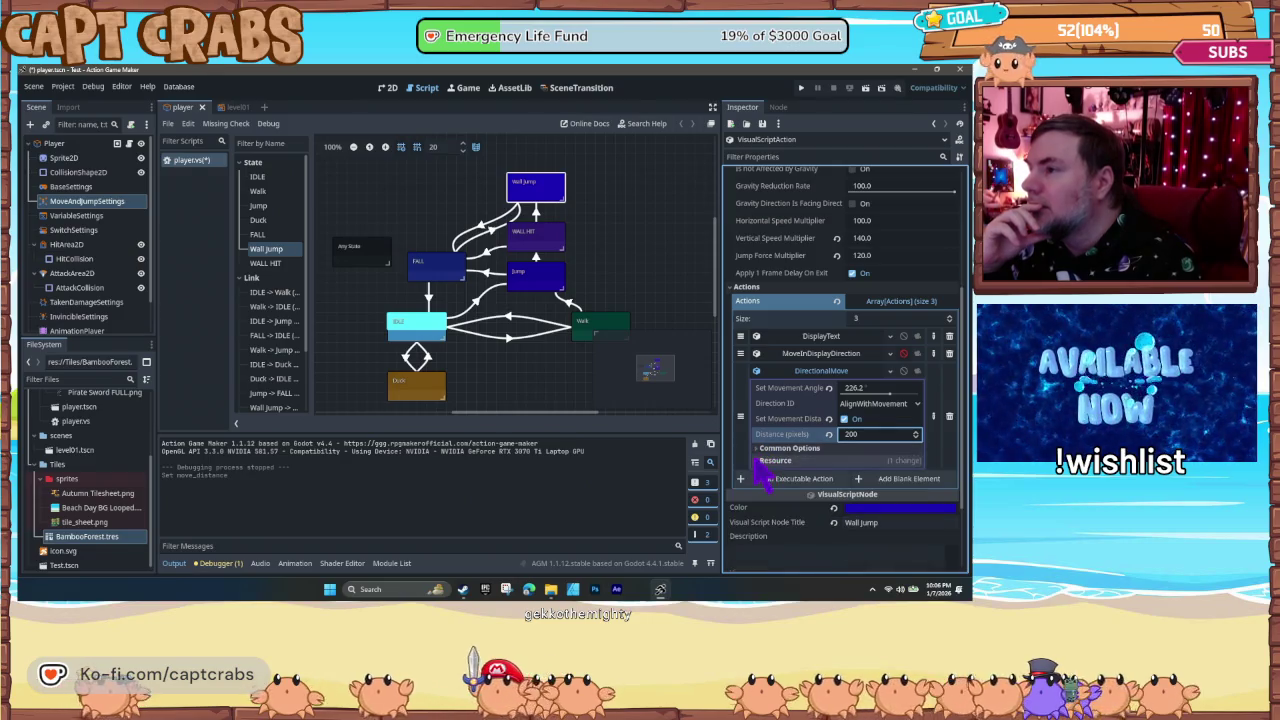
click(766, 461)
click(762, 461)
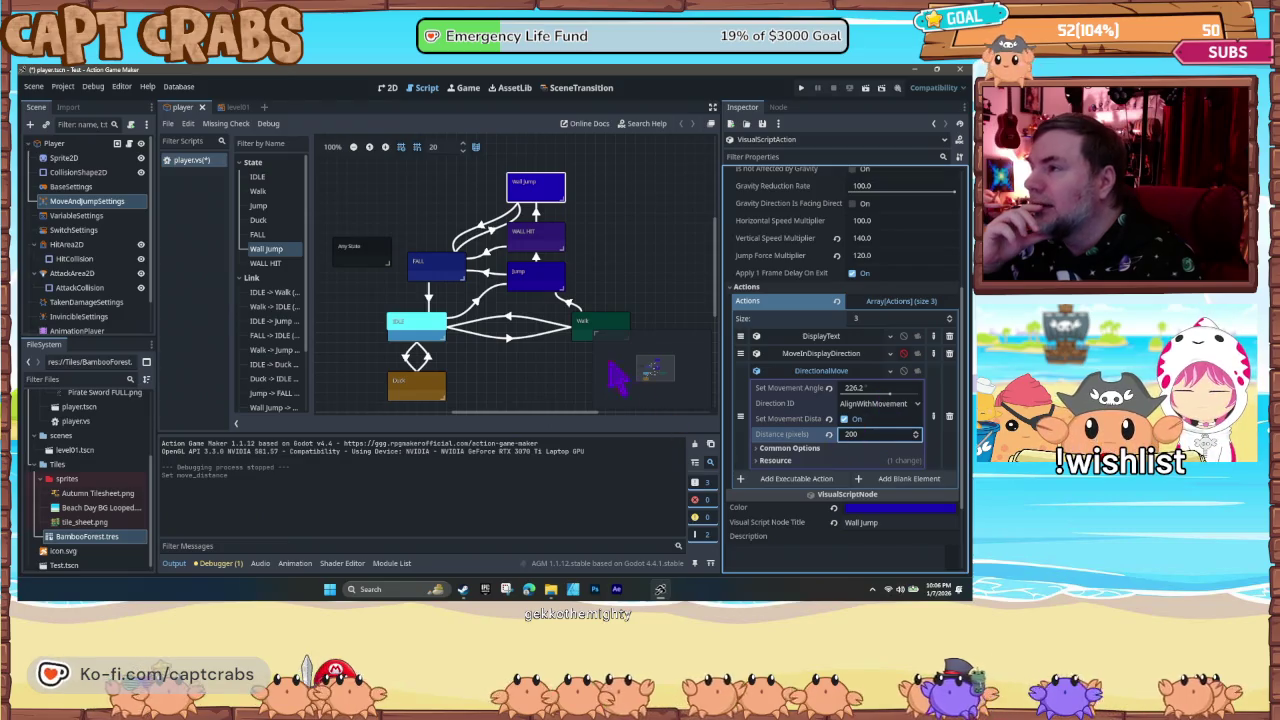
click(567, 388)
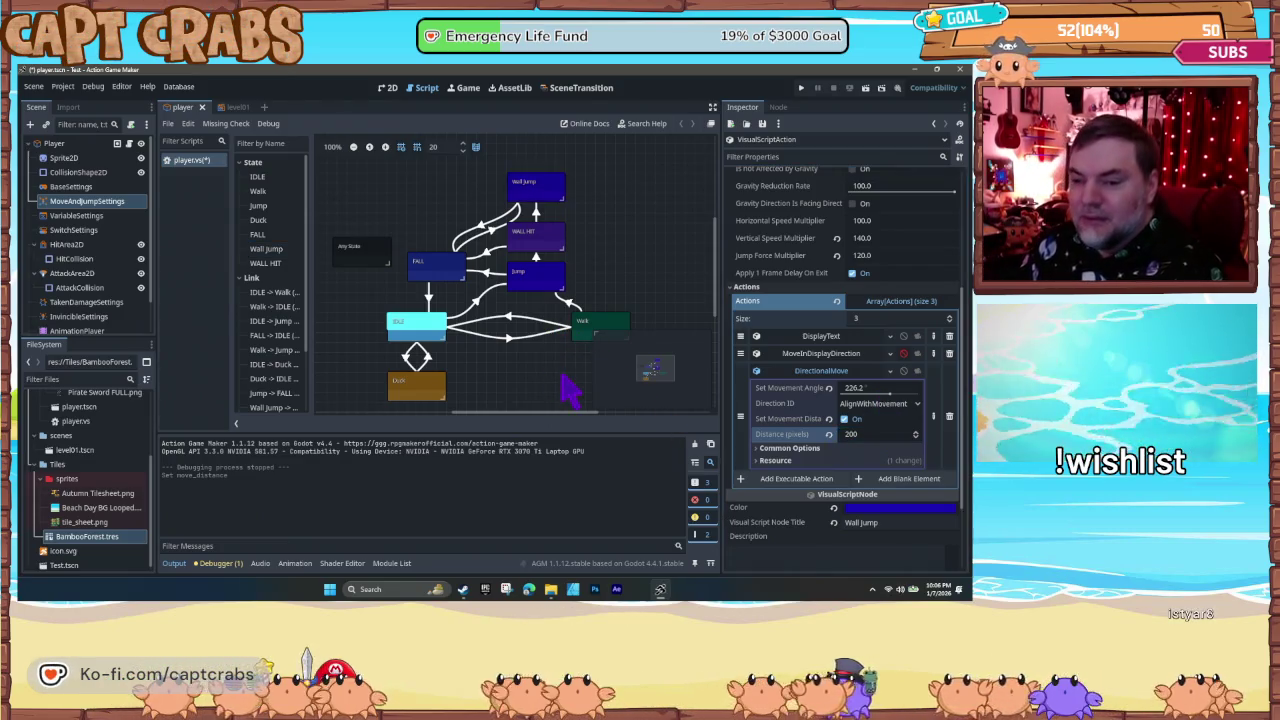
key(F5)
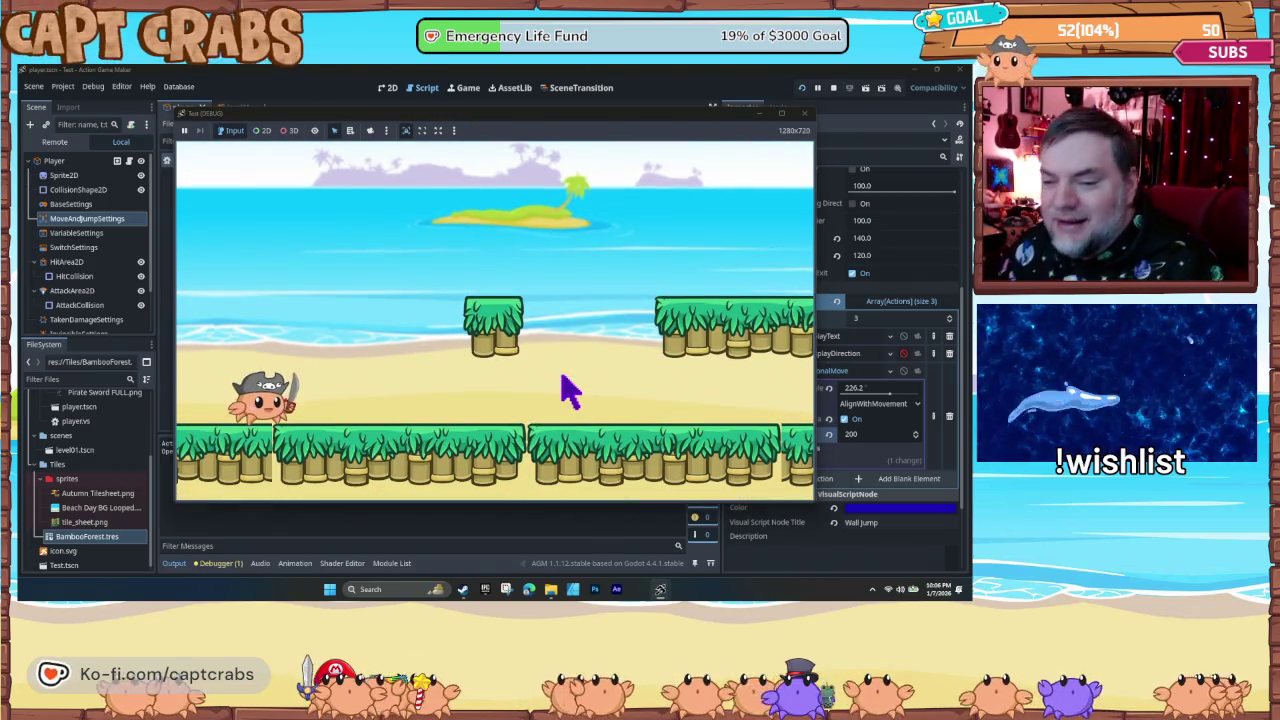
- Run the crab onto a higher platform, cling and slide on the bamboo wall, then wall-jump up
key(Right)
key(space)
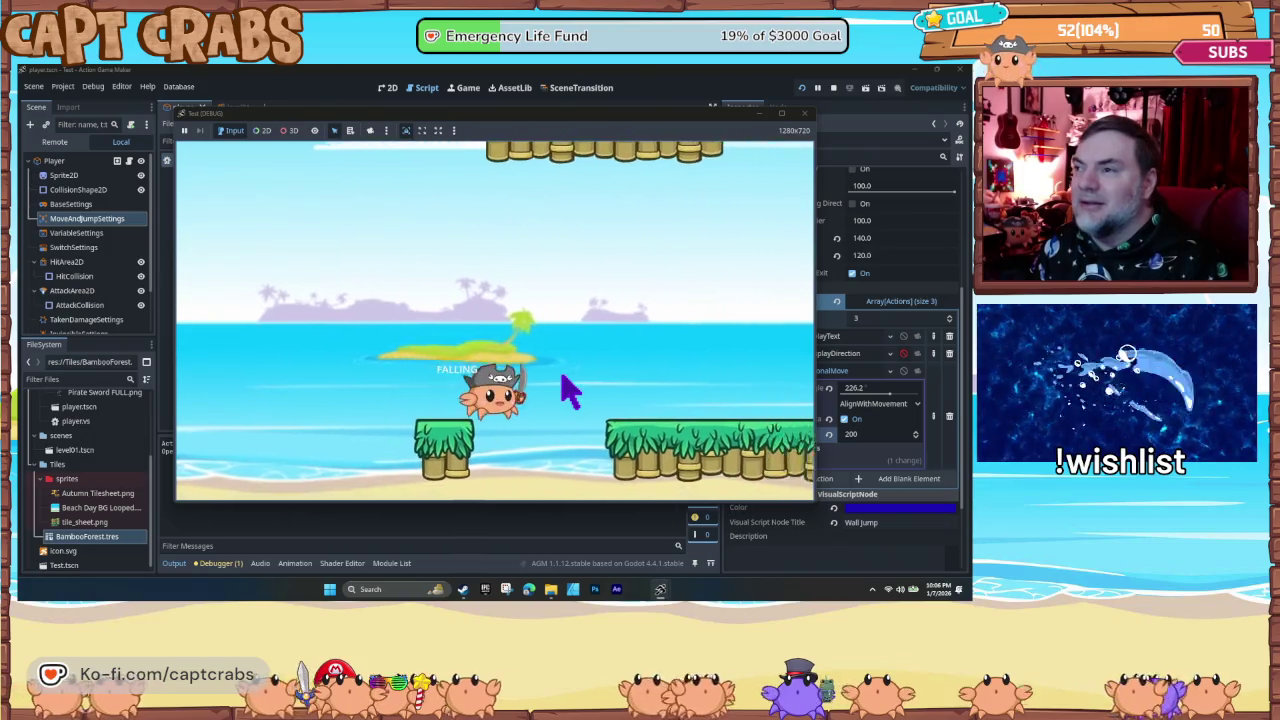
key(Right)
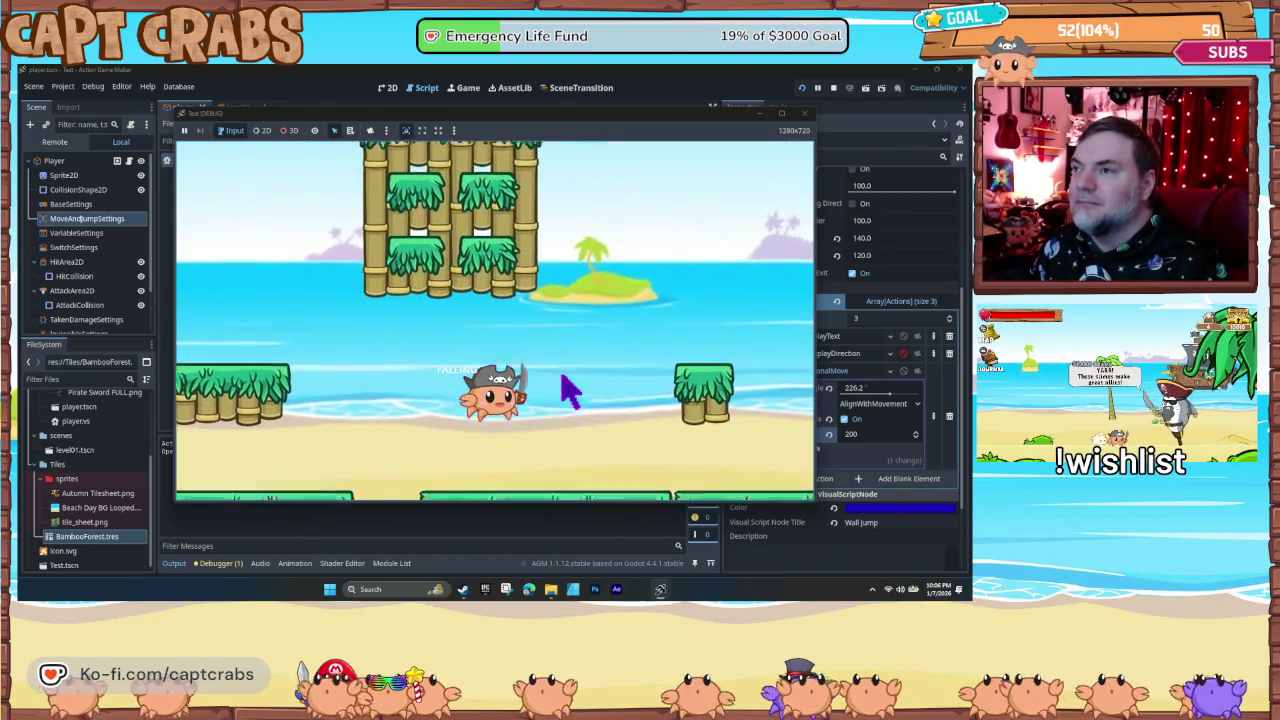
key(Right)
key(space)
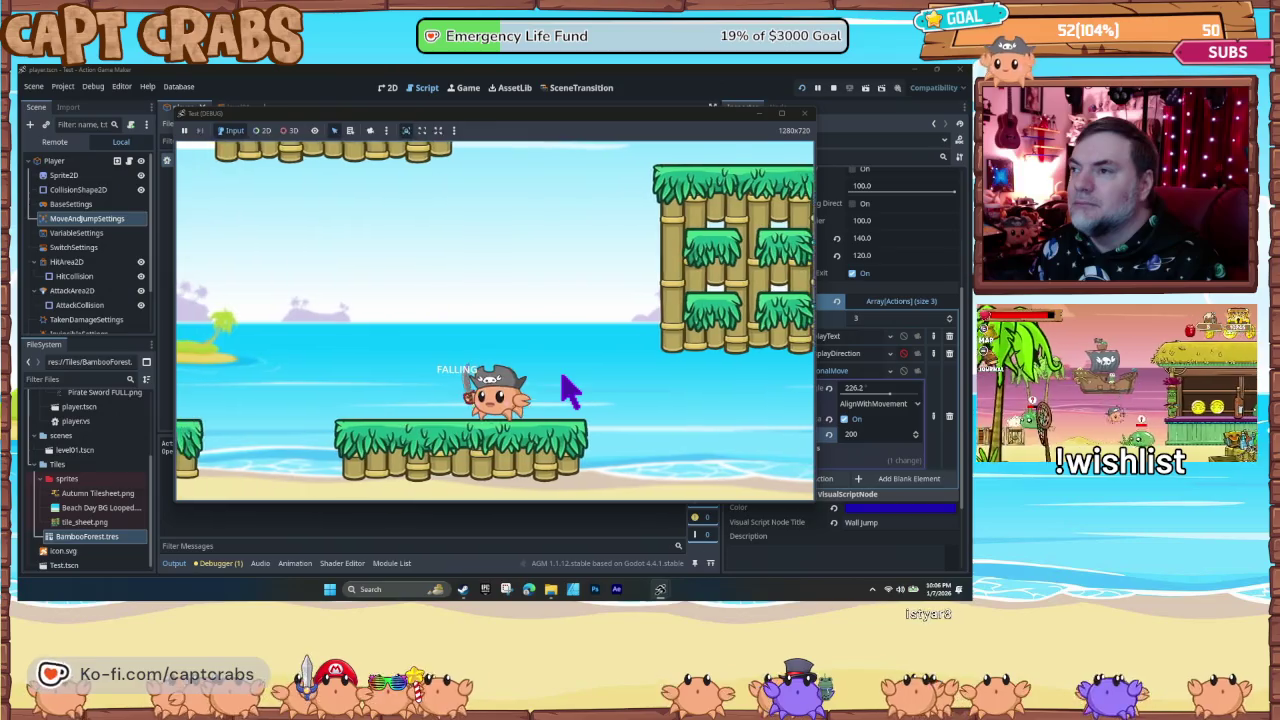
key(Right)
key(space)
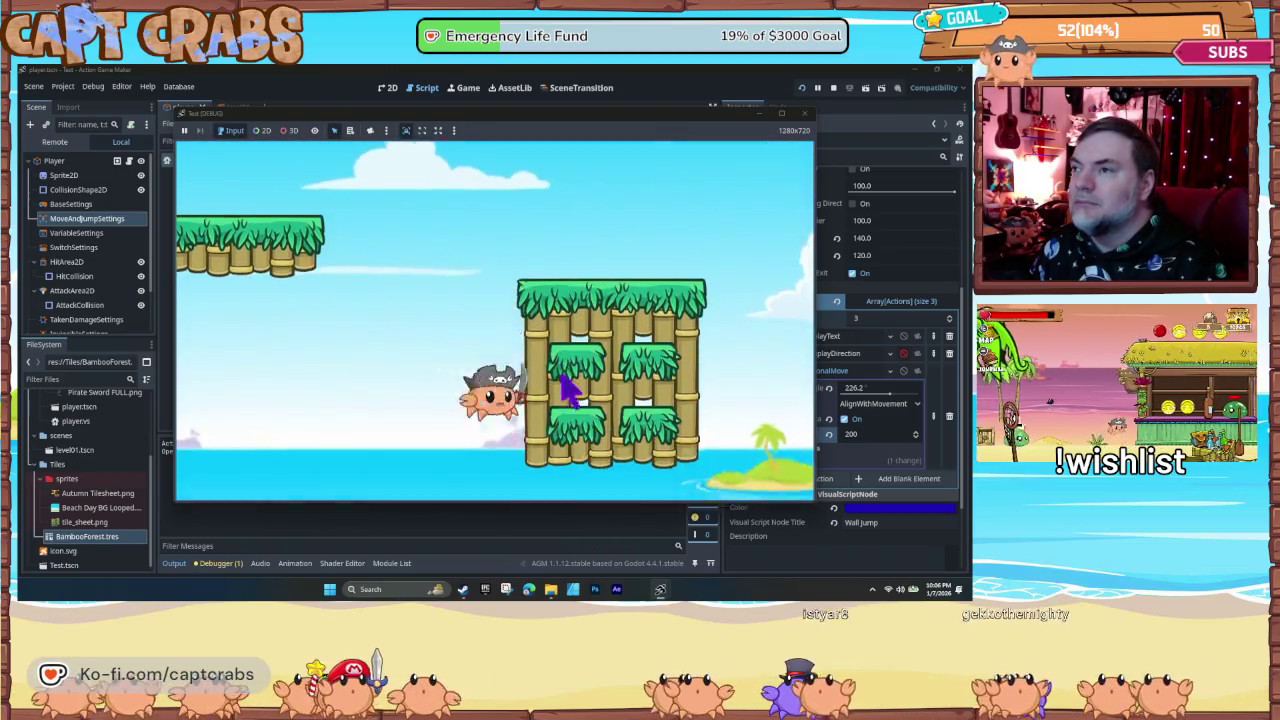
key(Left)
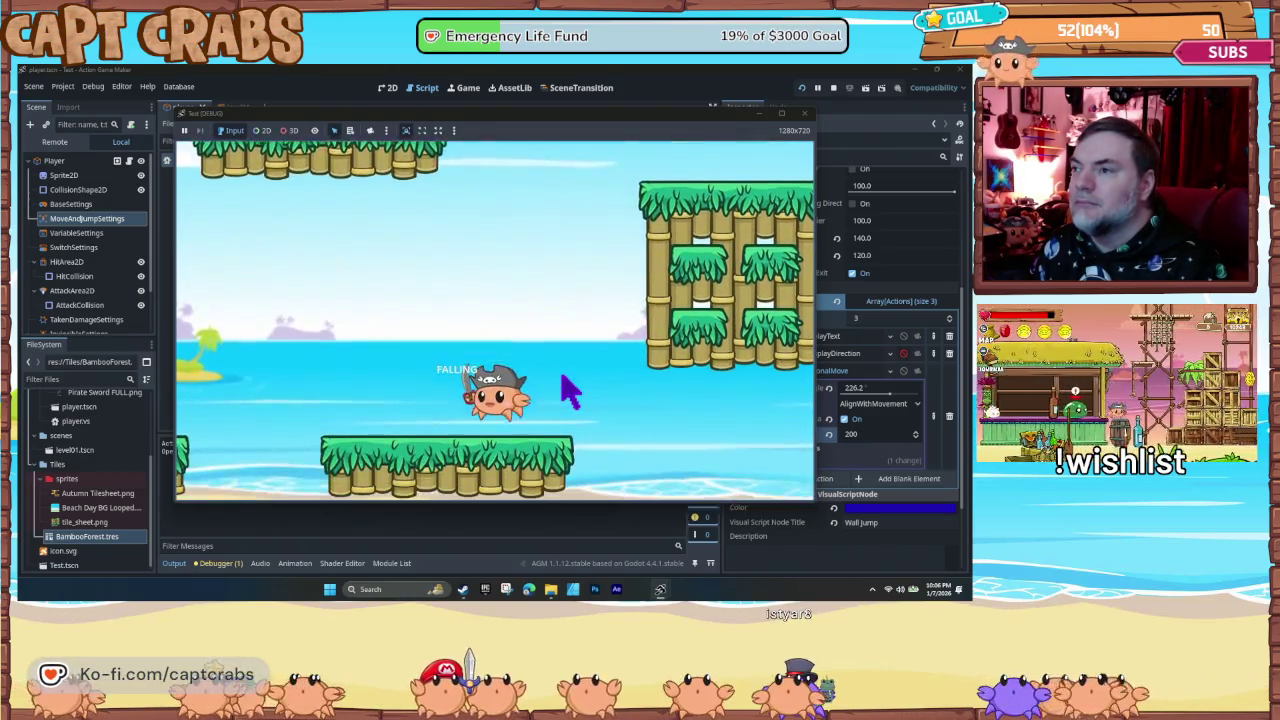
key(Right)
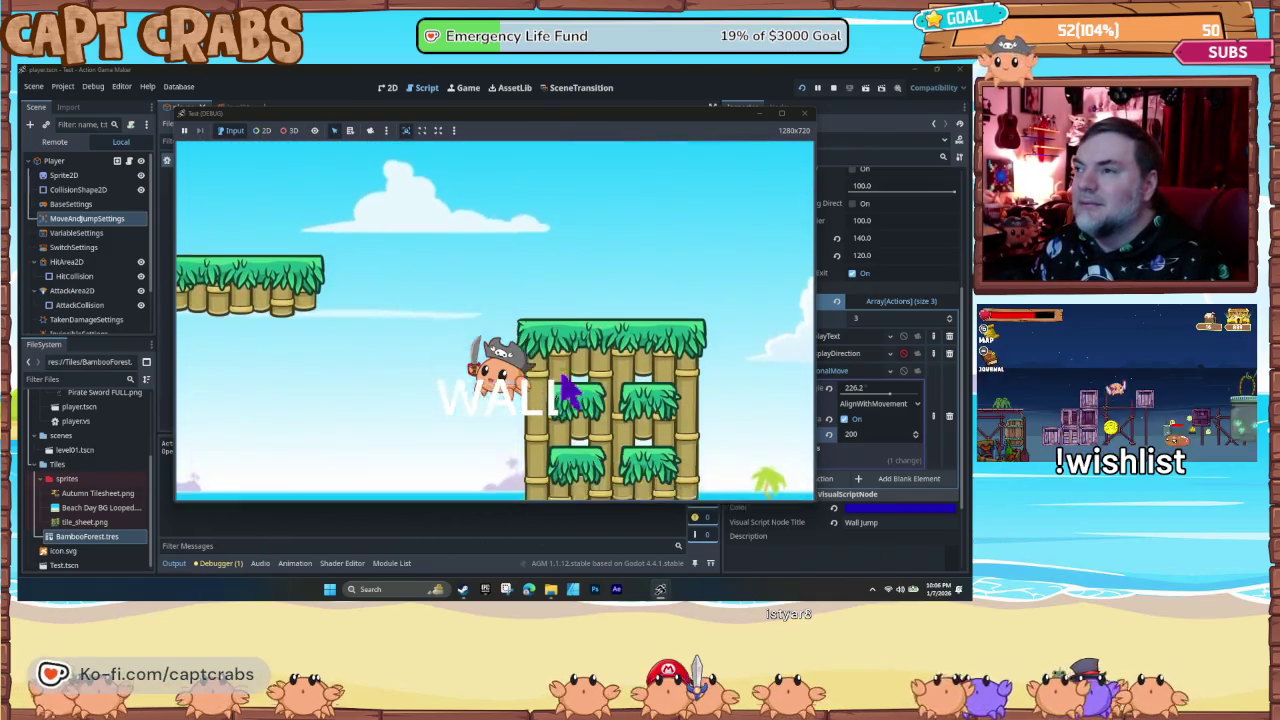
key(space)
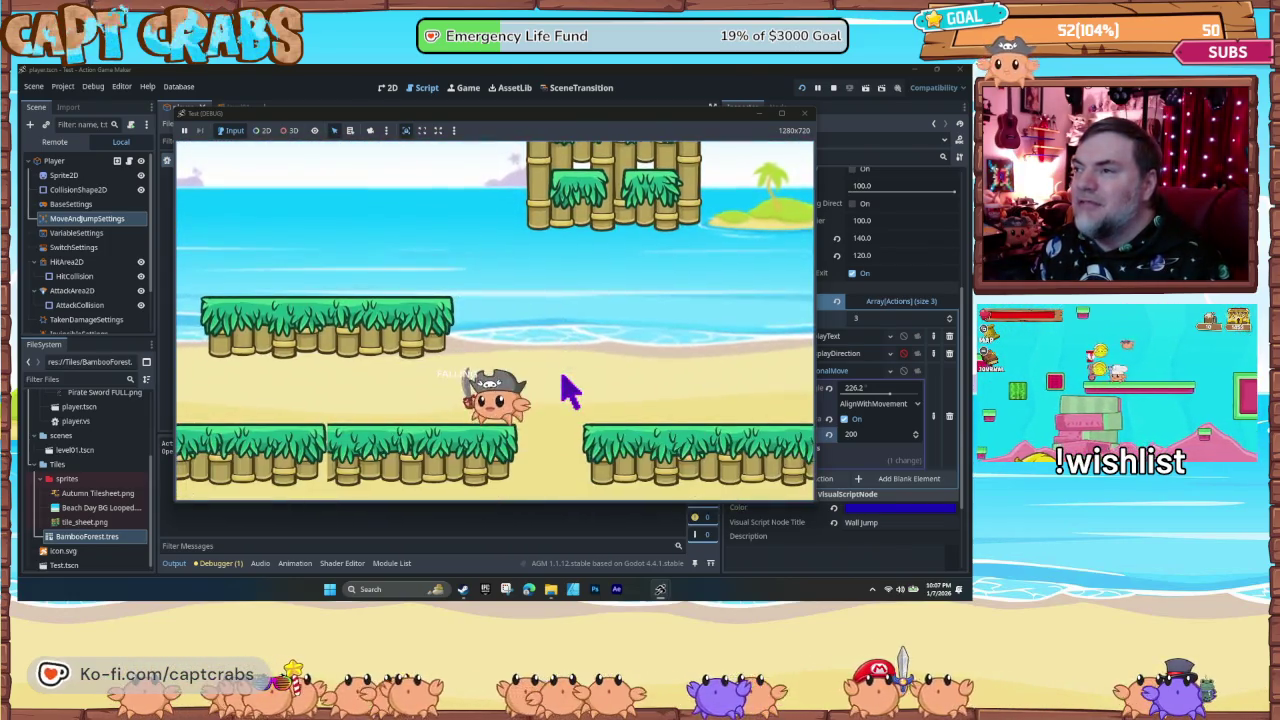
- Wall-jump up and left off another bamboo wall, run right to a third, then close the test game
key(Left)
key(space)
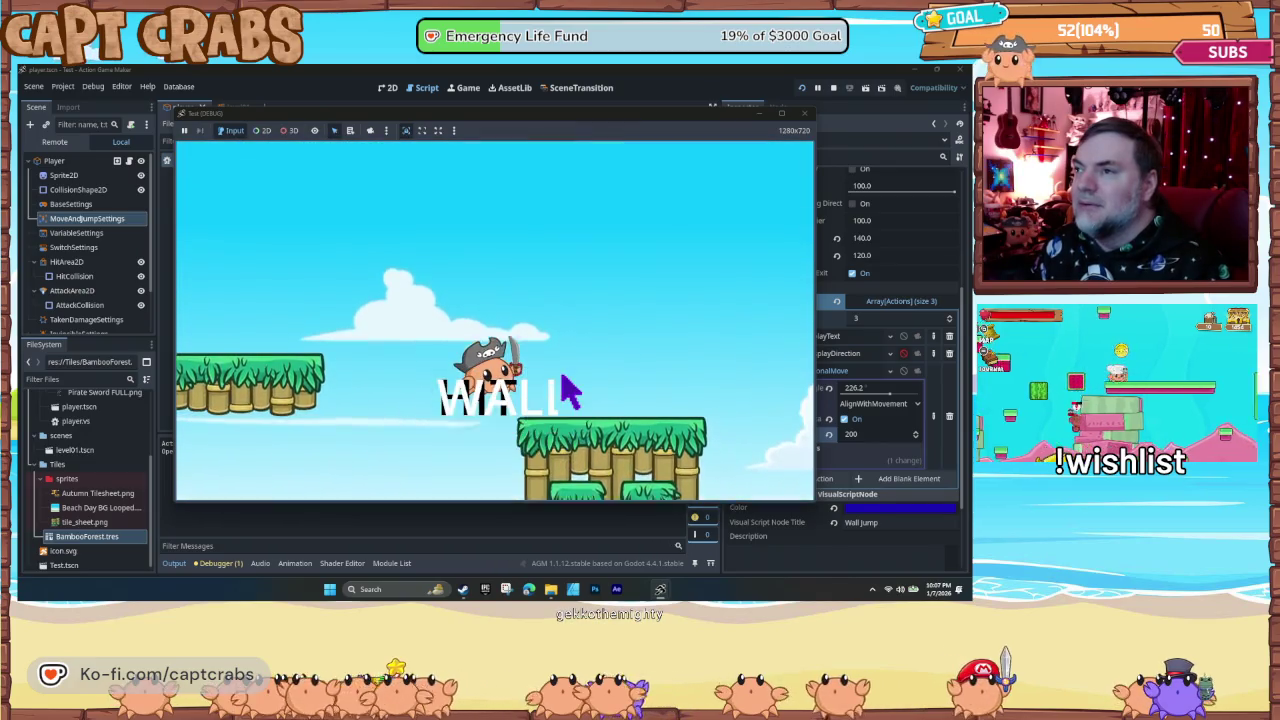
key(space)
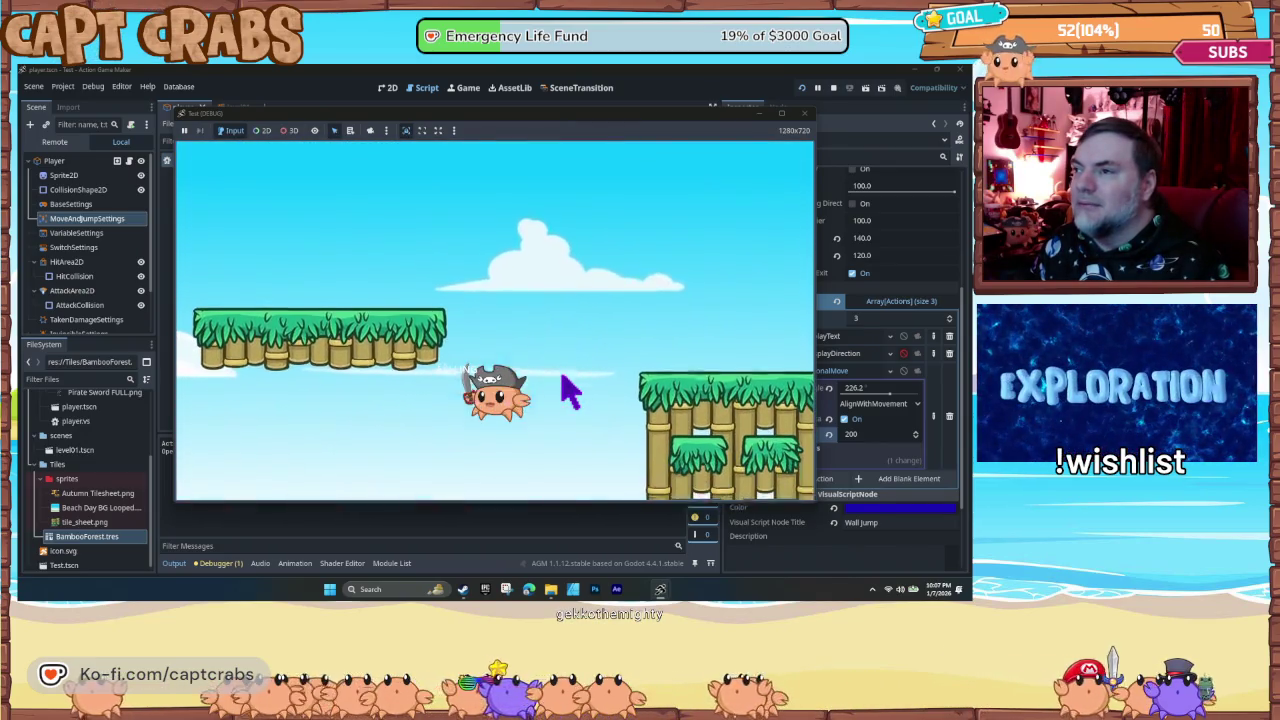
key(space)
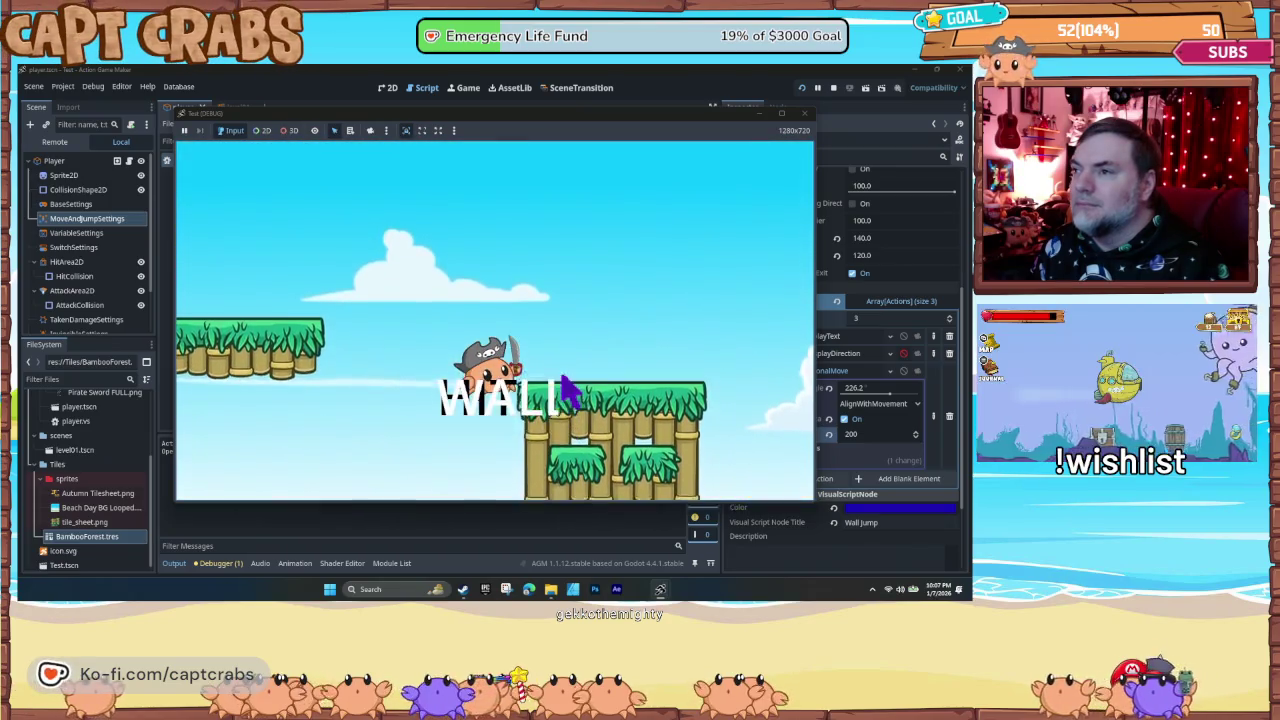
key(space)
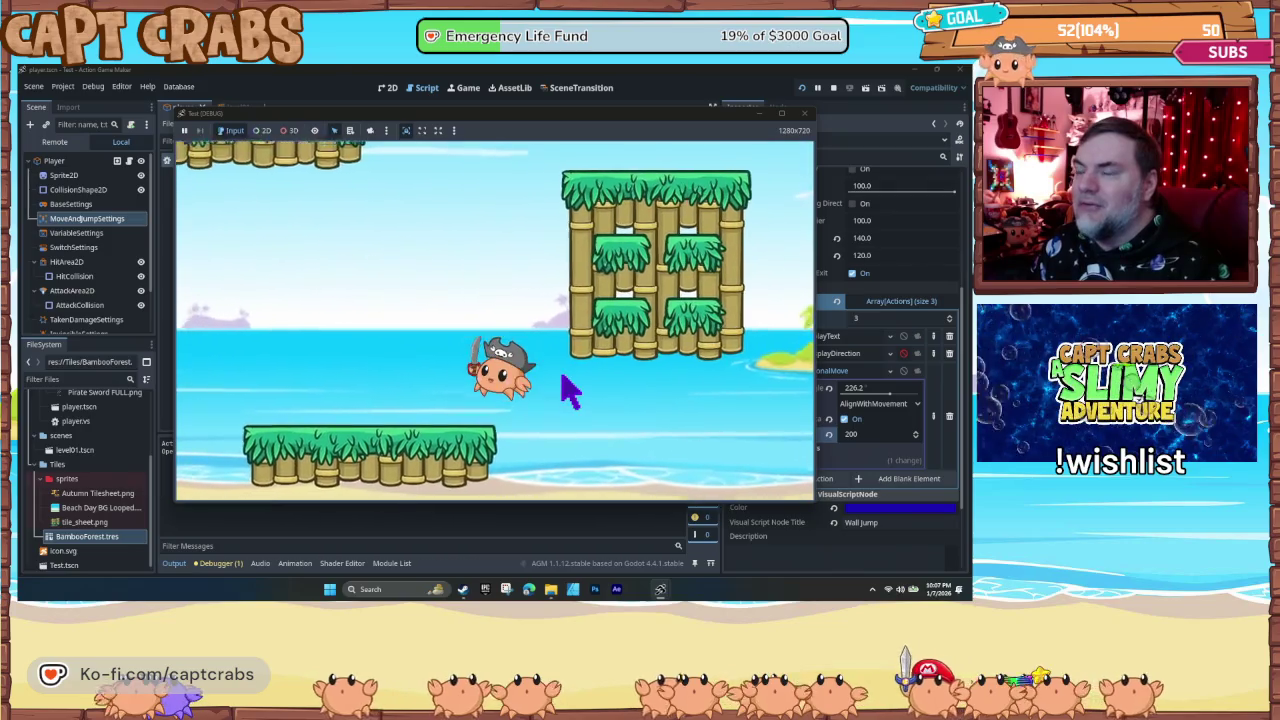
key(Right)
key(space)
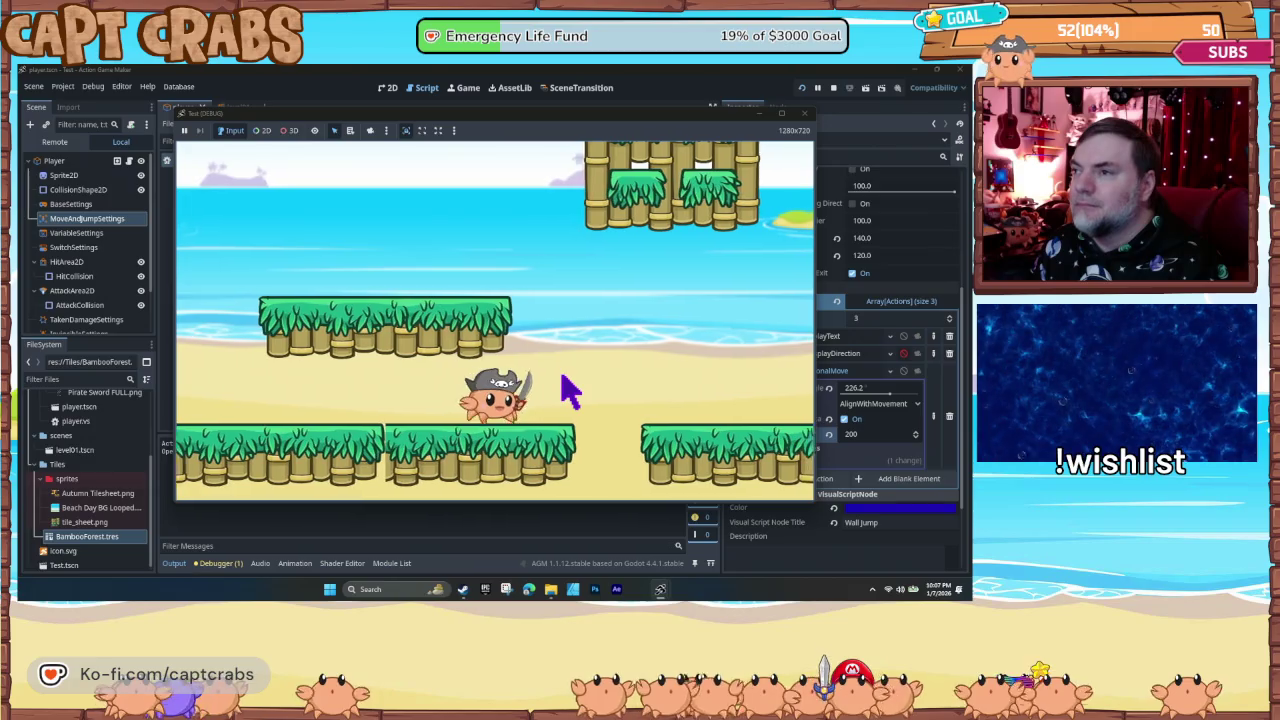
key(space)
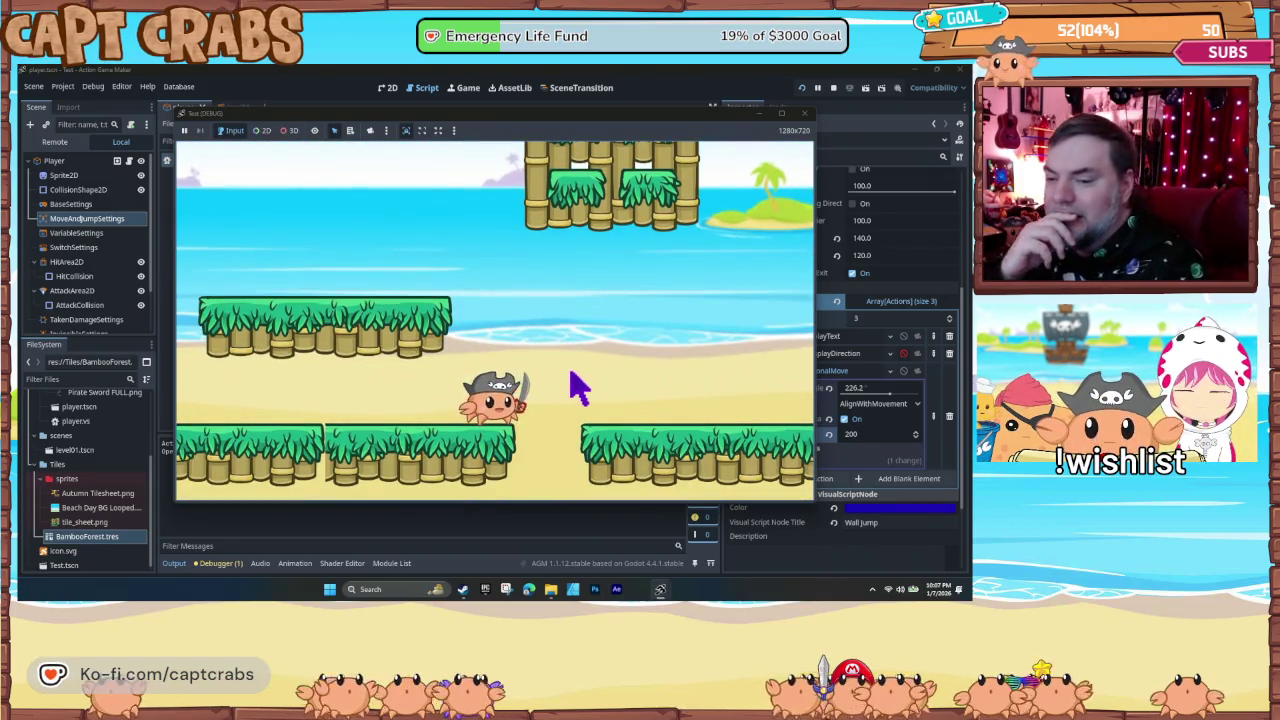
click(804, 113)
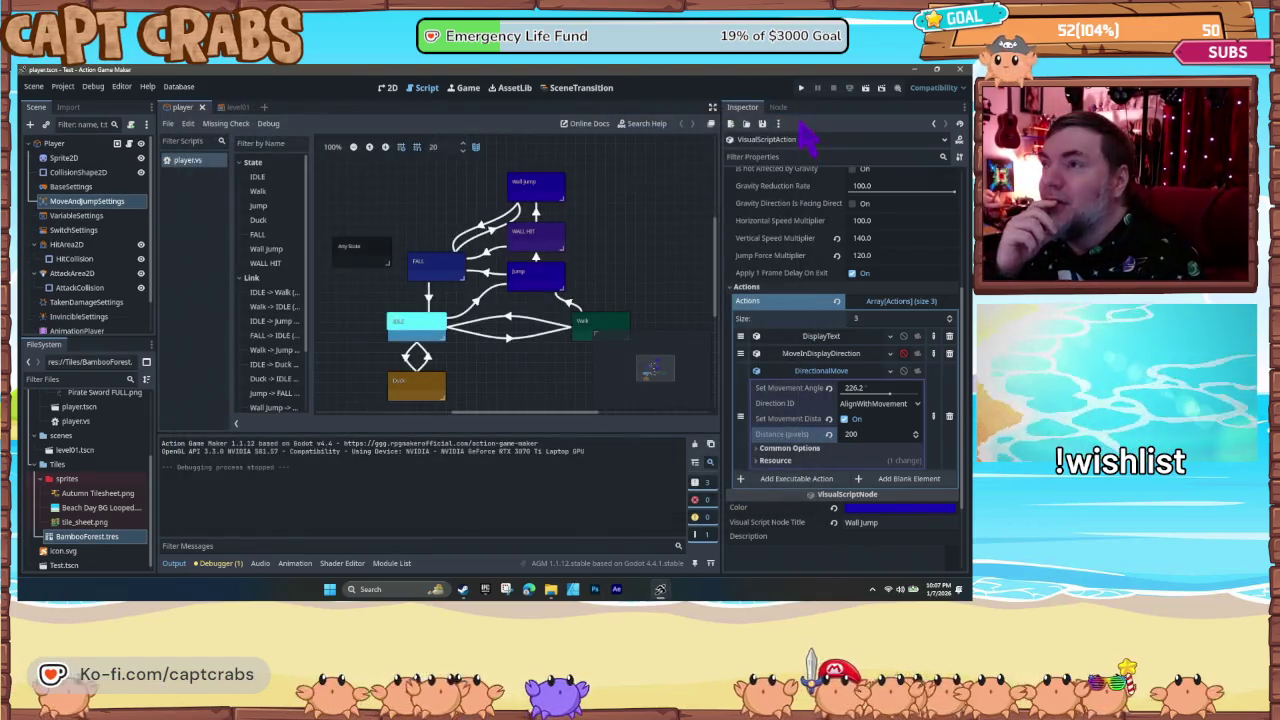
- Make the WALL HIT→FALL link ignore its ElapsedTime condition and launch a test run
click(530, 246)
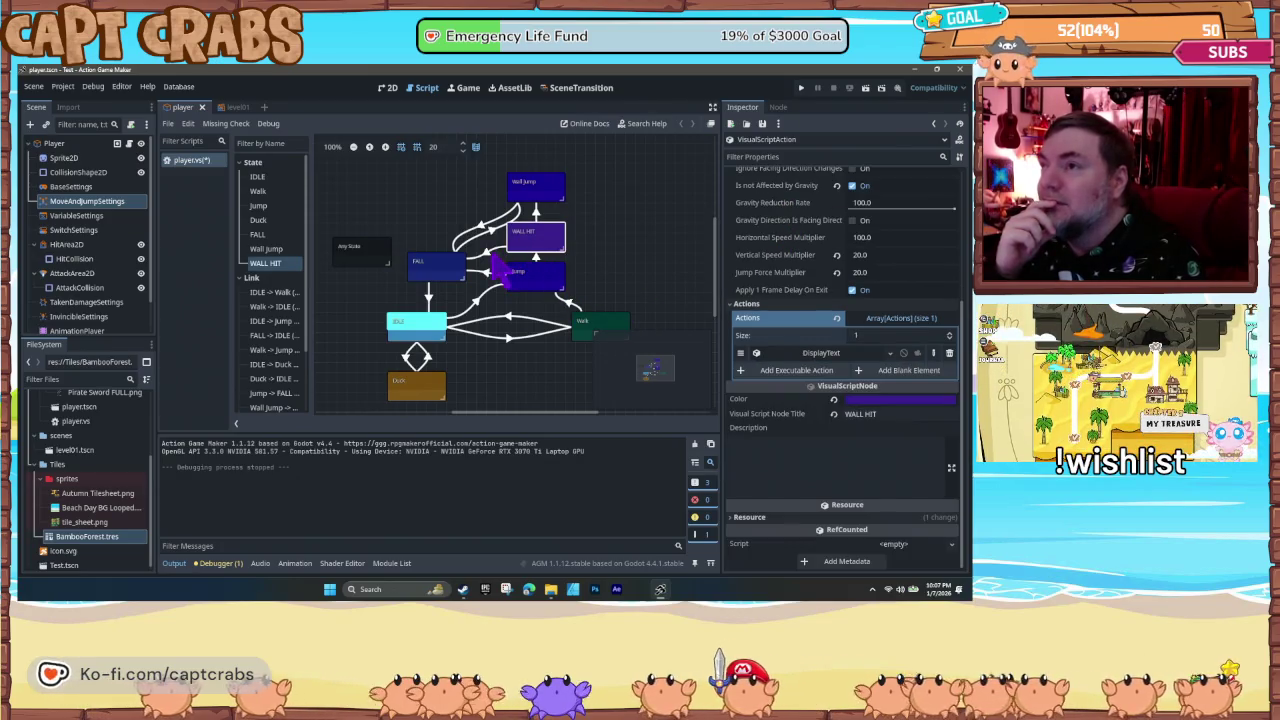
click(497, 262)
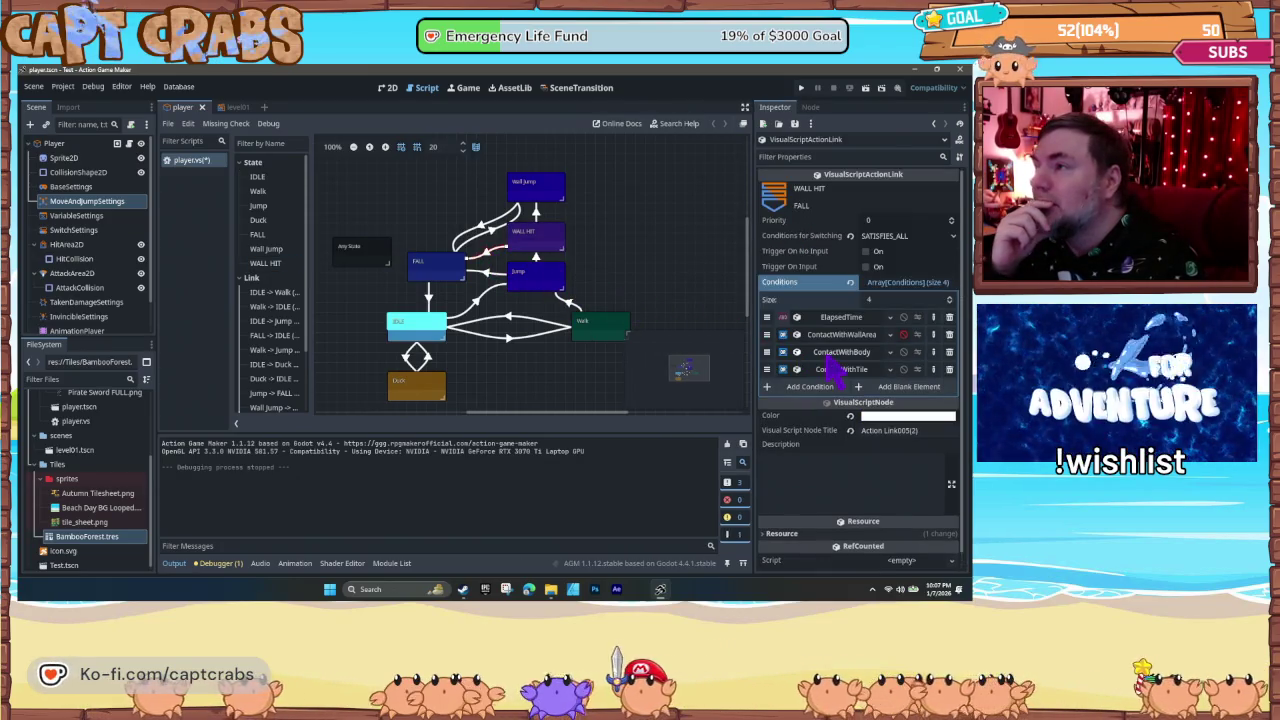
click(903, 317)
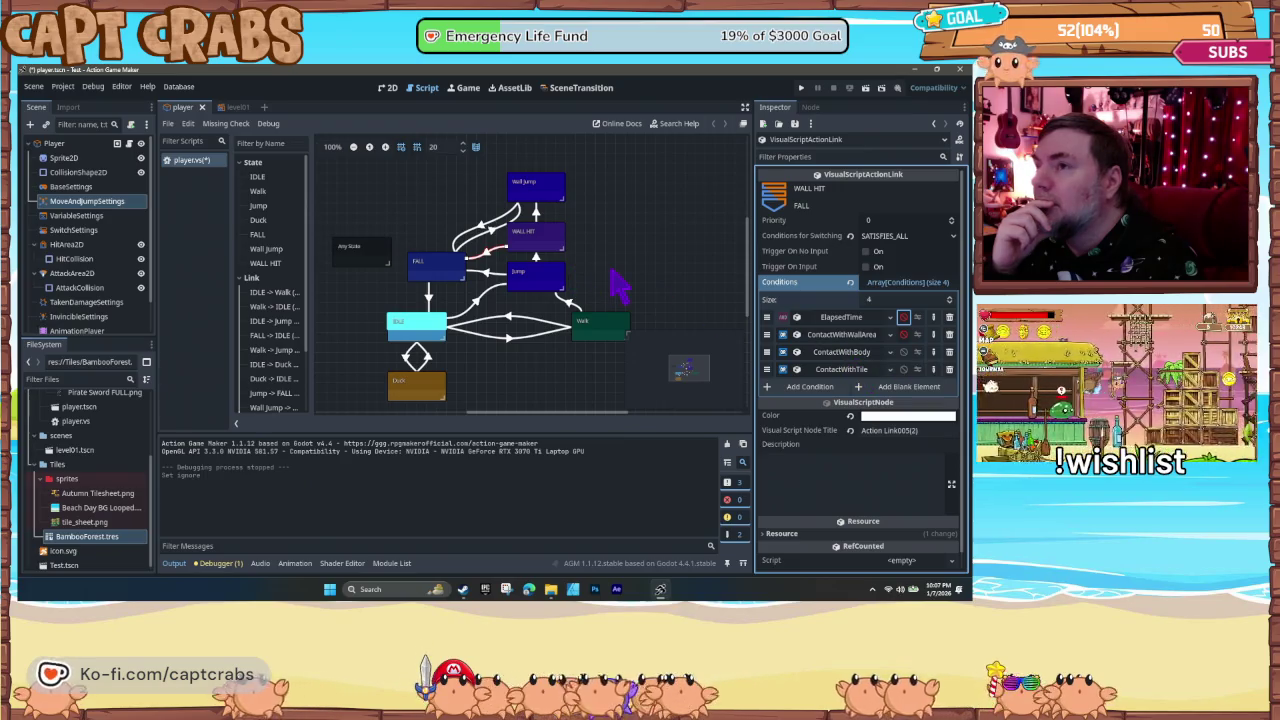
key(F5)
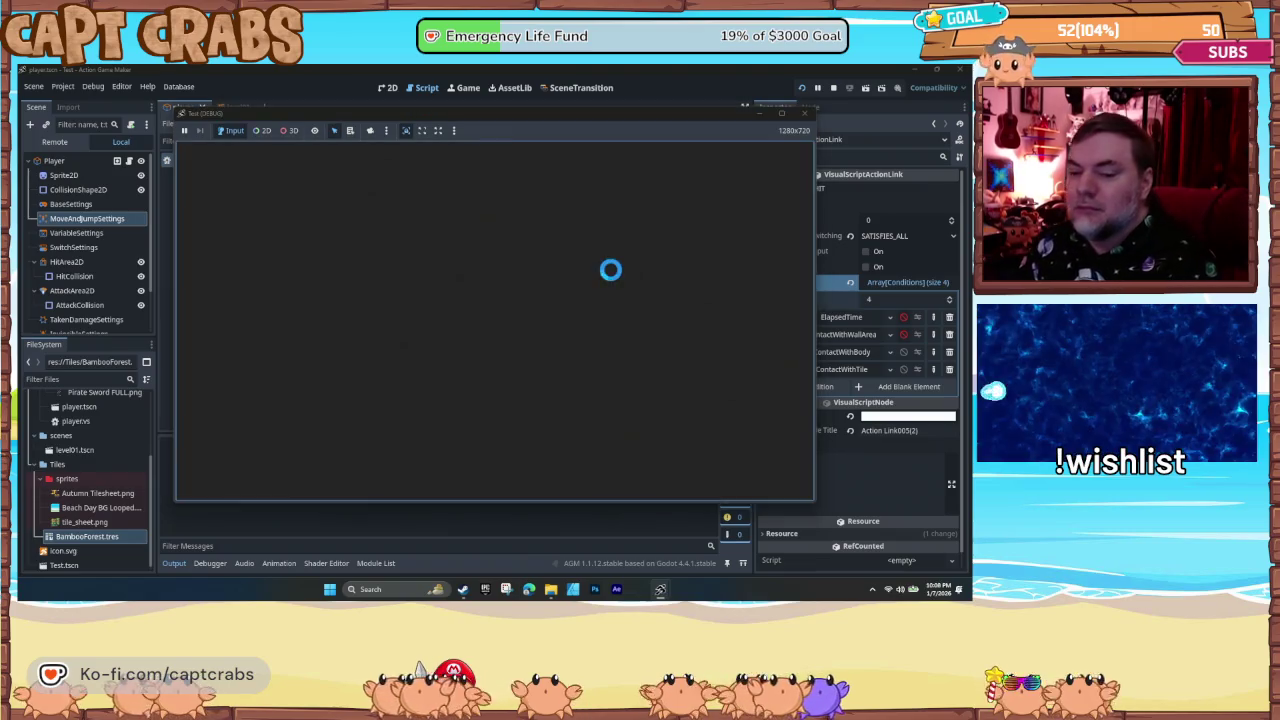
- Jump the crab against the bamboo block to check that the HIT label appears
key(Right)
key(space)
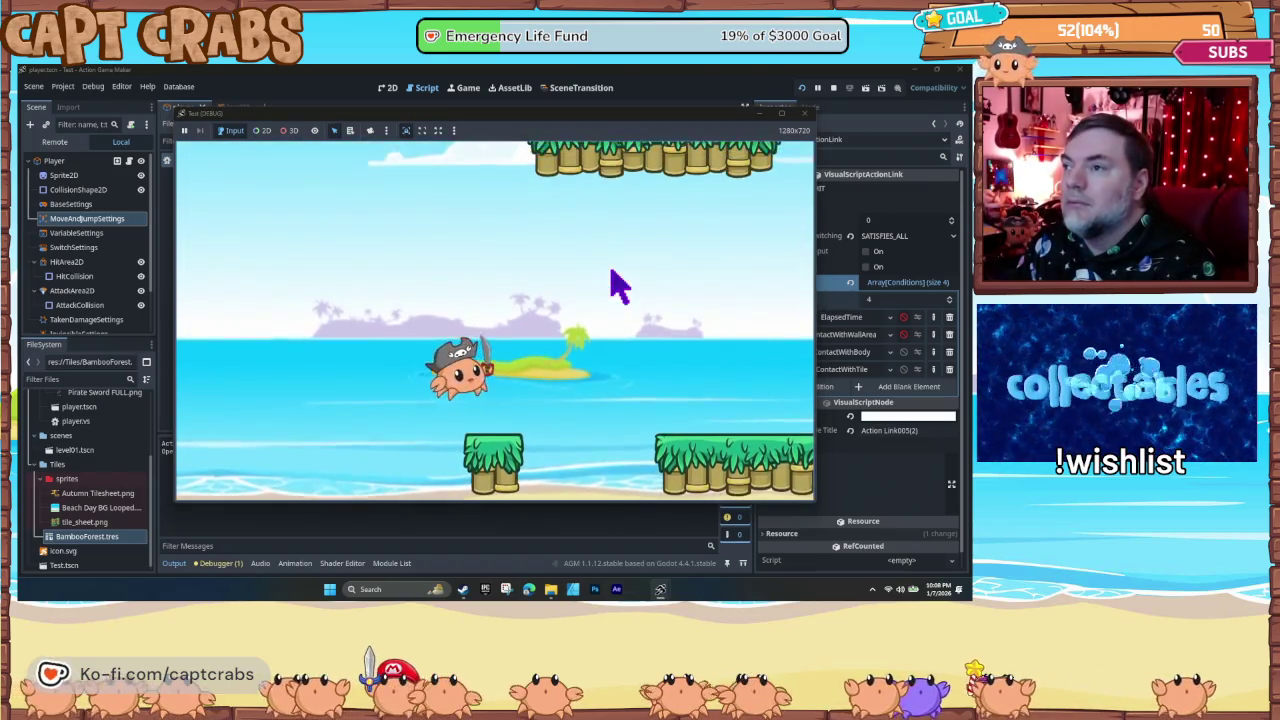
key(space)
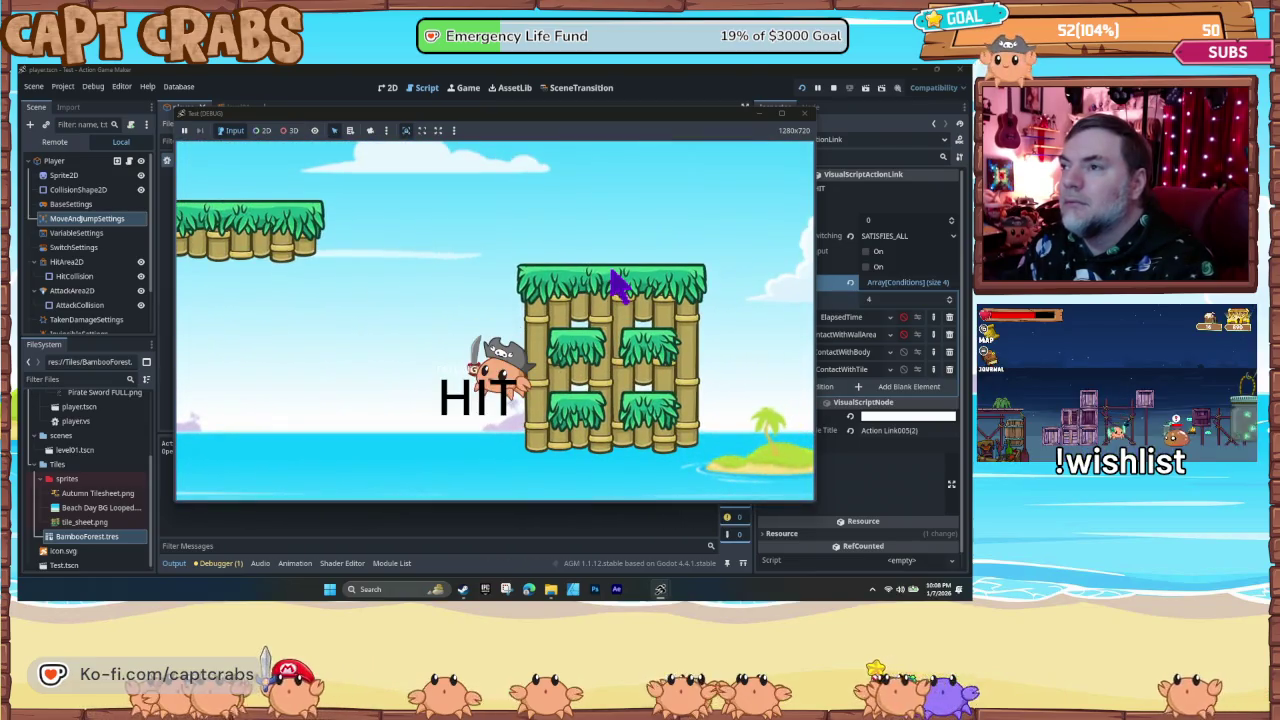
key(space)
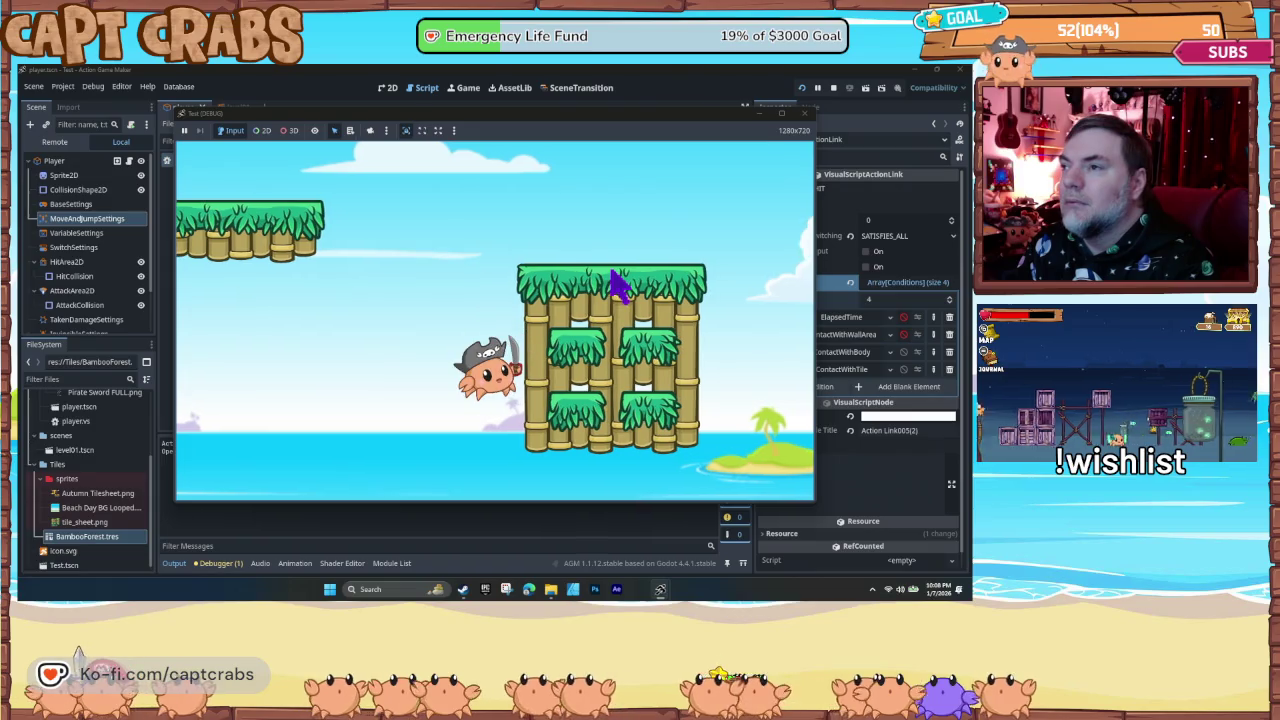
key(Left)
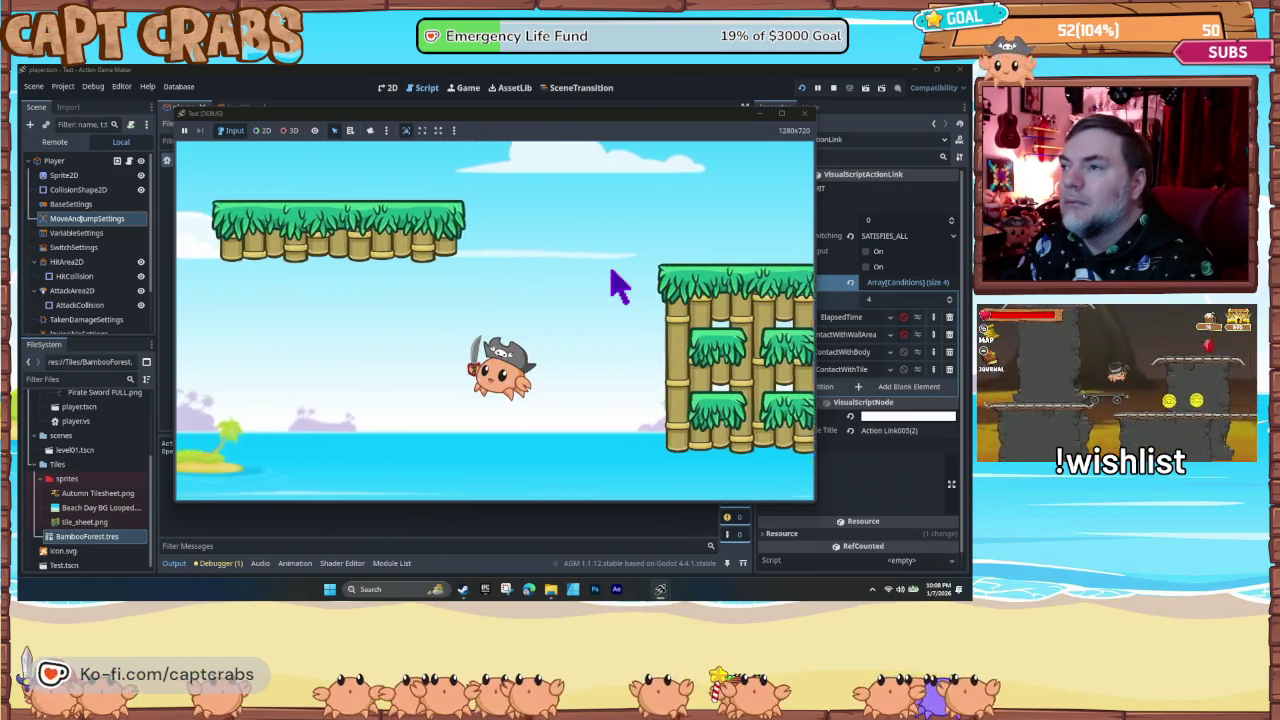
key(Left)
- Walk back, jump into the bamboo wall again to watch HIT, then close the test game
key(Right)
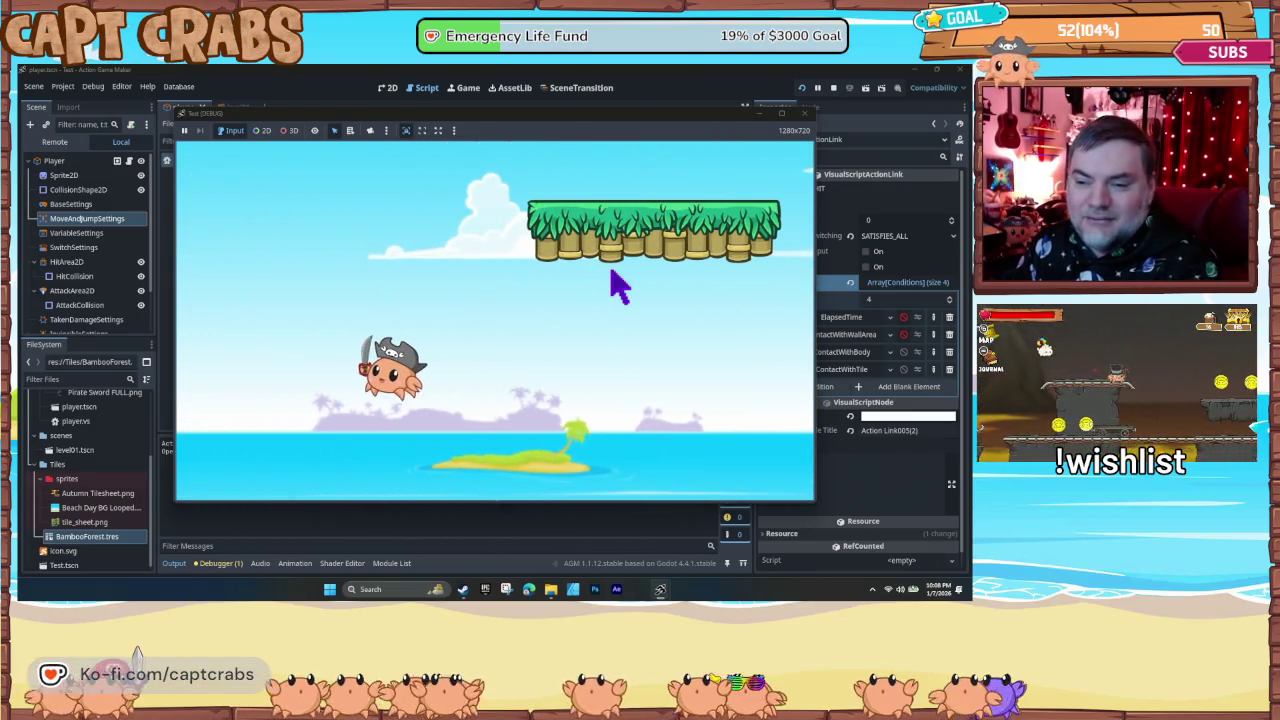
key(Right)
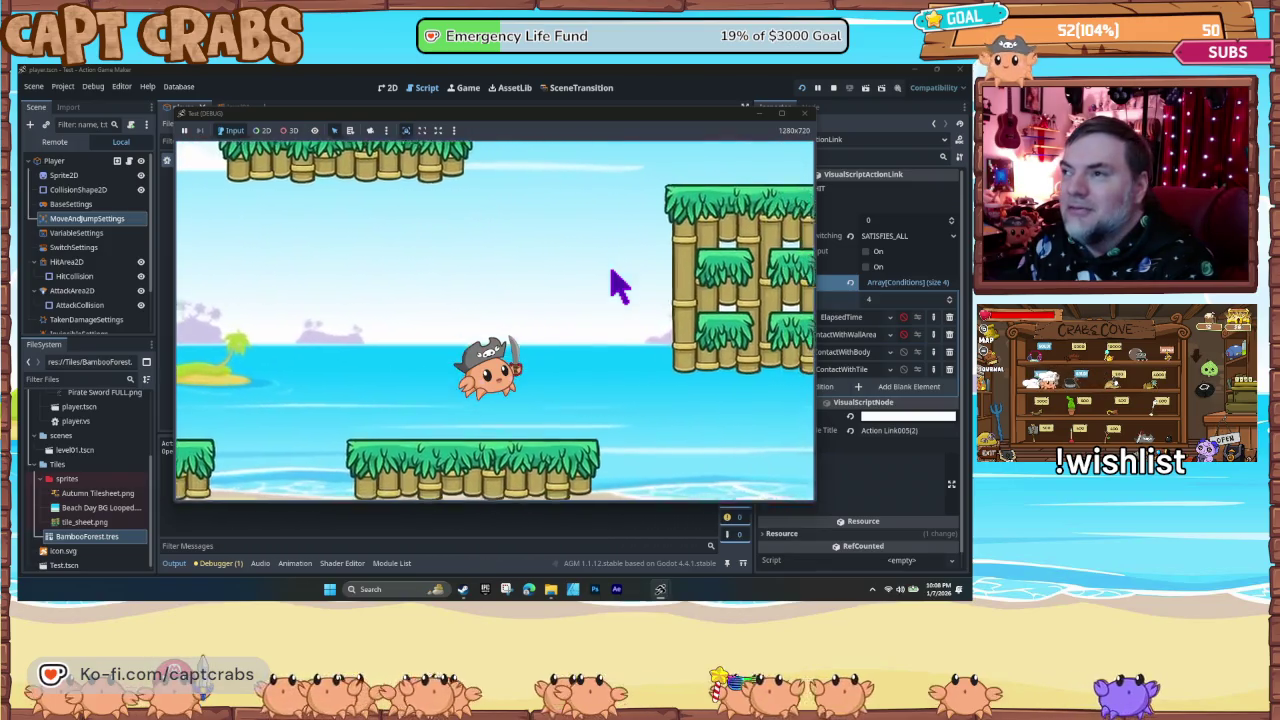
key(Right)
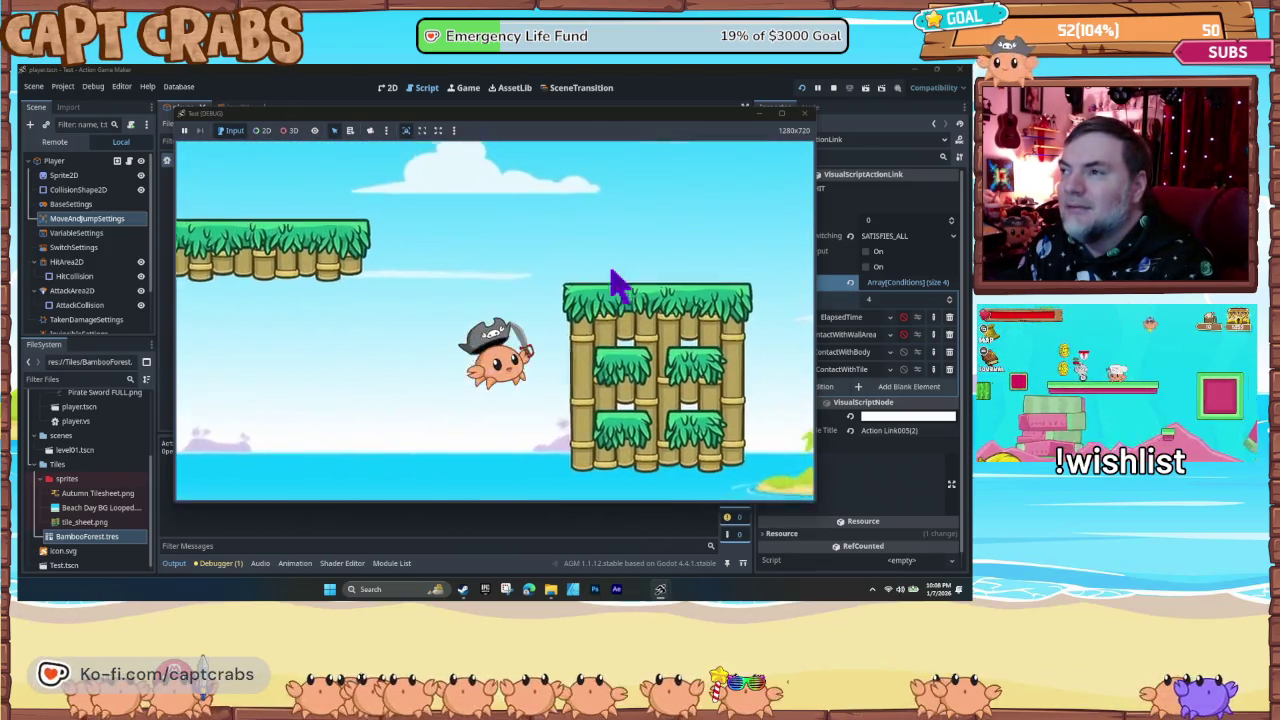
key(space)
key(space)
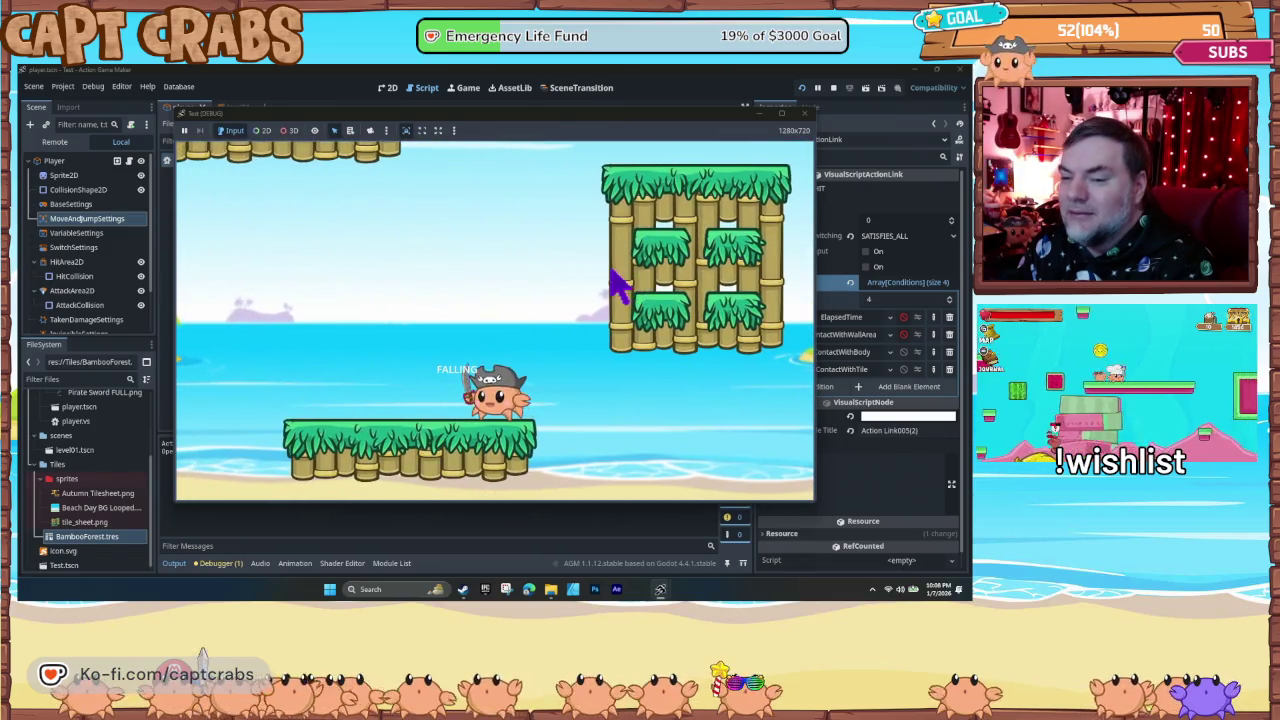
key(space)
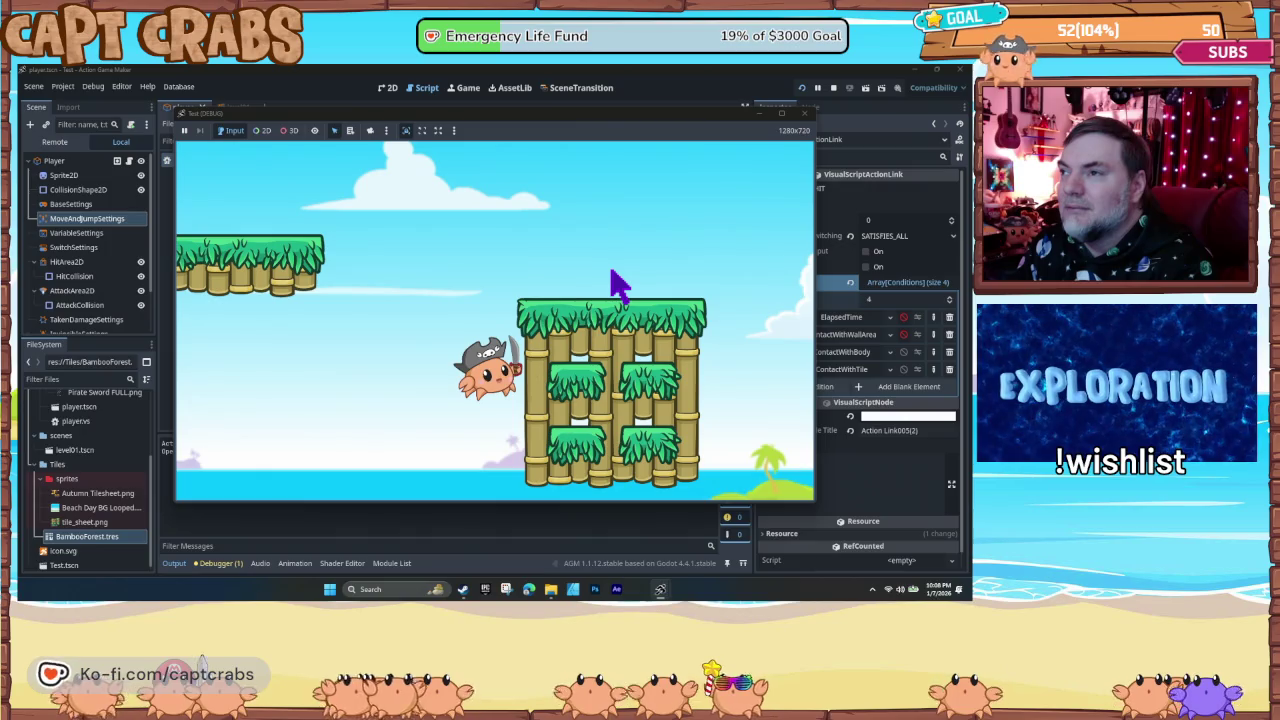
key(Left)
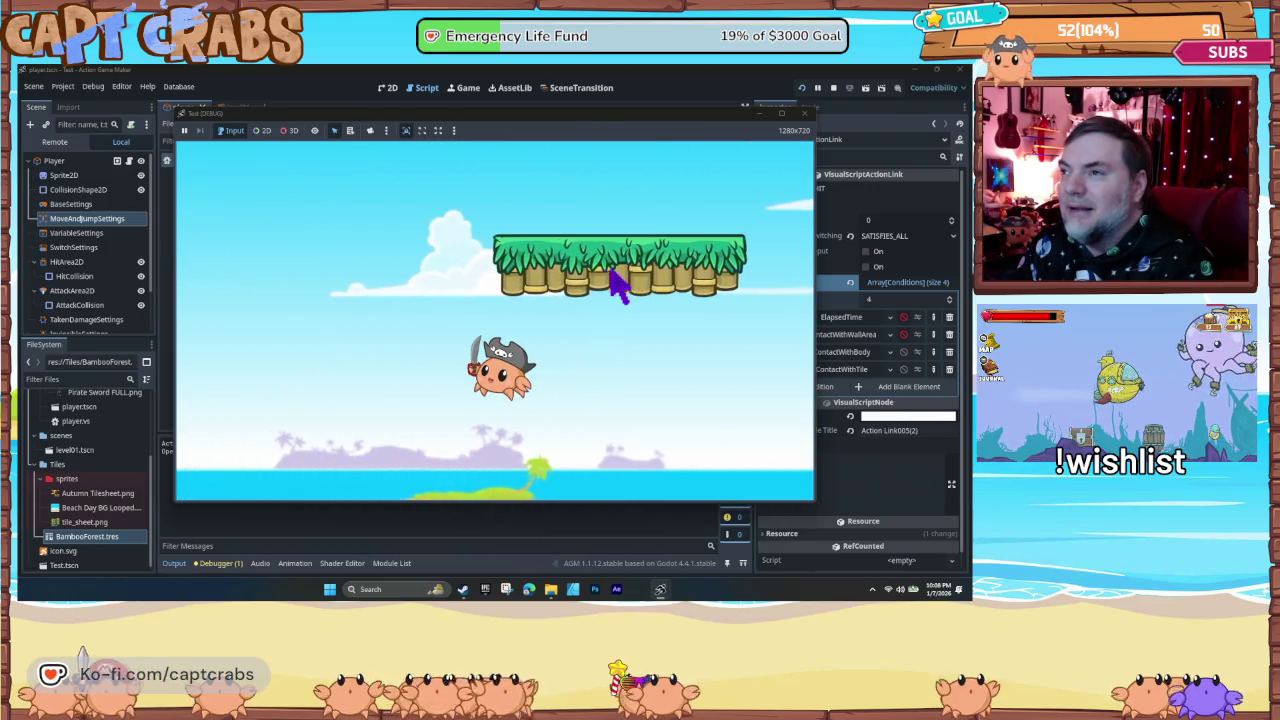
key(Right)
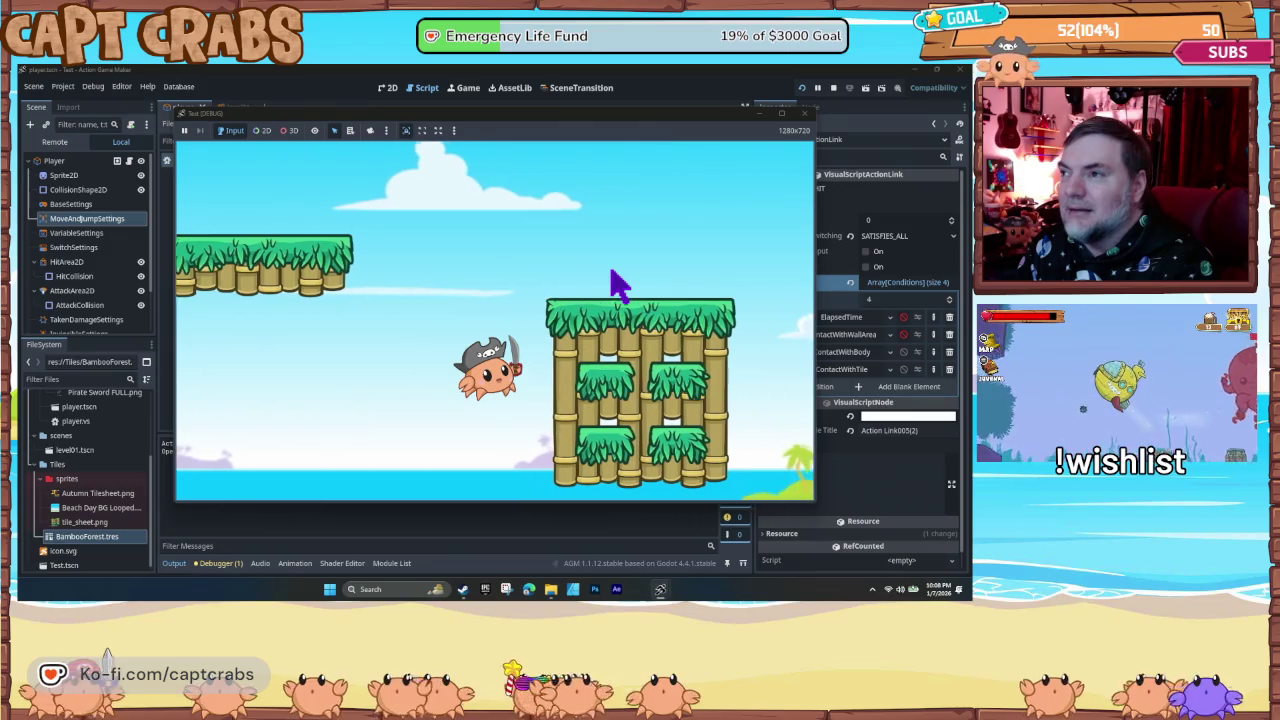
key(Right)
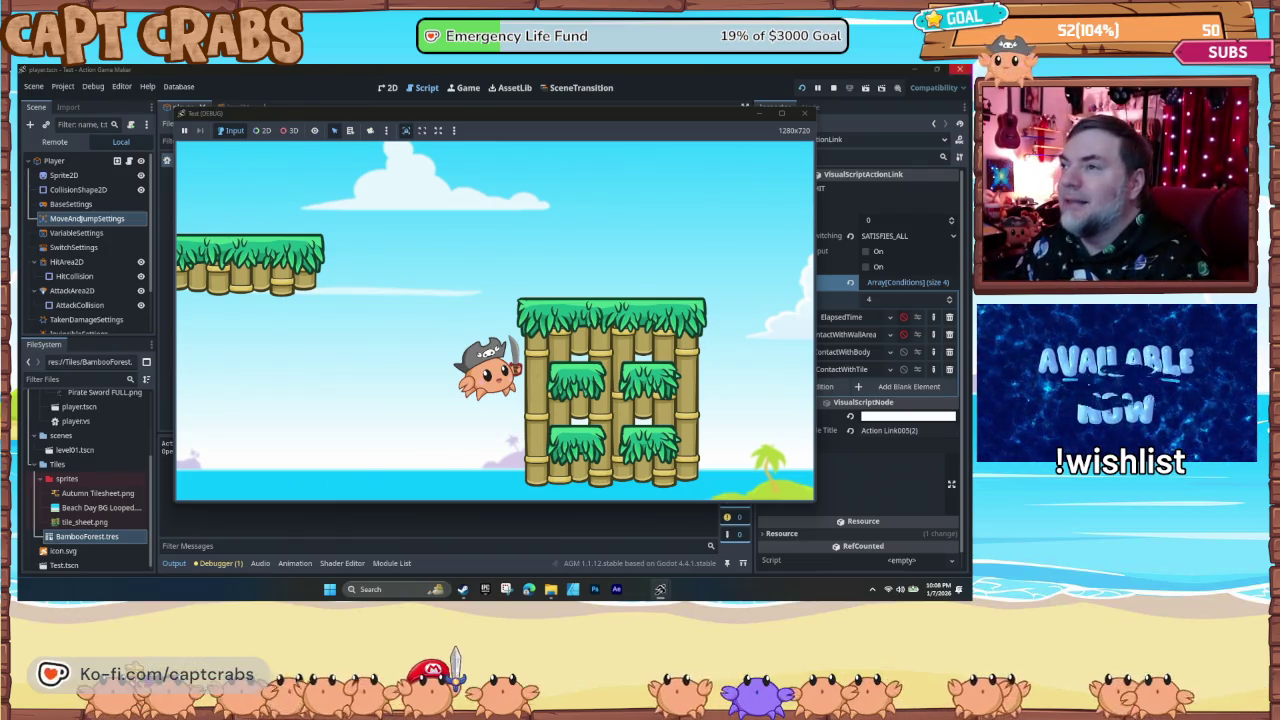
click(805, 114)
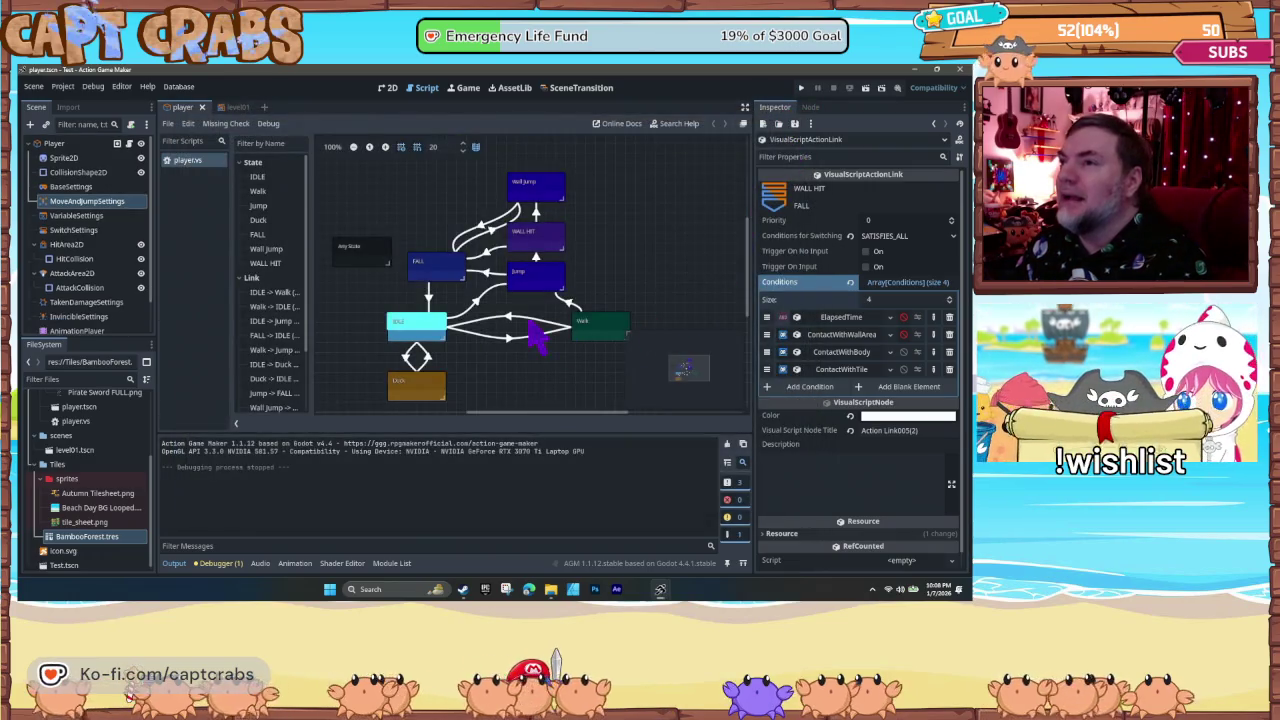
- Change WALL HIT's Horizontal Speed Multiplier from 100 to 0.0, then save and relaunch the test
click(530, 250)
scroll(868, 325, up, 5)
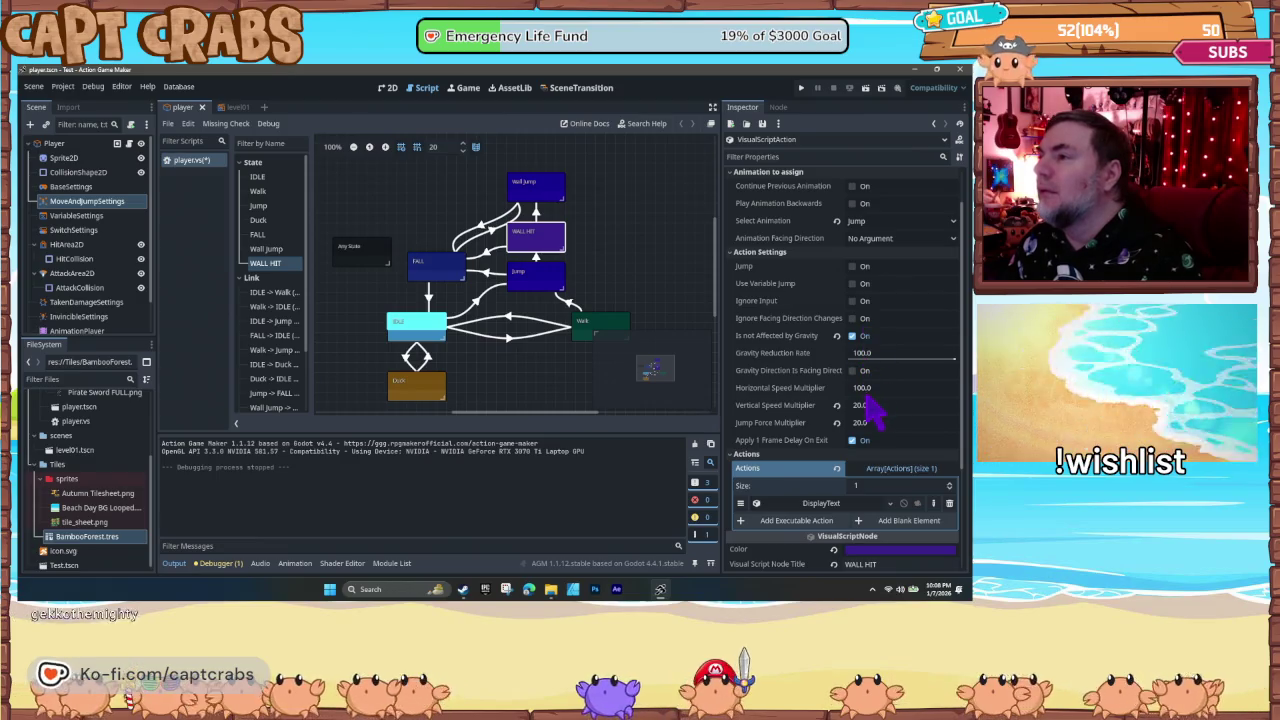
click(865, 390)
text(0)
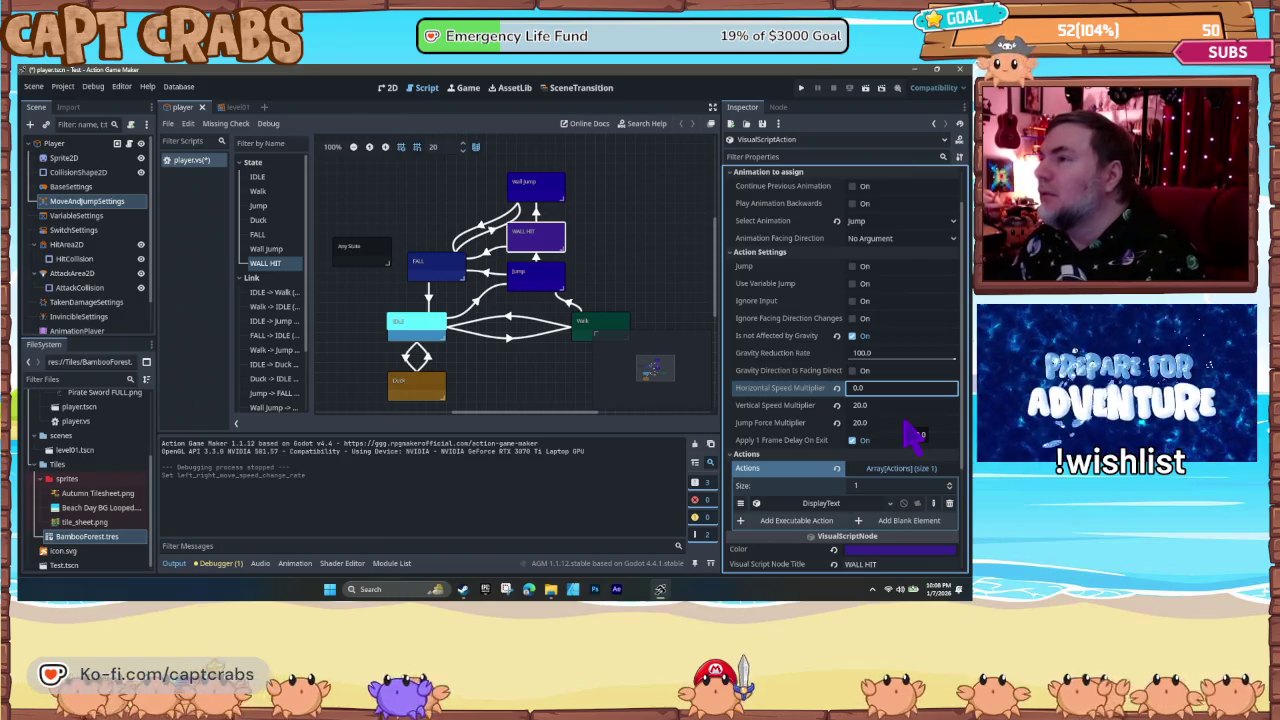
key(Return)
key(F5)
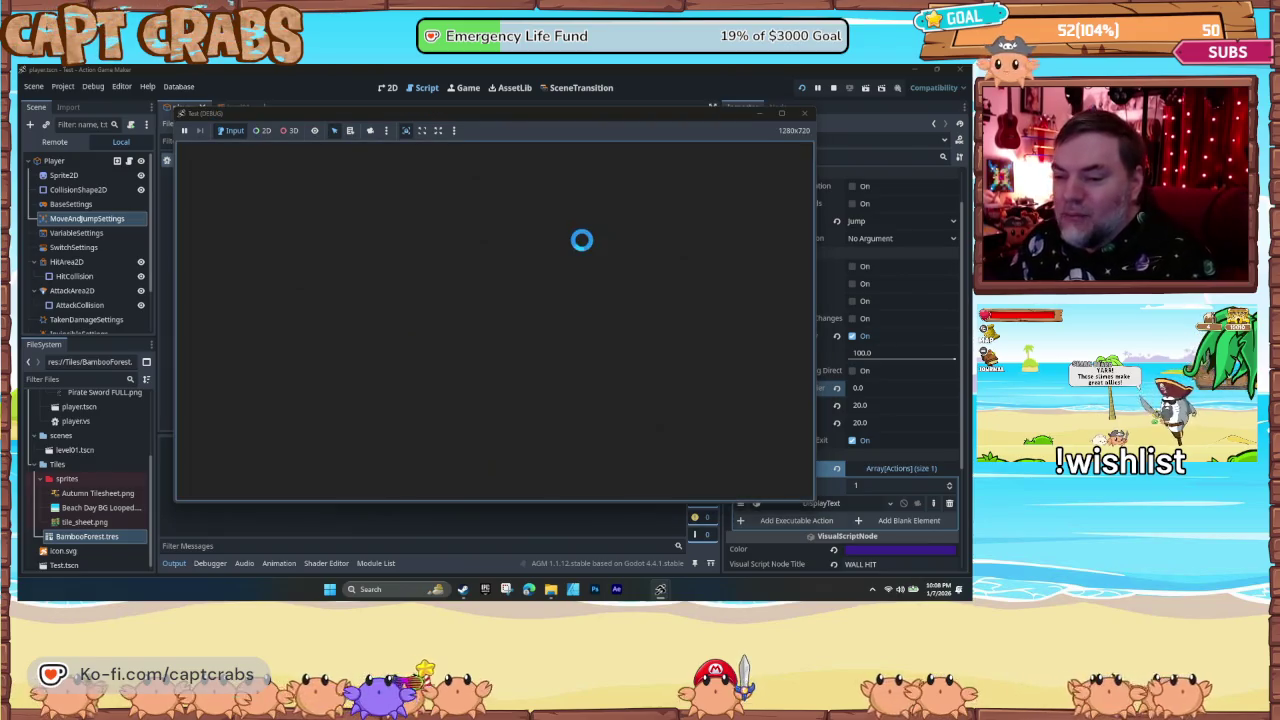
- Walk the crab right and jump into the bamboo wall to trigger HIT
key(Right)
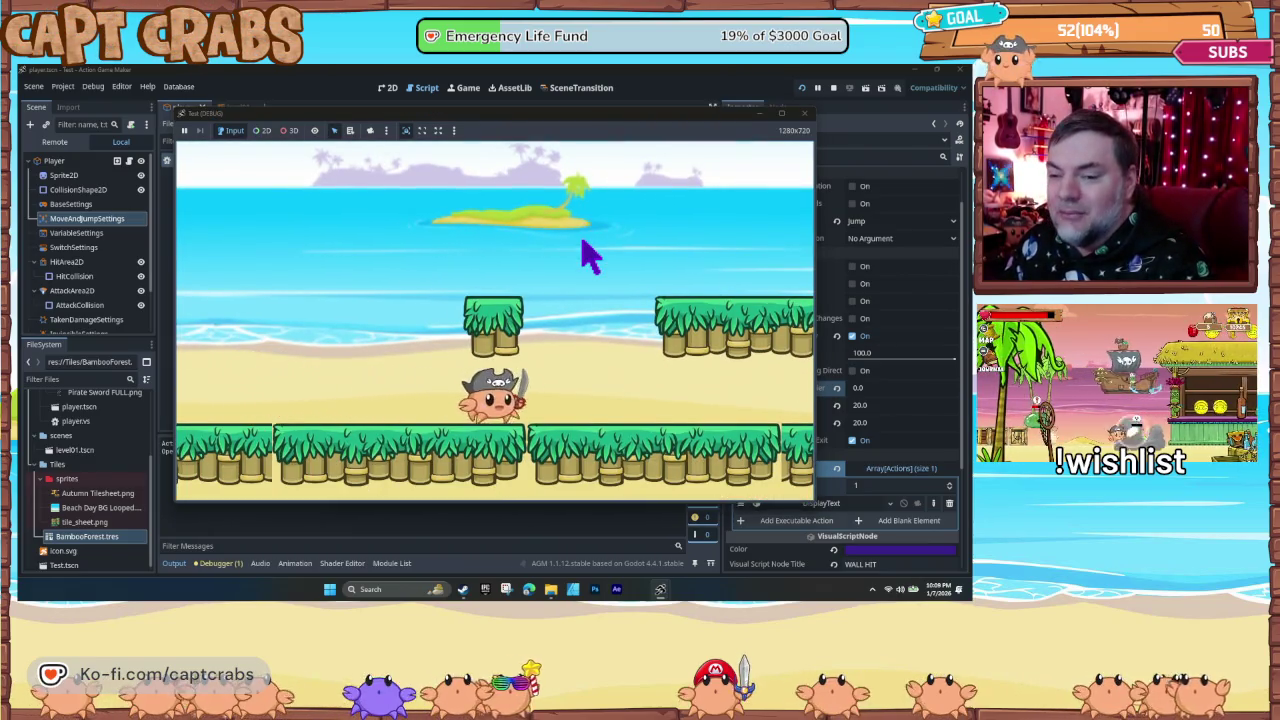
key(Right)
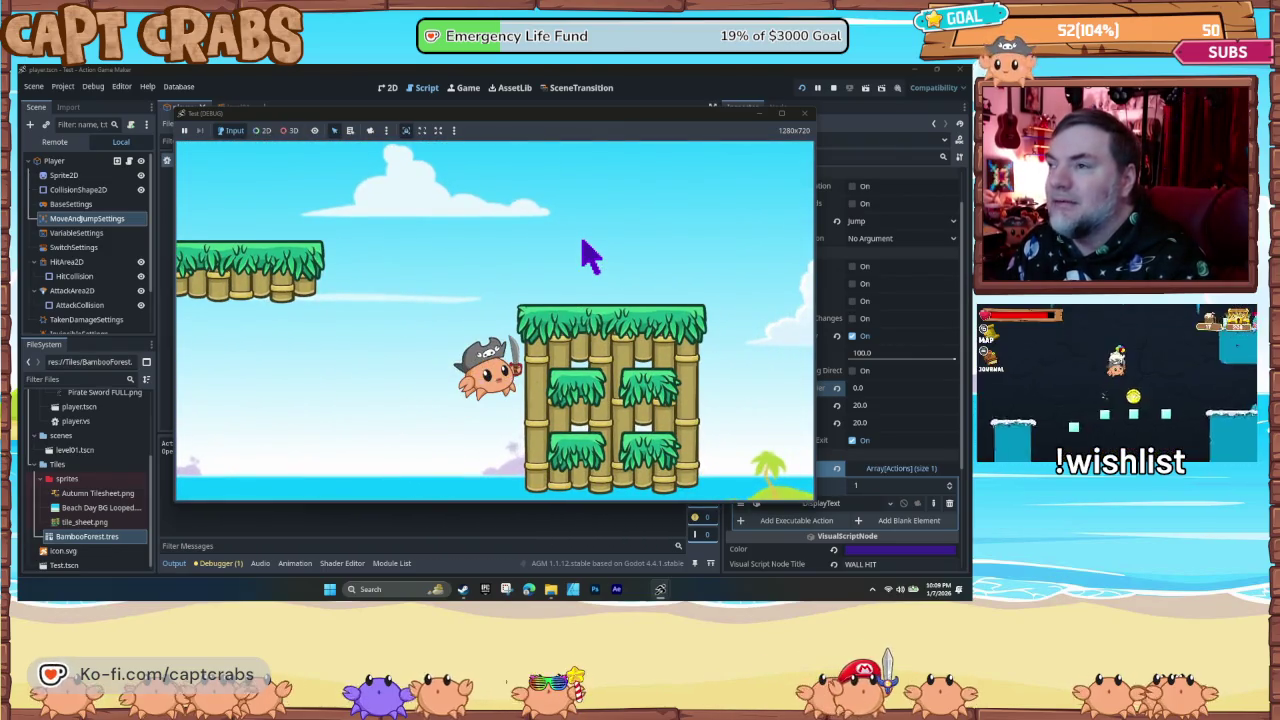
key(space)
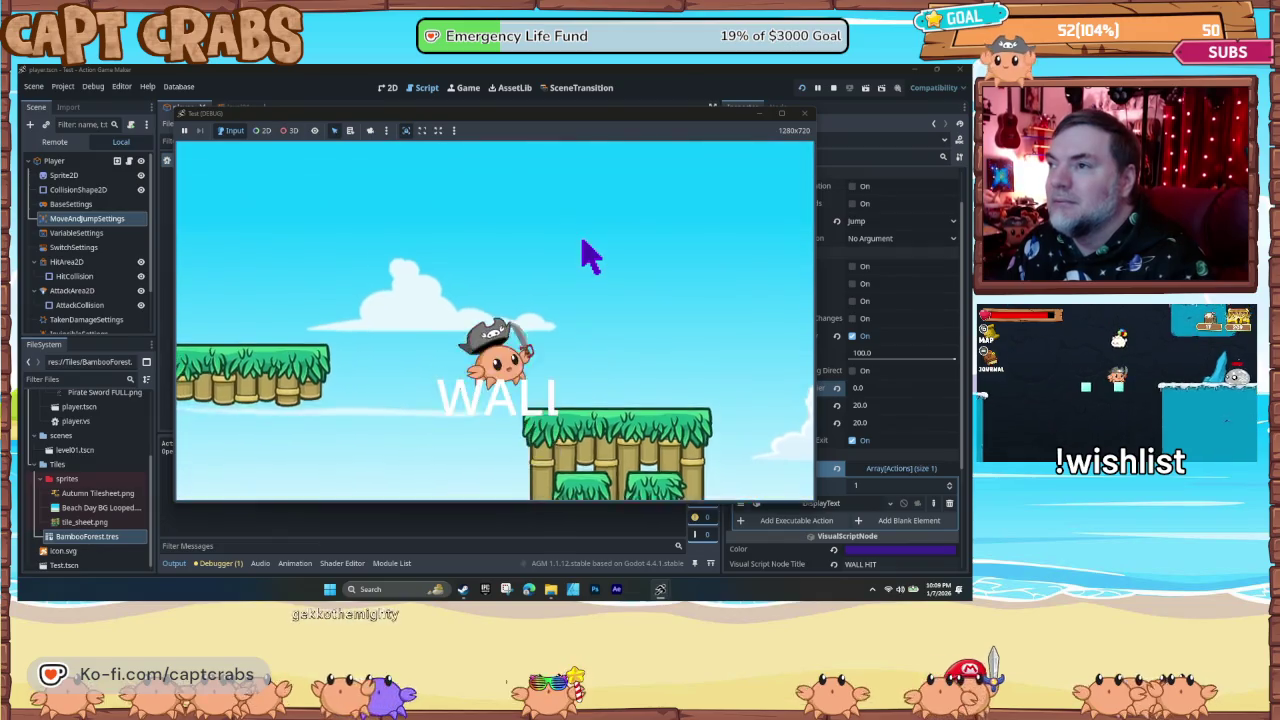
key(Left)
key(space)
key(Right)
key(x)
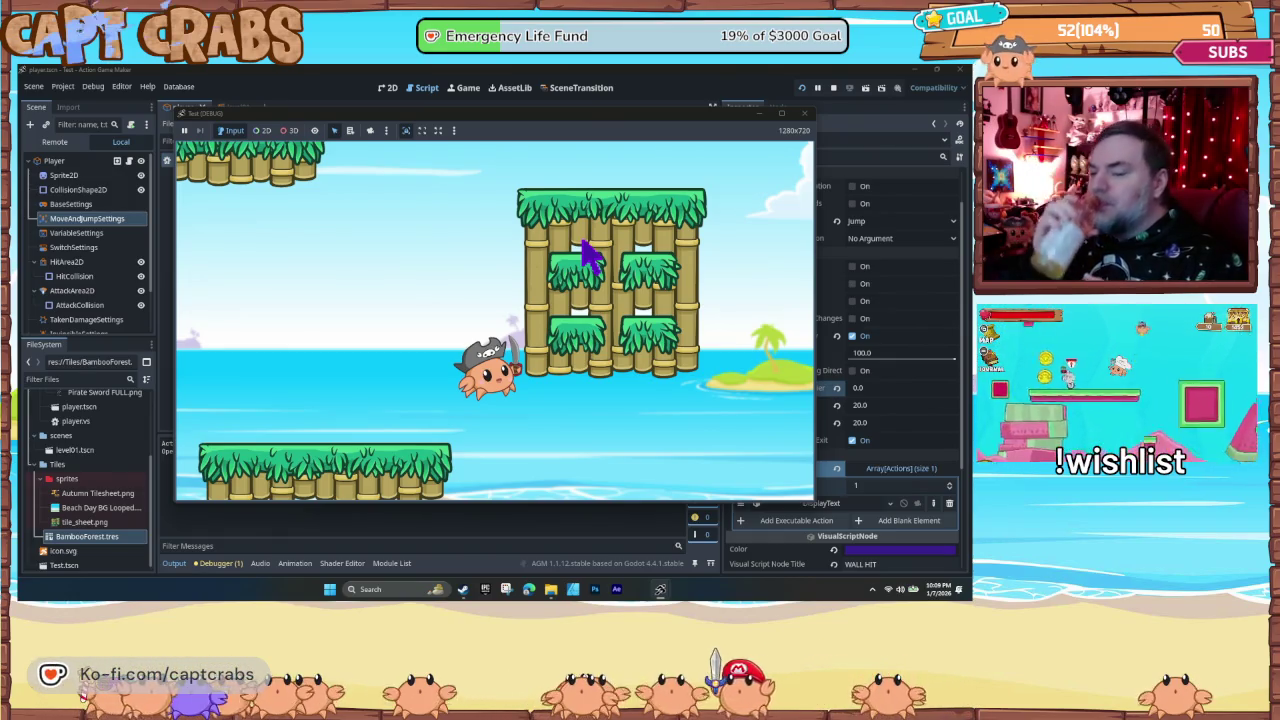
- Try wall-jumping off the bamboo wall several times, watching the HIT and WALL labels
key(Left)
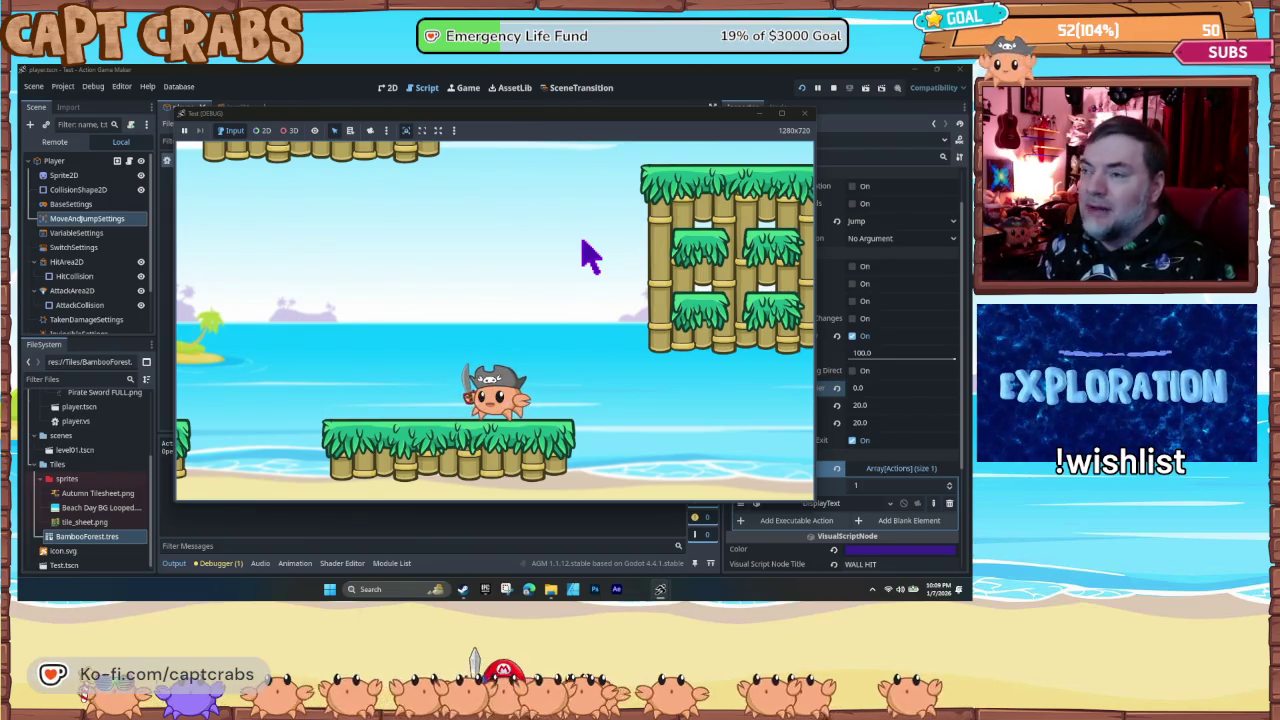
key(space)
key(Right)
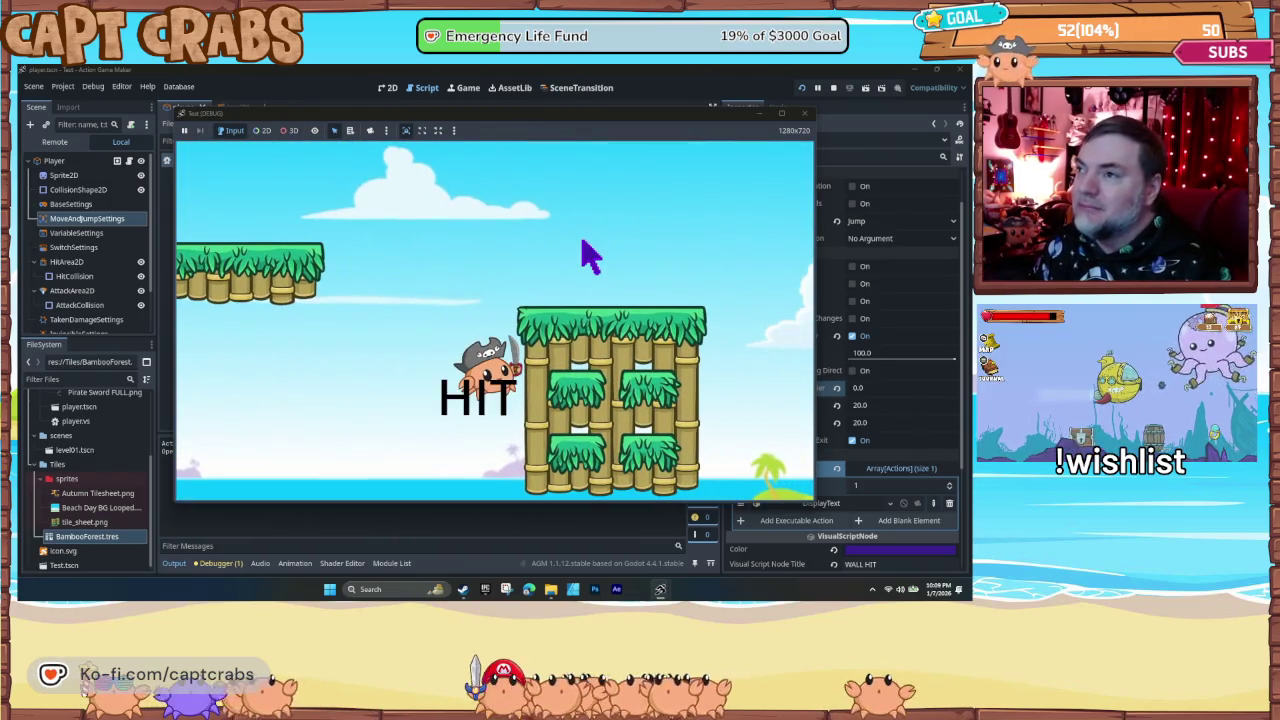
key(space)
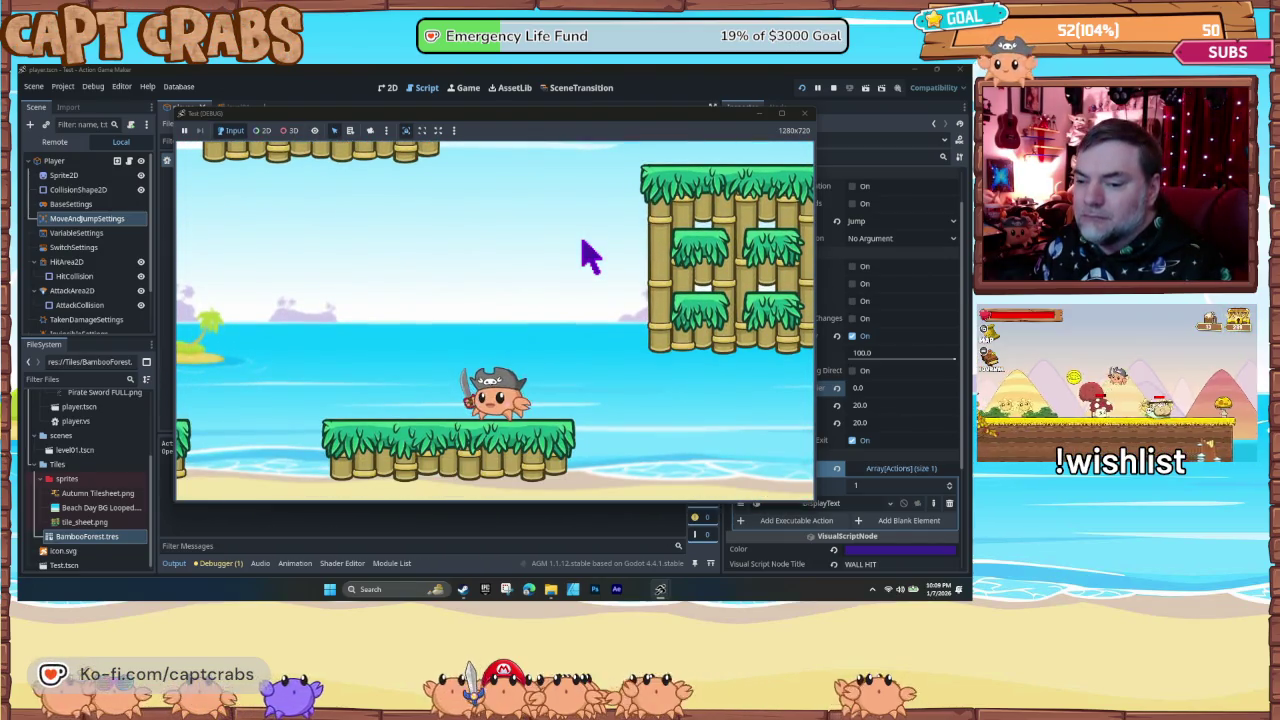
key(space)
key(Right)
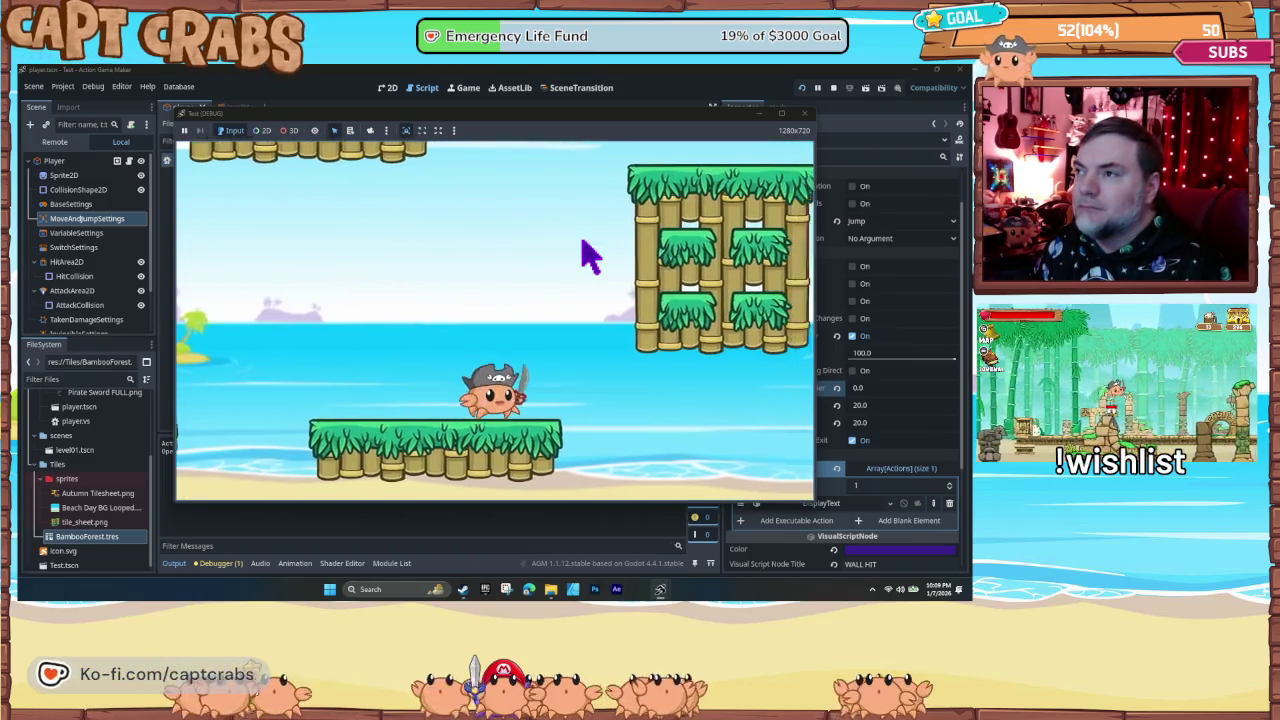
key(space)
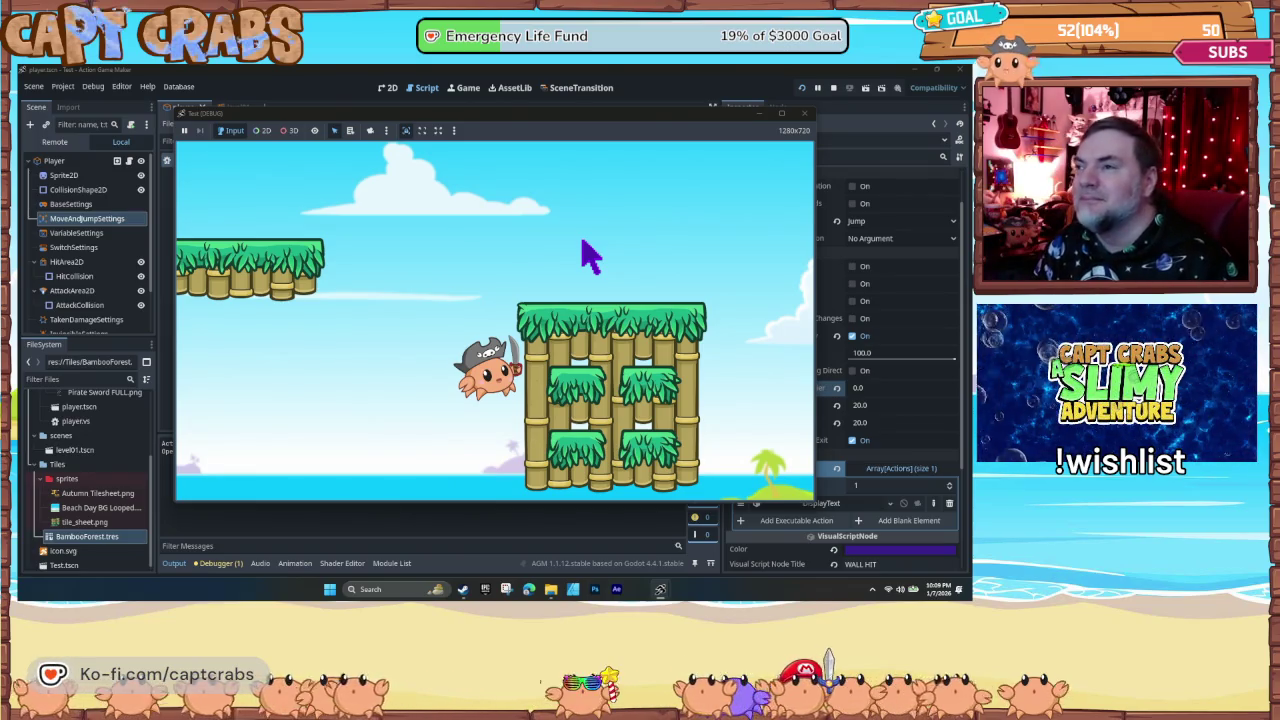
key(space)
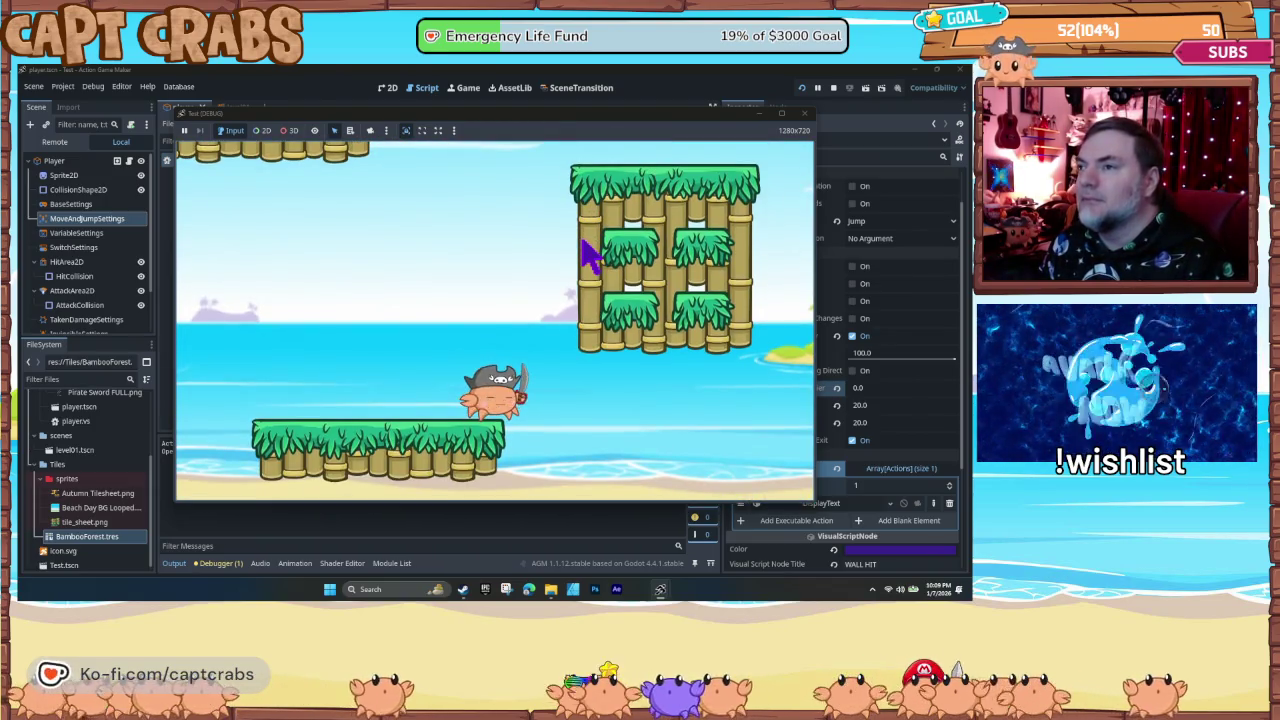
- Walk back and jump into the bamboo pillar again to repeat the wall-jump test
key(Left)
key(Right)
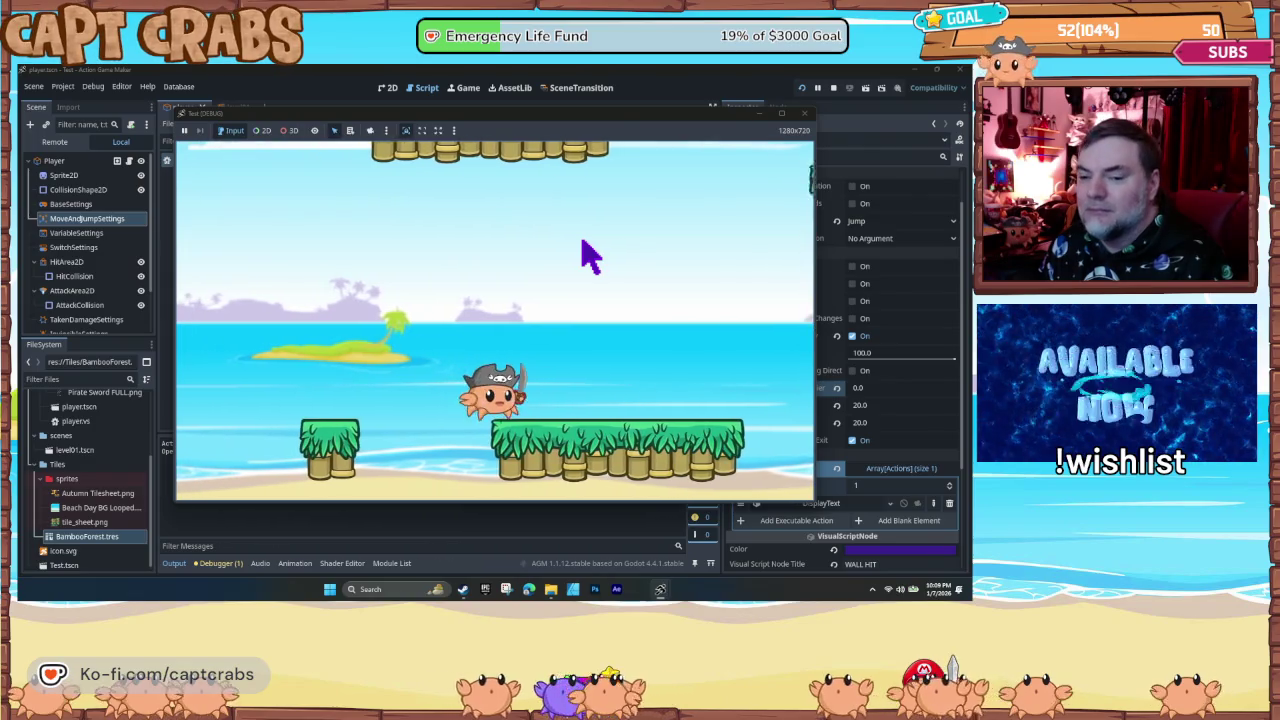
key(space)
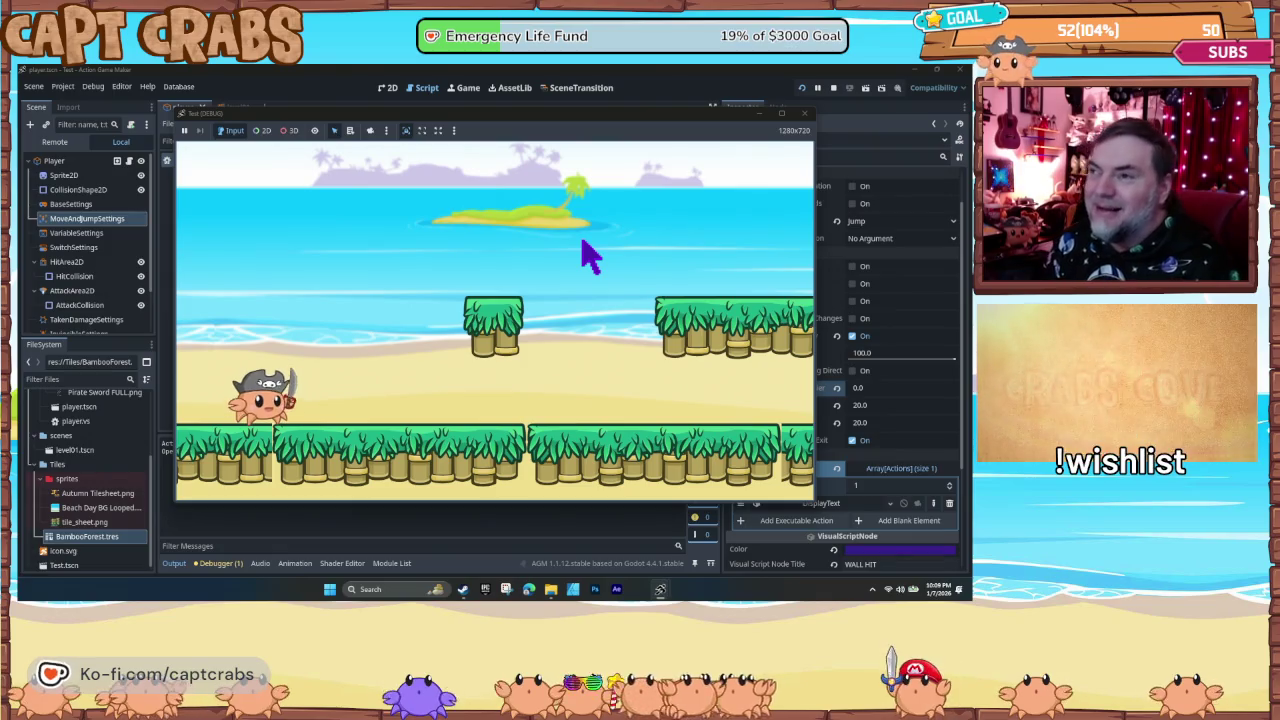
key(Right)
key(space)
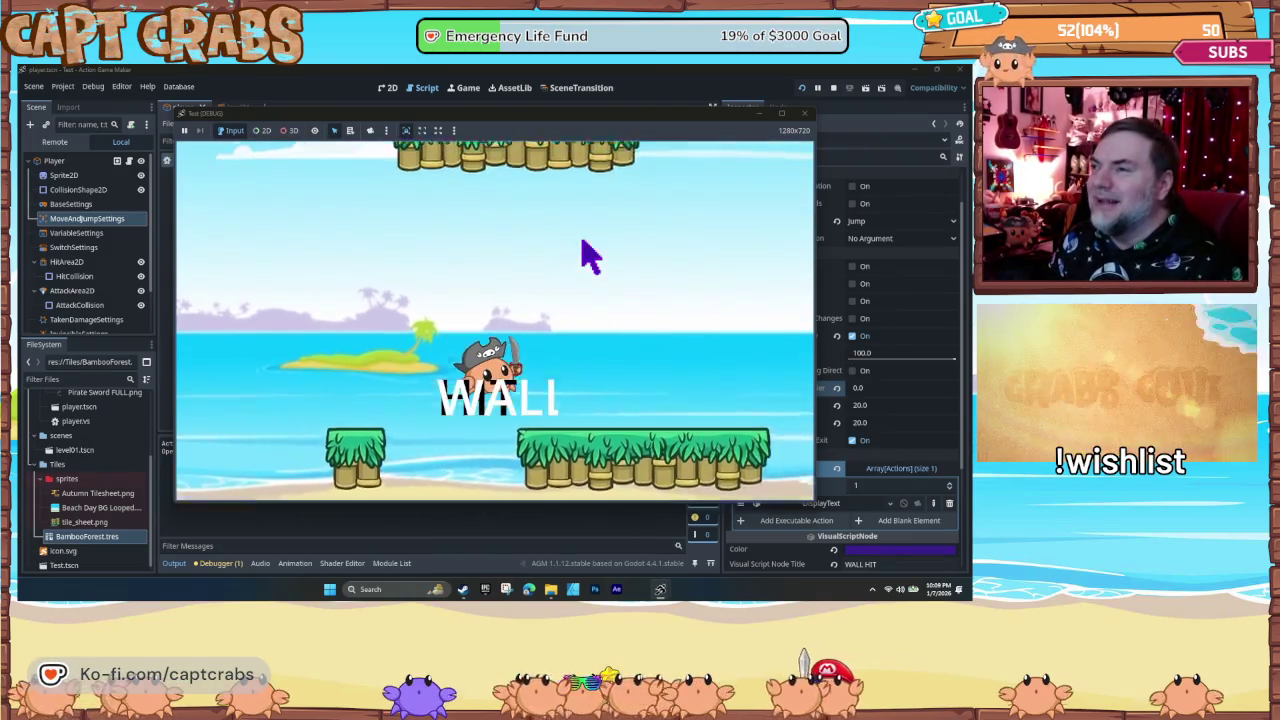
key(space)
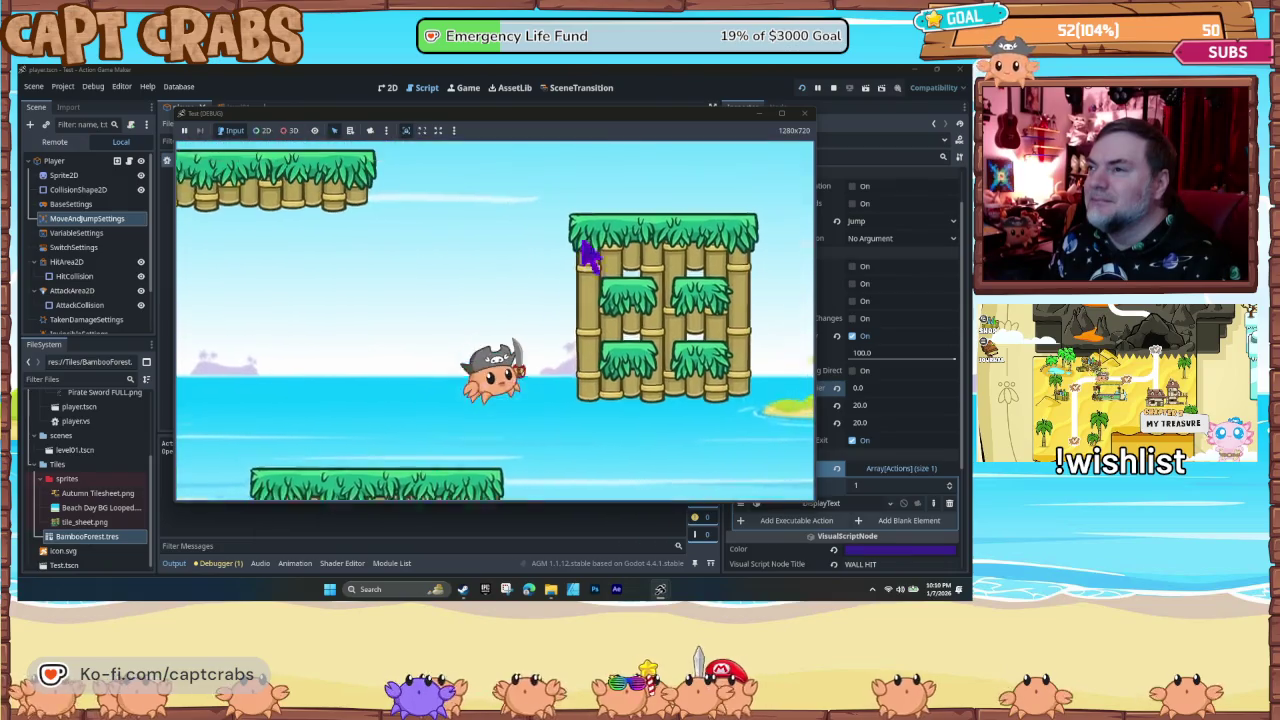
key(space)
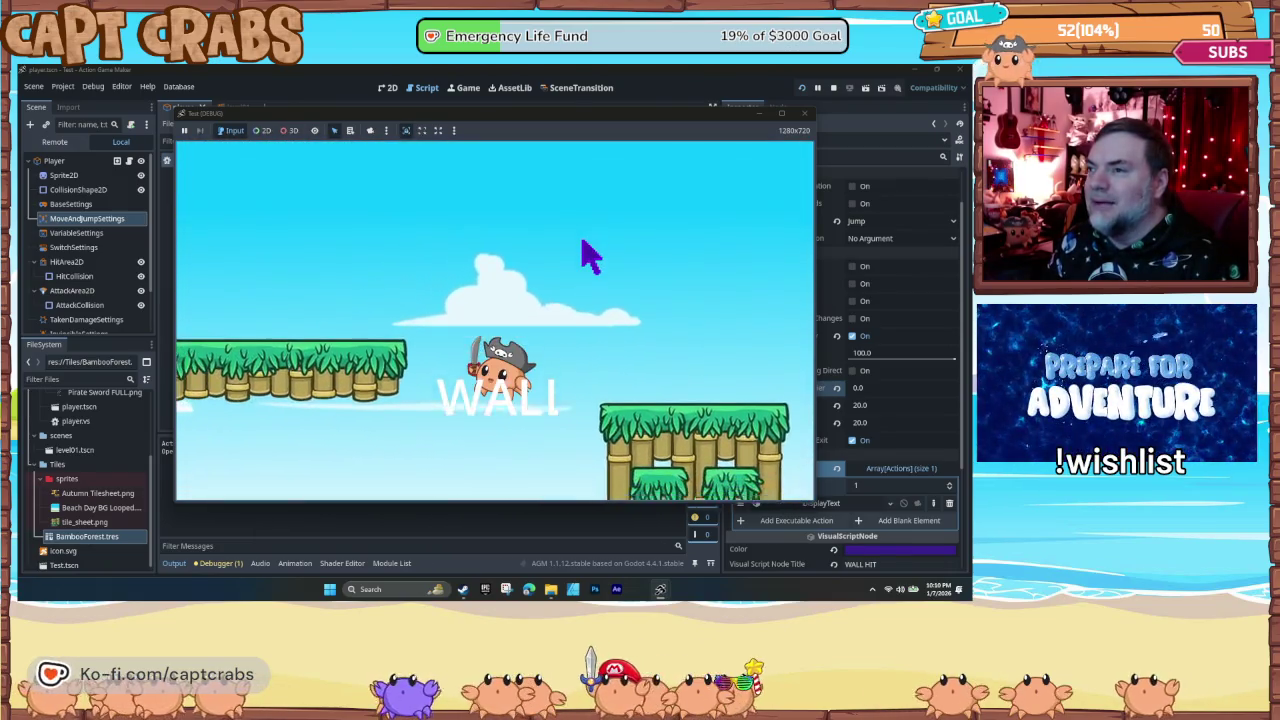
key(space)
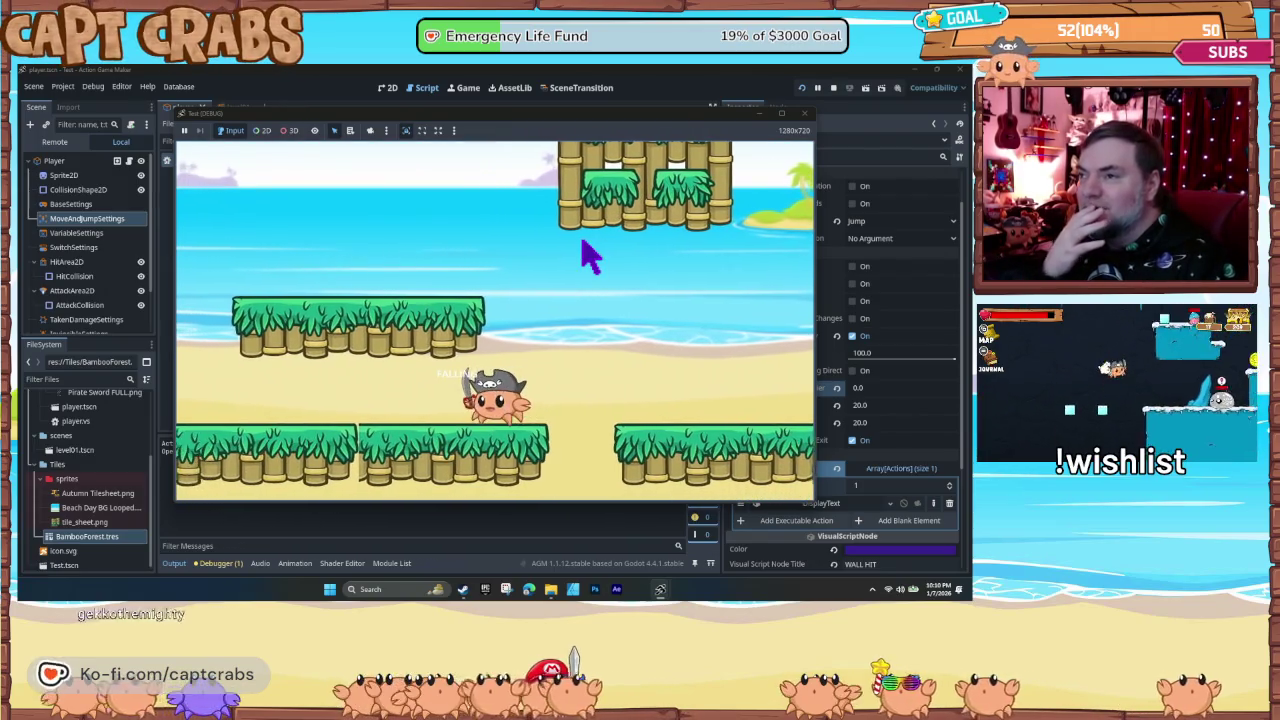
- Jump onto the higher platform and against the tall wall to check FALLING, then stop the game
key(Right)
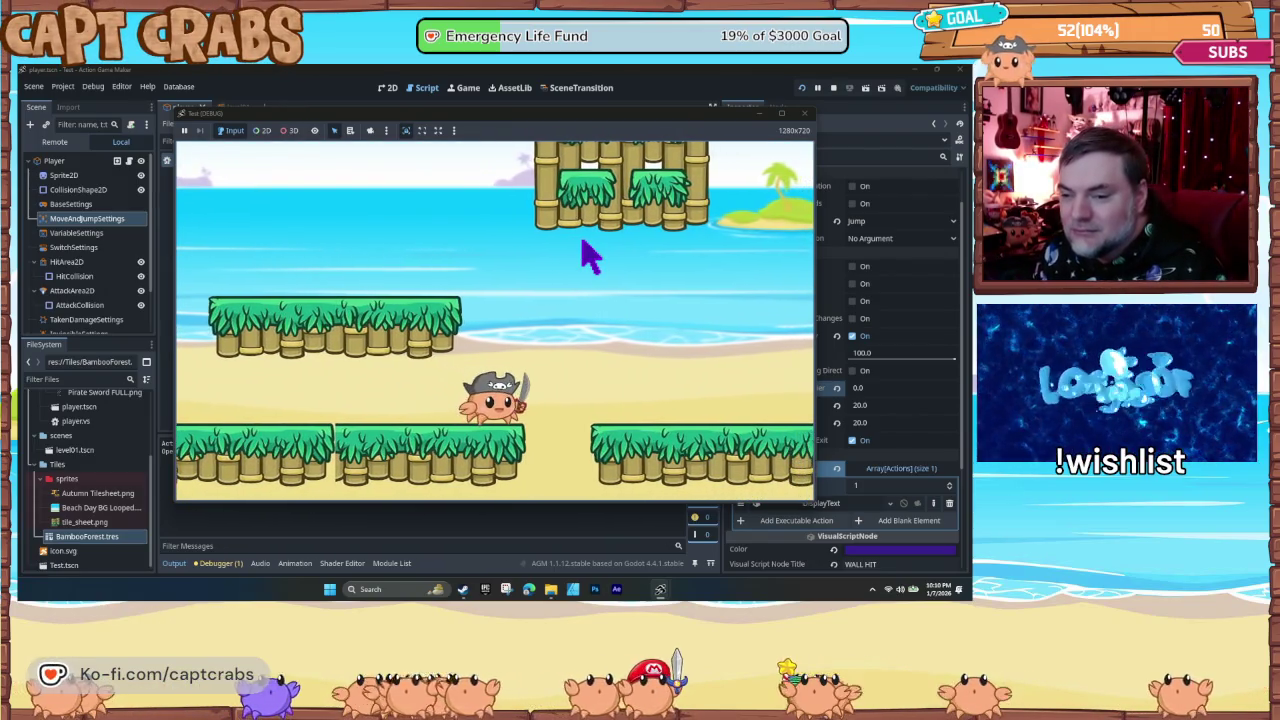
key(space)
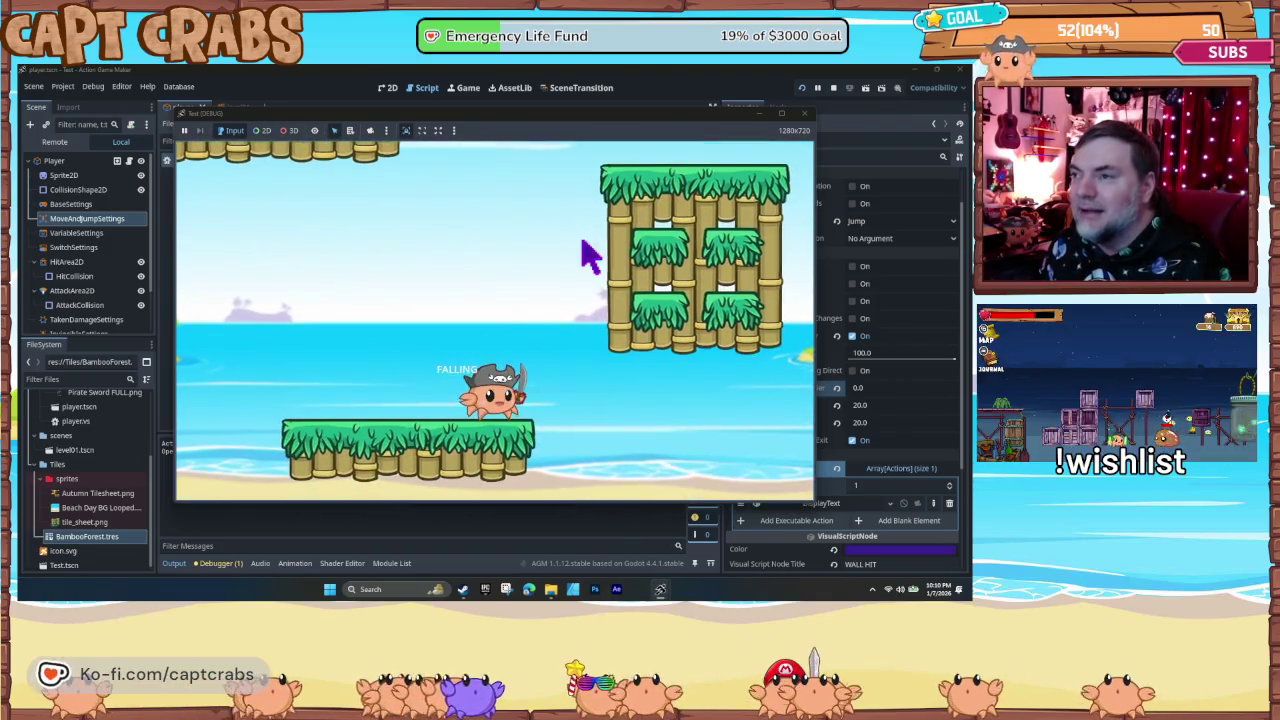
key(Right)
key(space)
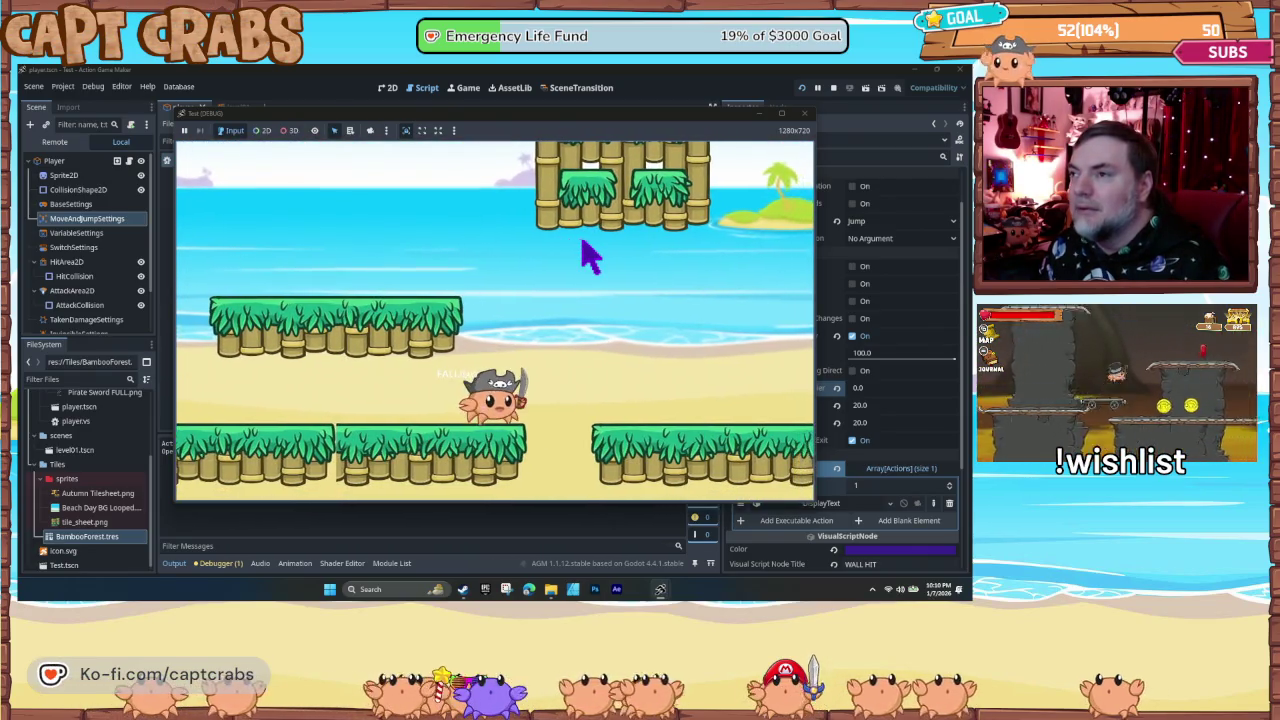
key(space)
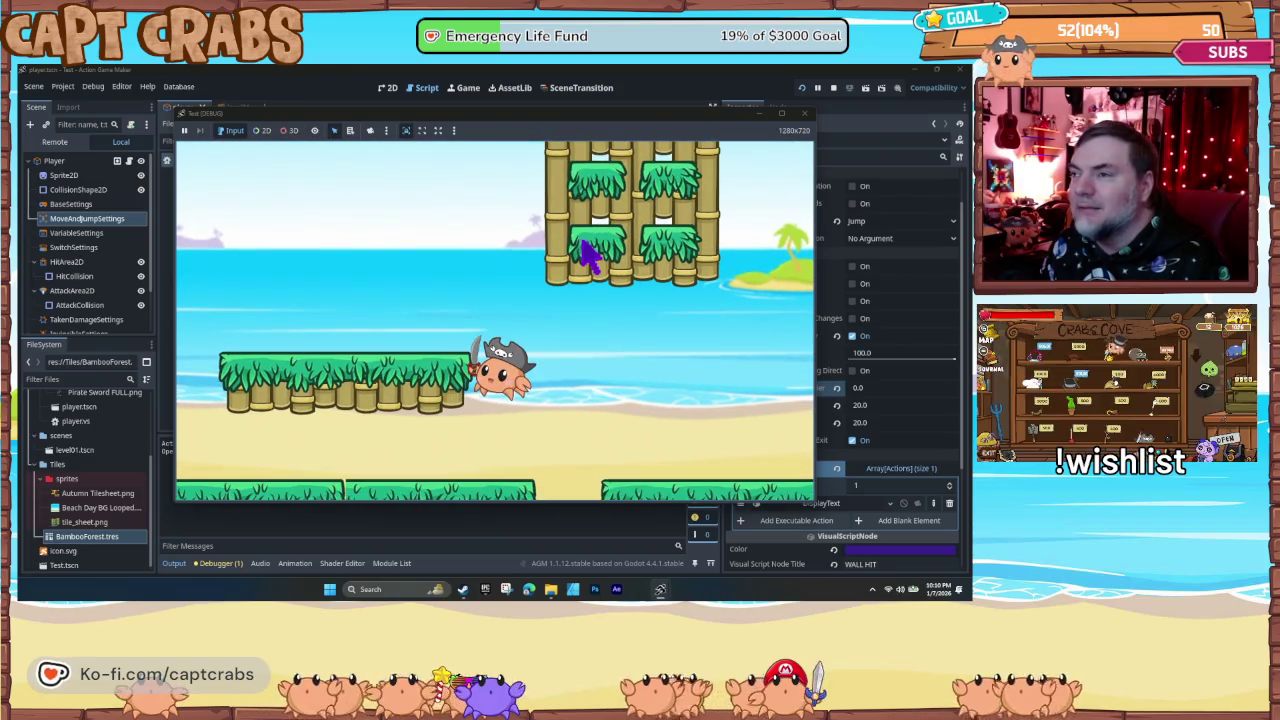
key(space)
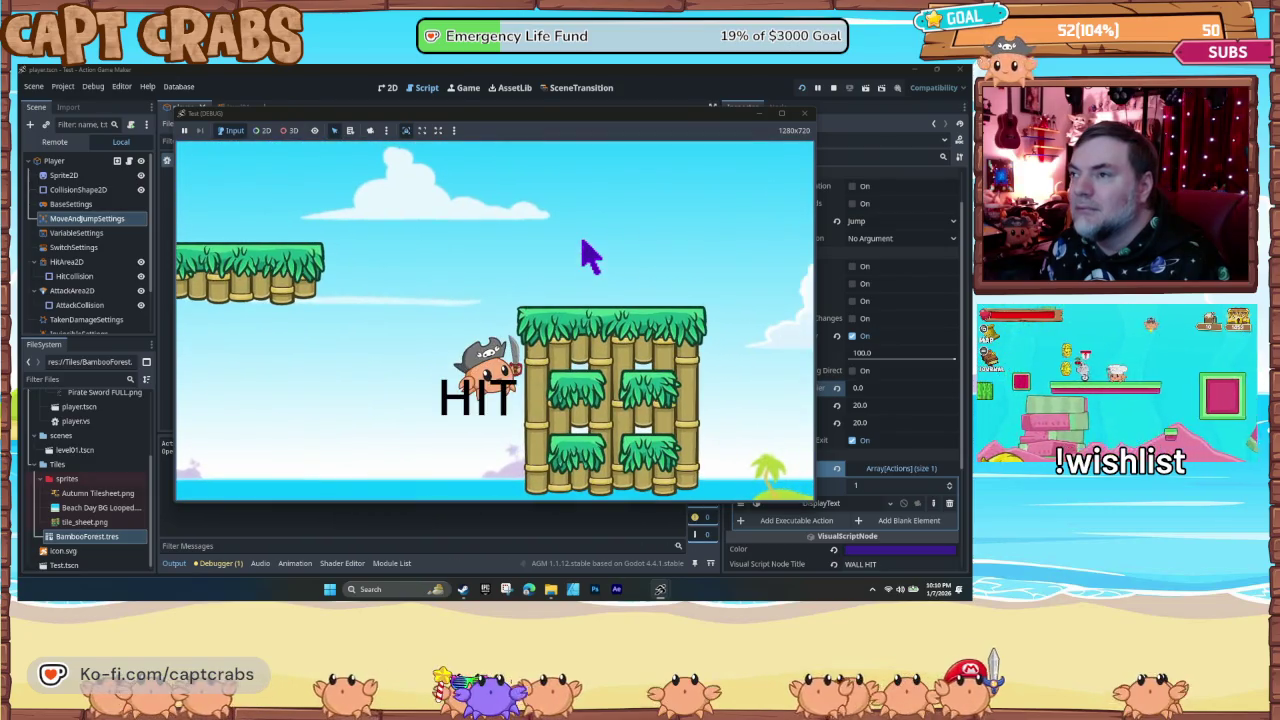
key(space)
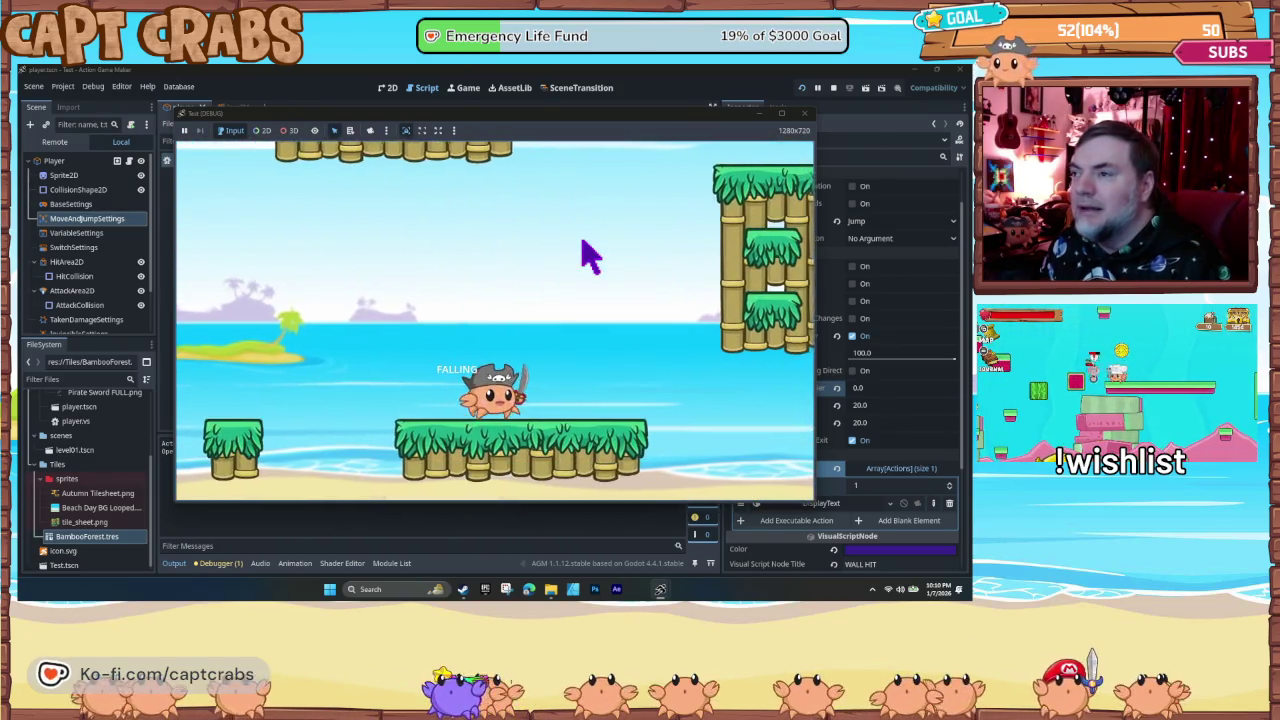
key(space)
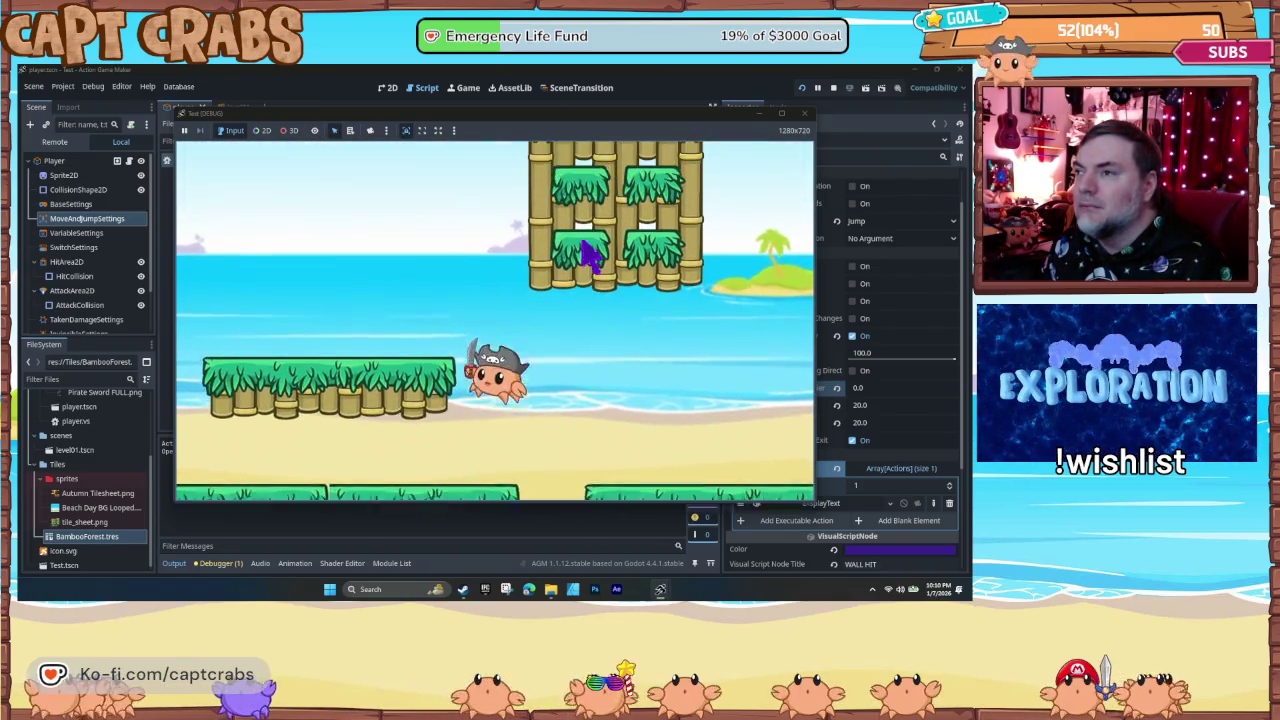
key(space)
key(space)
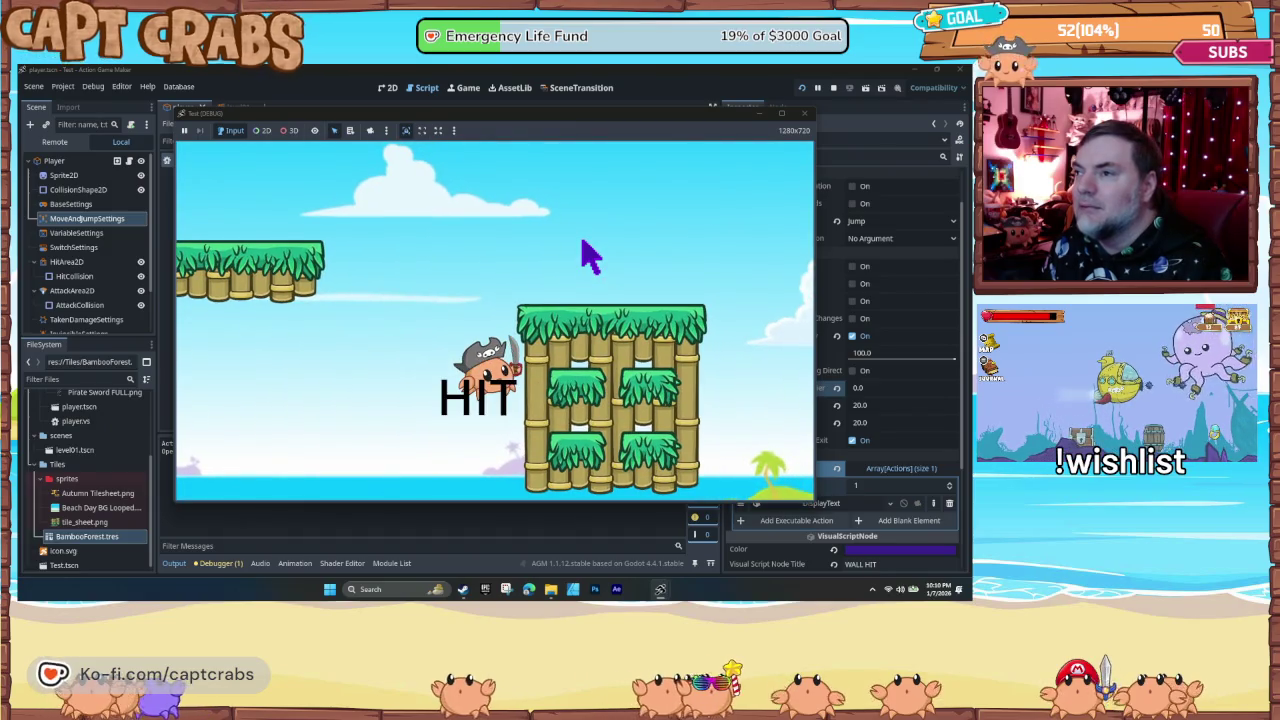
key(space)
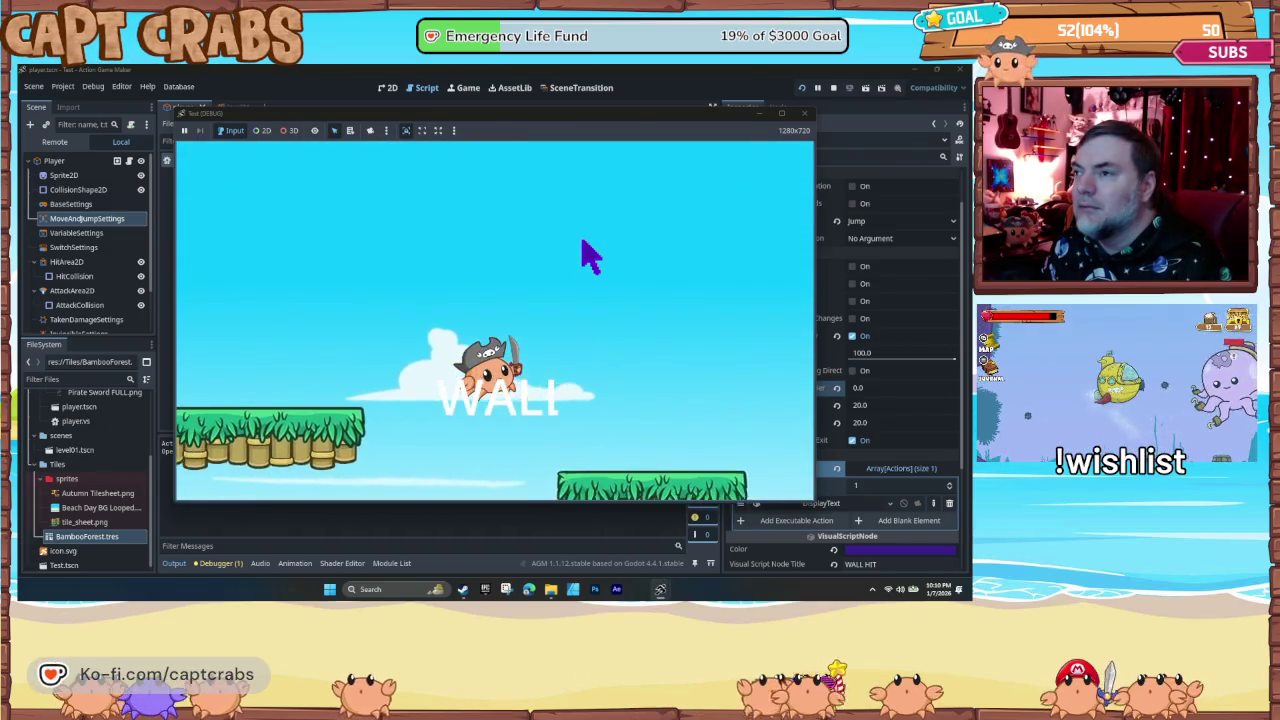
click(805, 114)
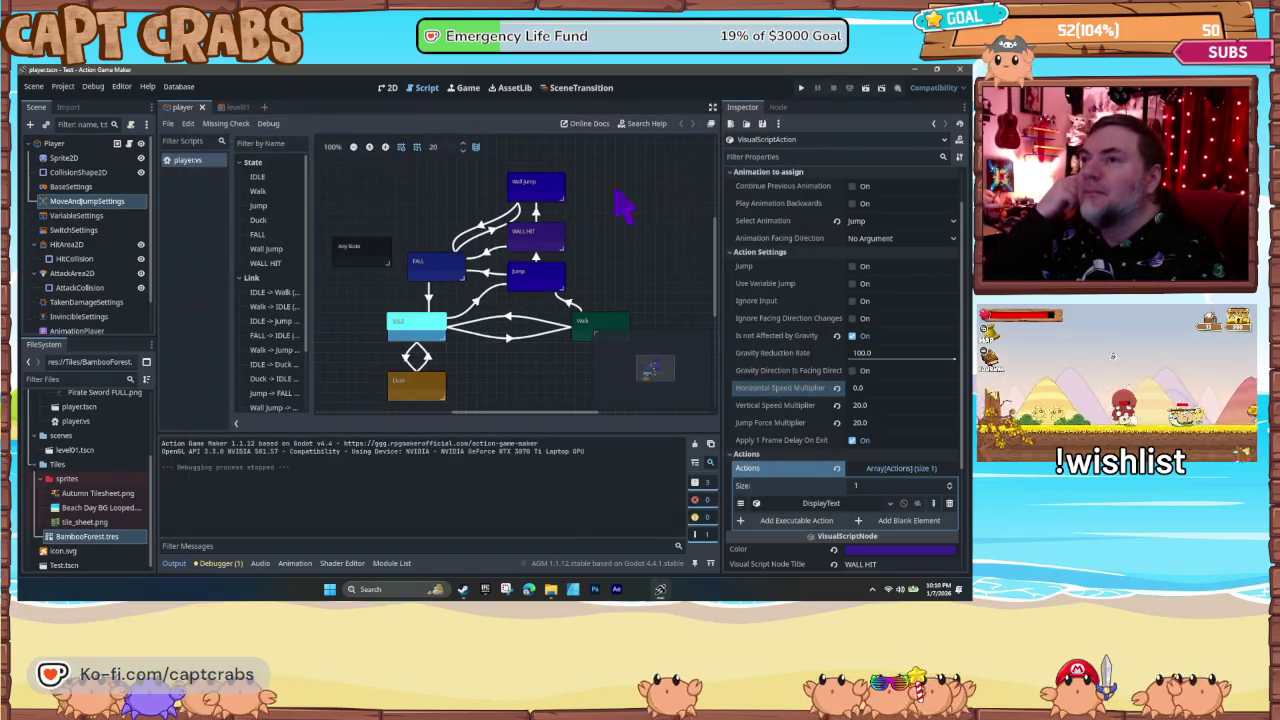
- Make a unique copy of Jump's ContactWithTile link to WALL HIT
click(526, 241)
click(536, 258)
right_click(536, 258)
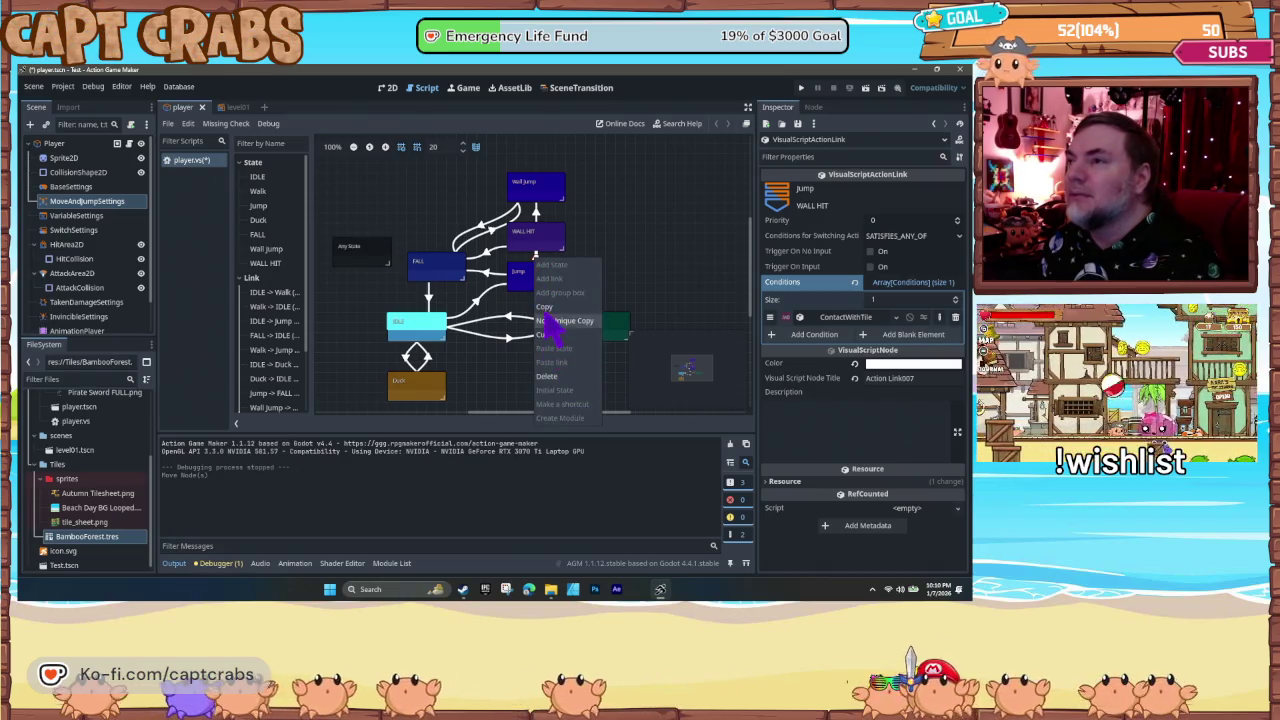
click(550, 321)
- Paste the copied link from FALL to WALL HIT, then save and launch a test
click(465, 277)
right_click(462, 268)
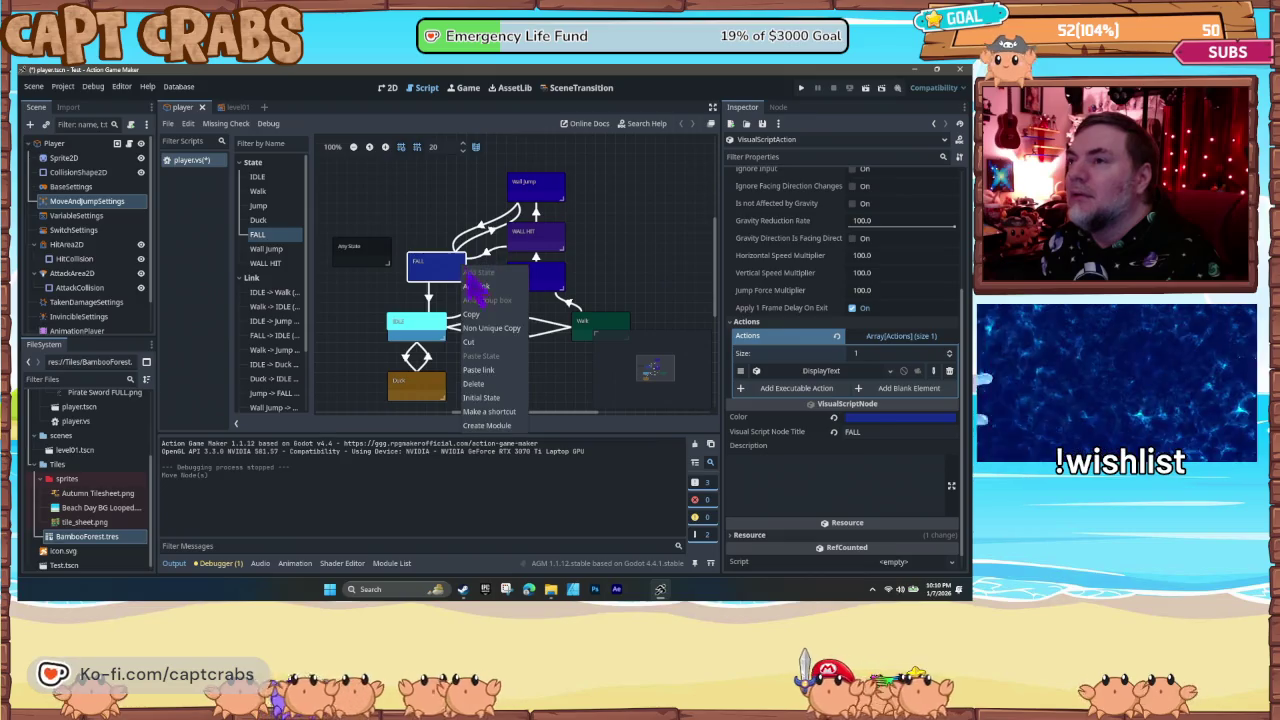
click(478, 370)
click(533, 248)
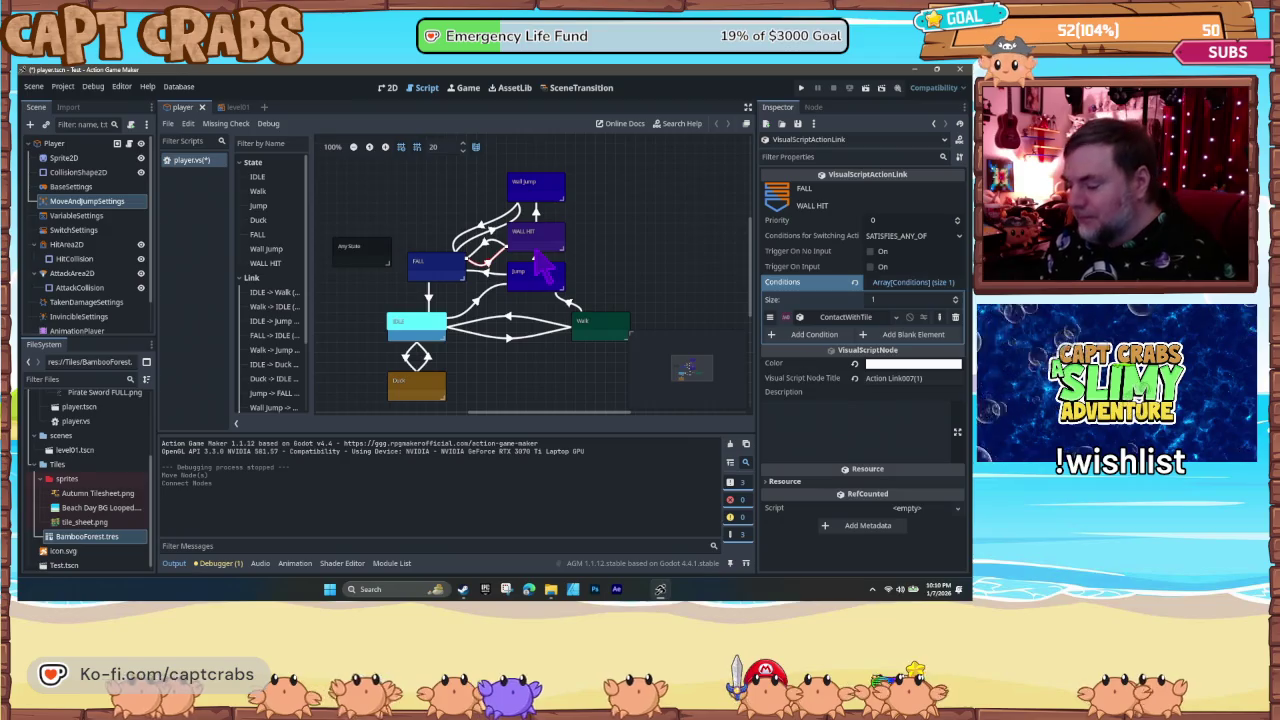
key(F5)
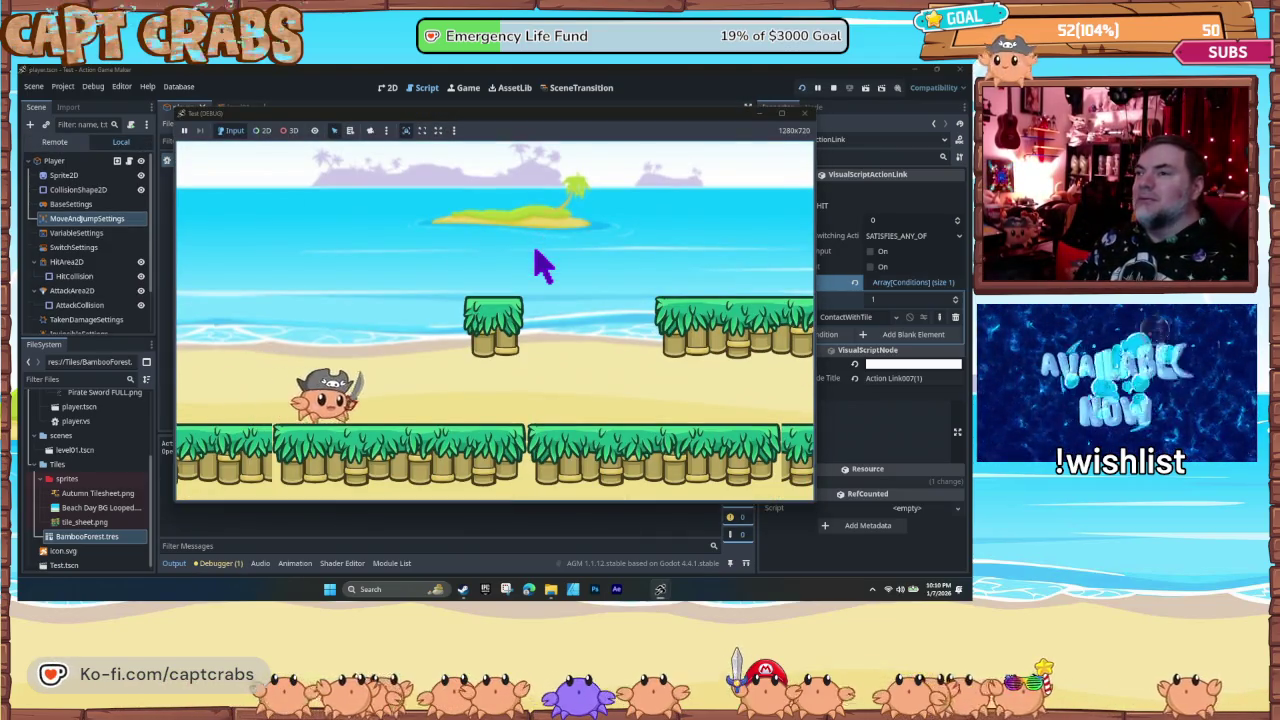
- Jump the crab repeatedly into the bamboo wall to see HIT then WALL, then close the game
key(space)
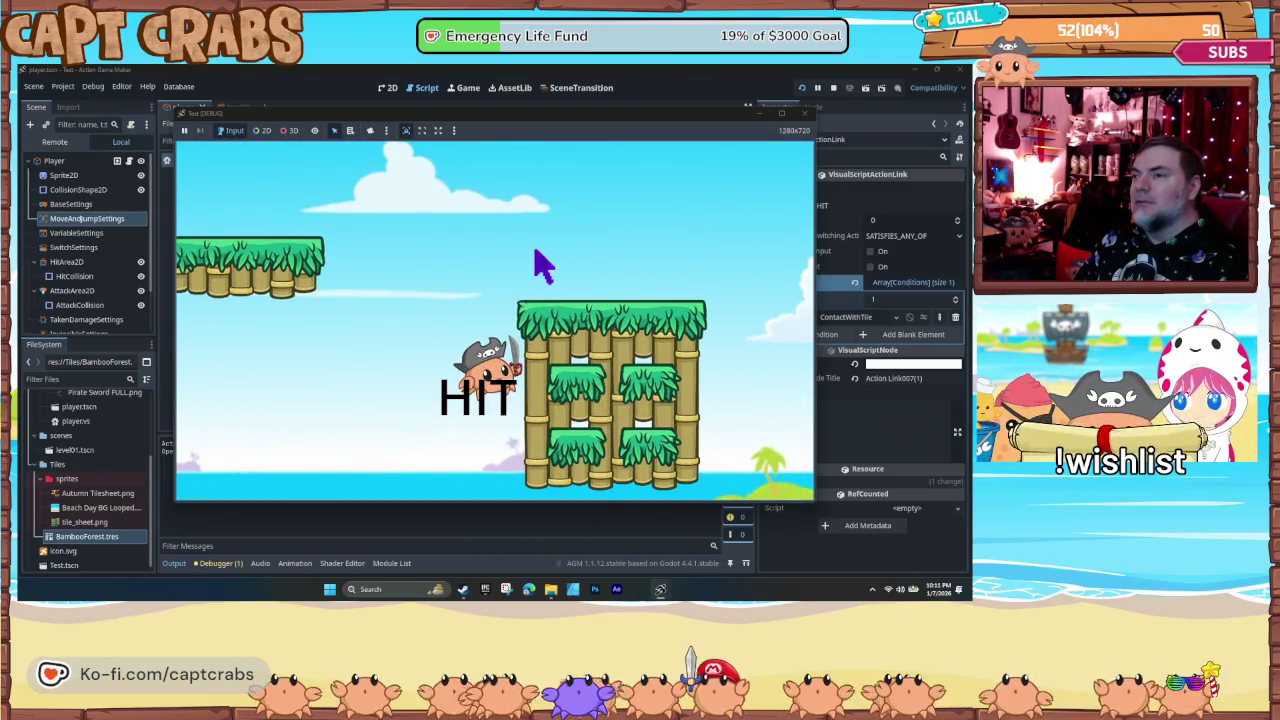
key(space)
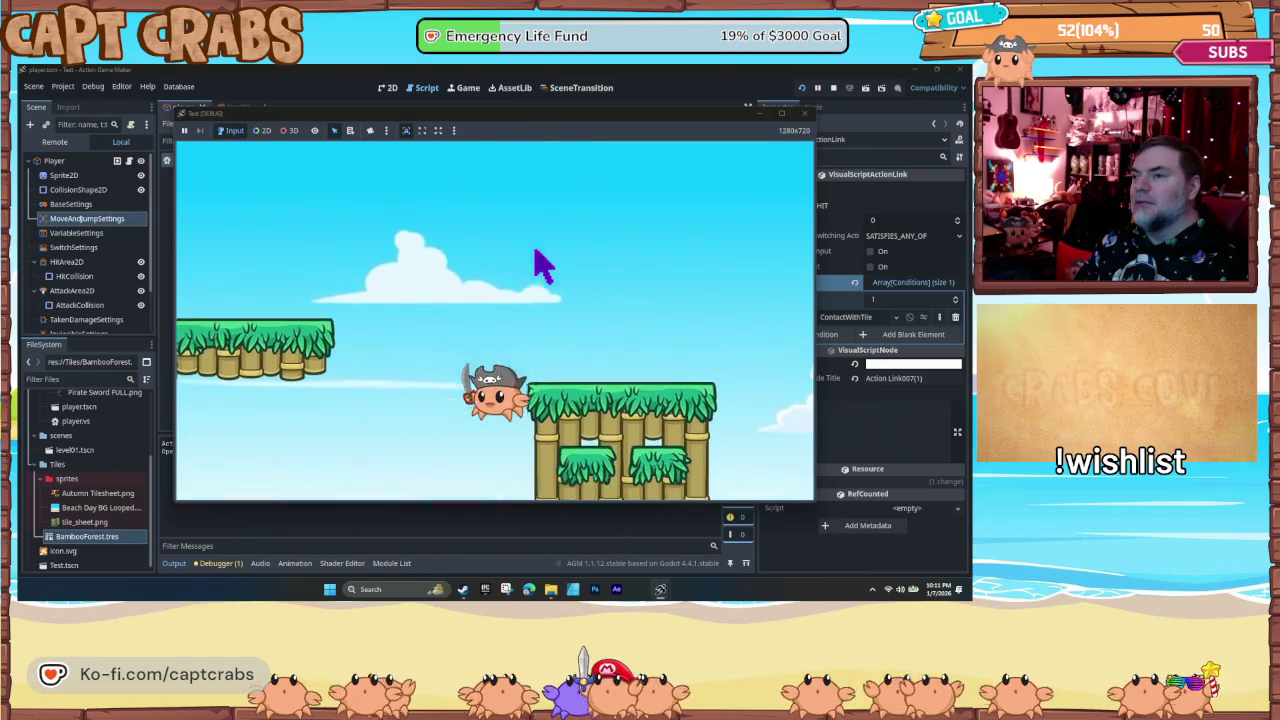
key(space)
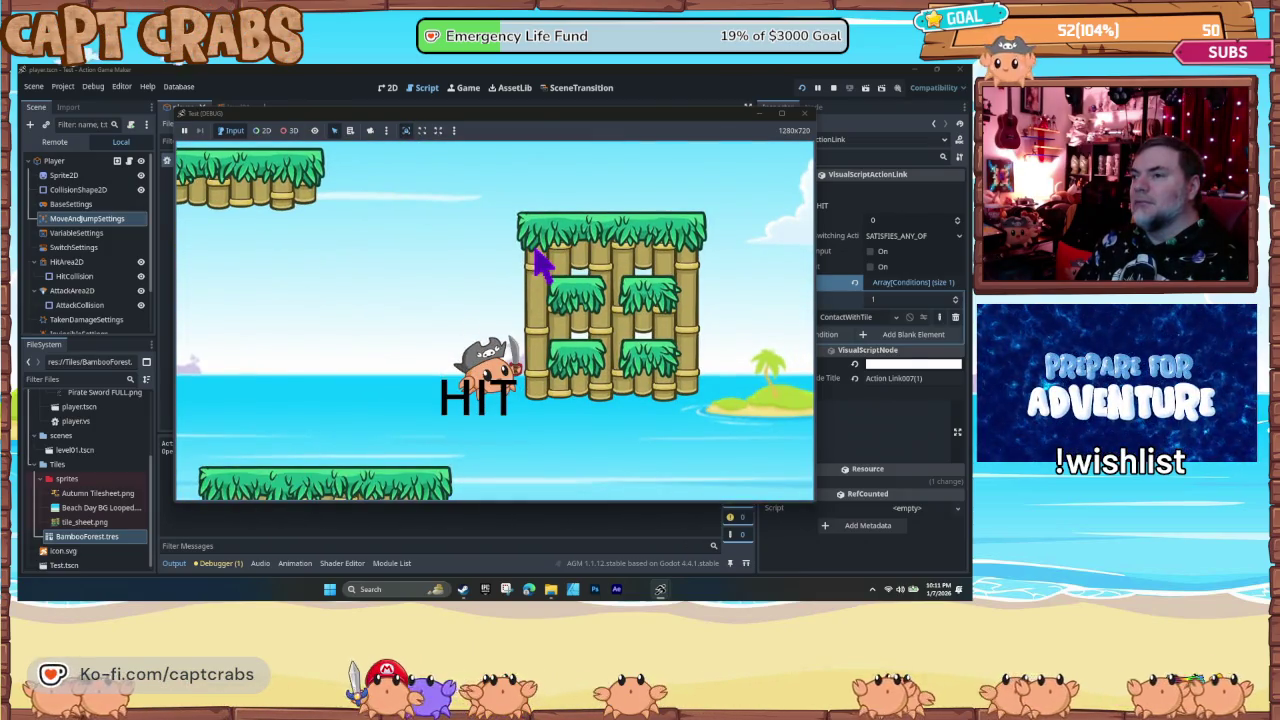
key(space)
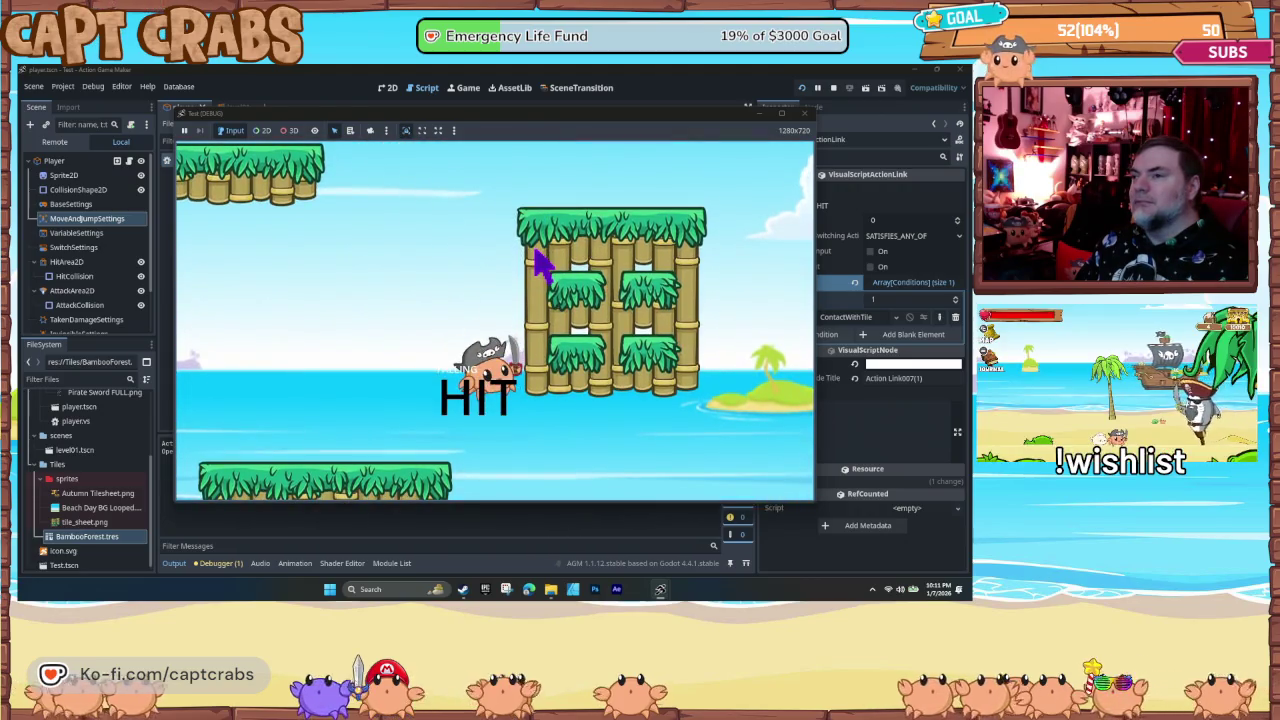
key(space)
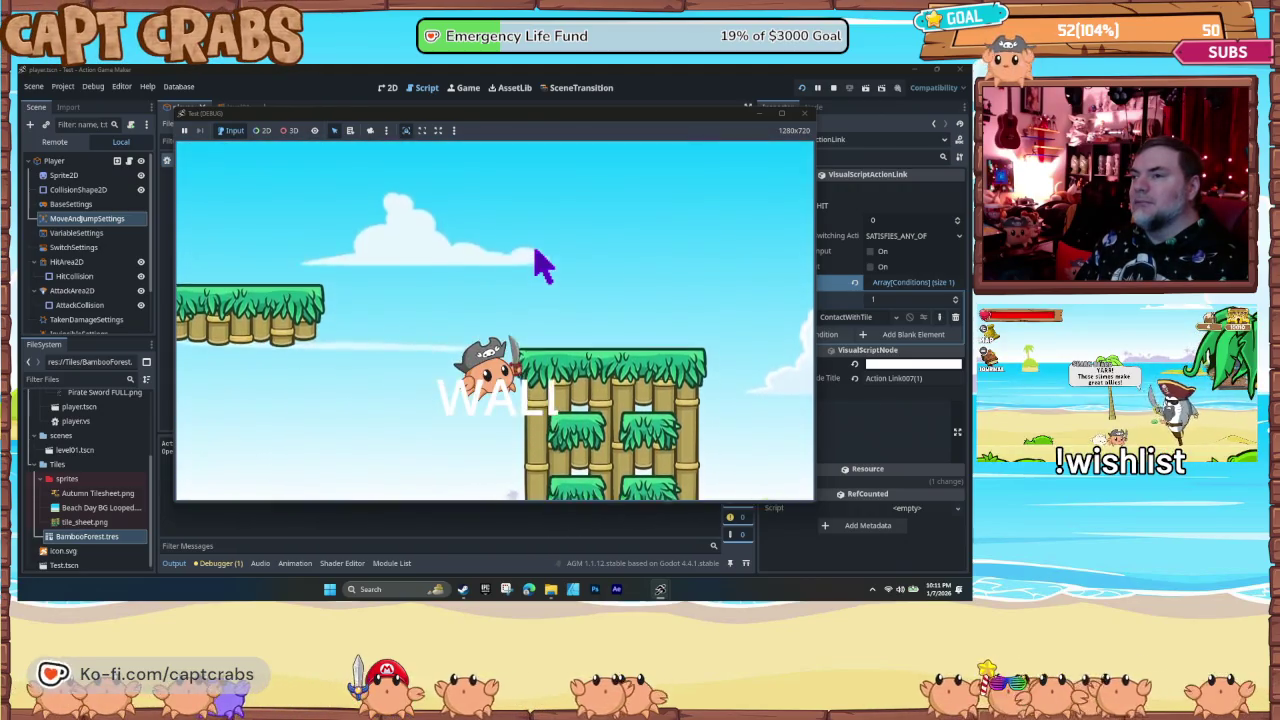
key(space)
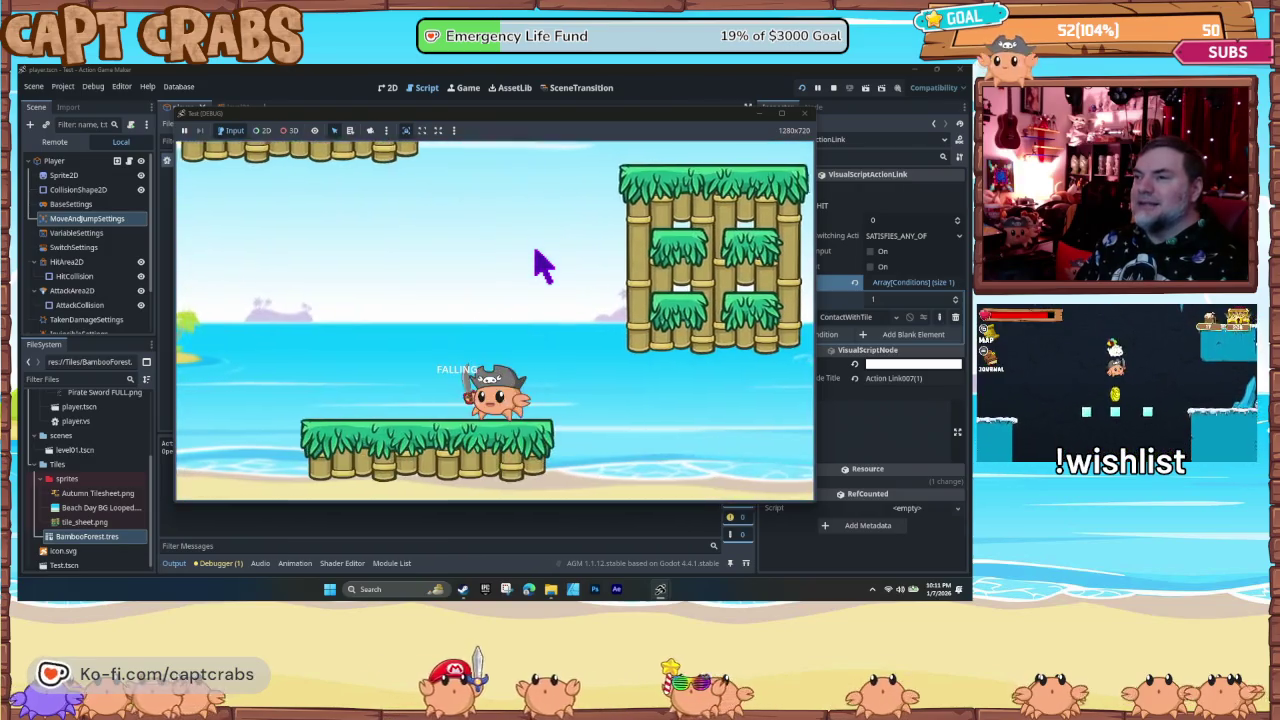
key(space)
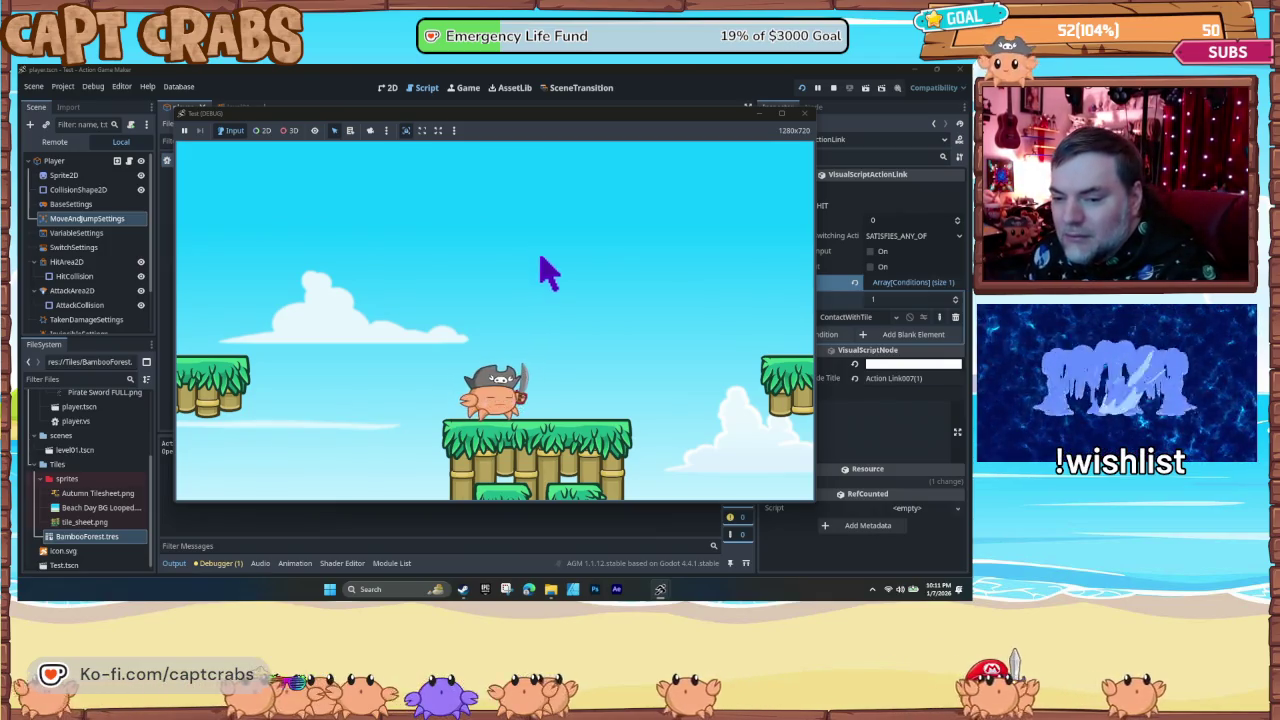
click(805, 113)
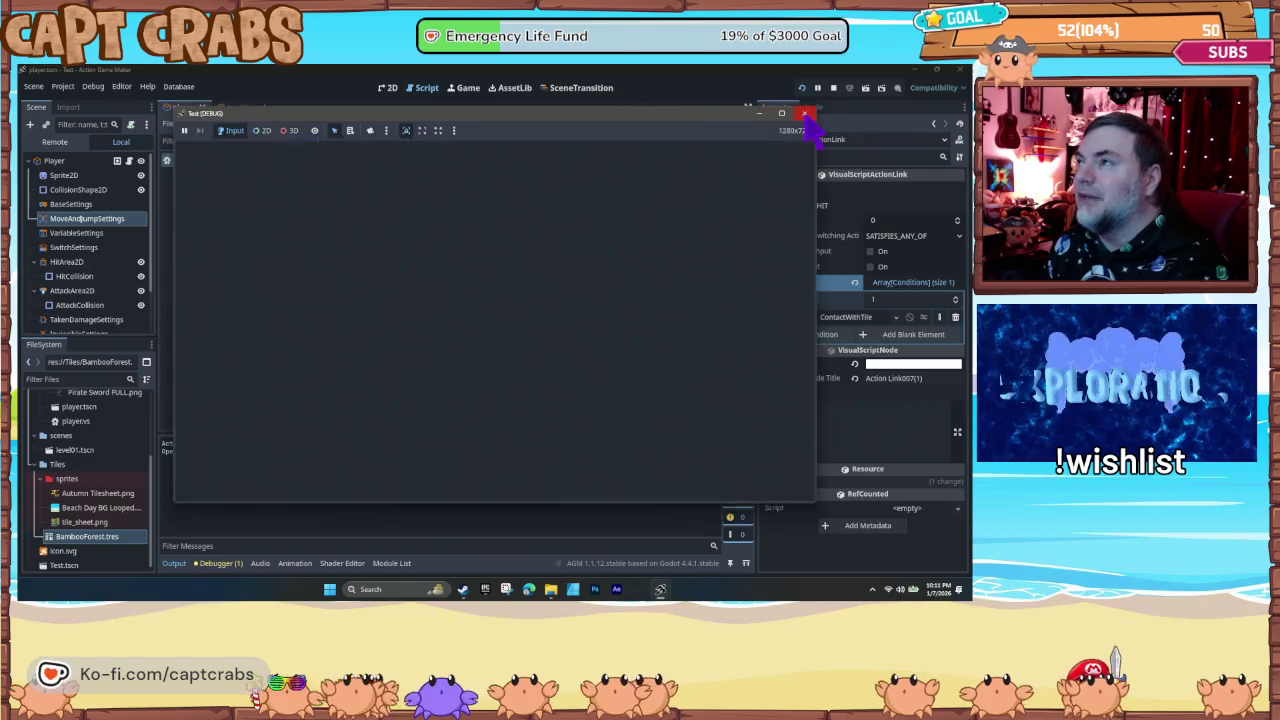
- Change WALL HIT's DisplayText Text Body from HIT to CLING and save with Ctrl+S
click(535, 250)
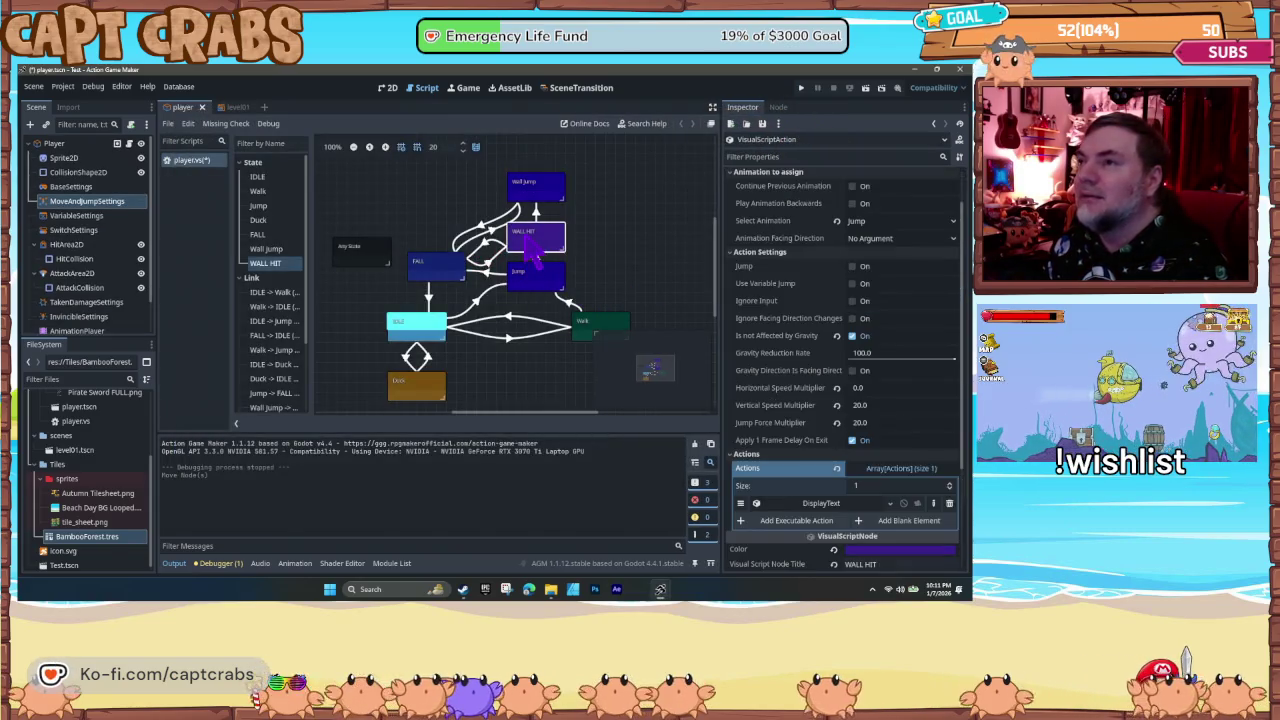
click(820, 505)
scroll(808, 520, down, 2)
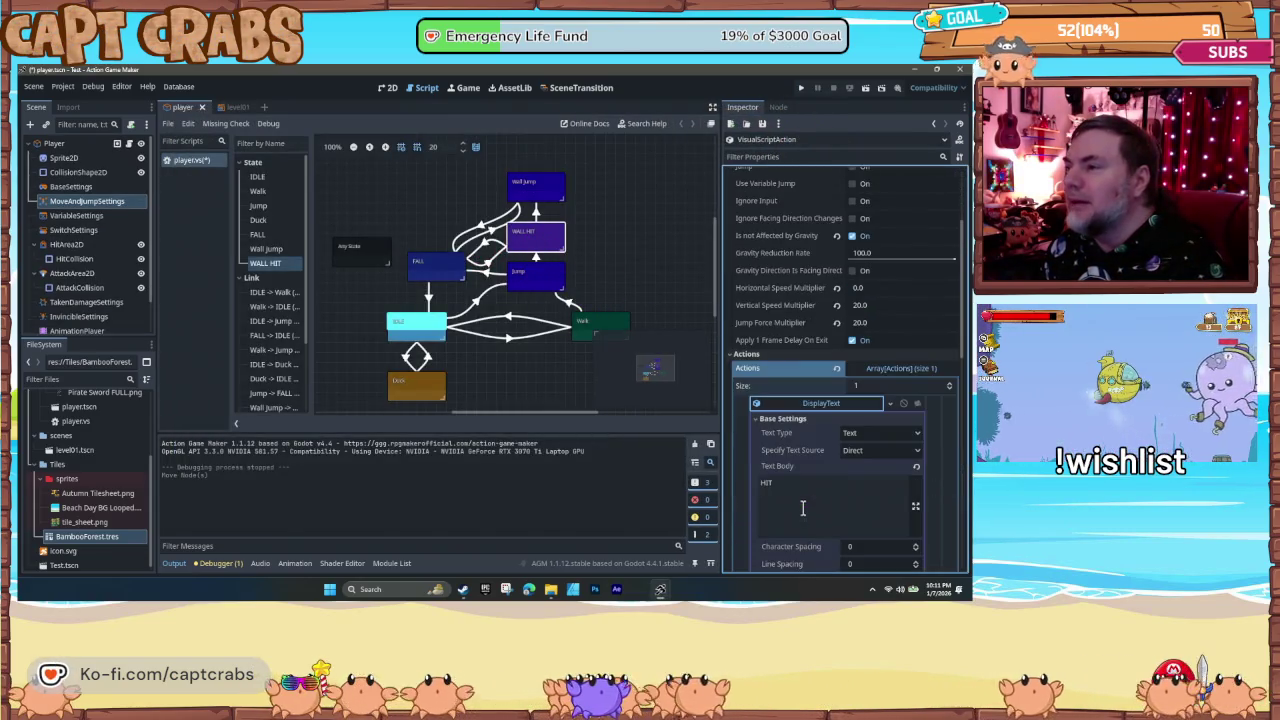
click(766, 482)
text(CLING)
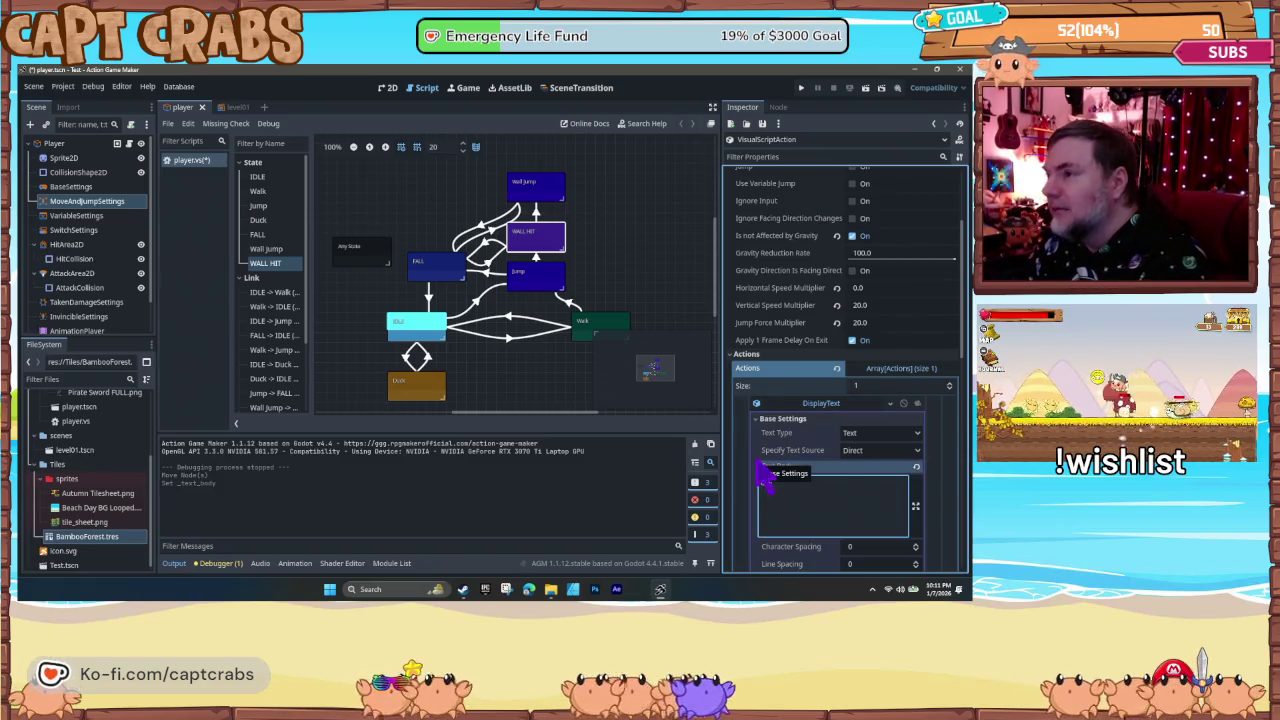
click(630, 284)
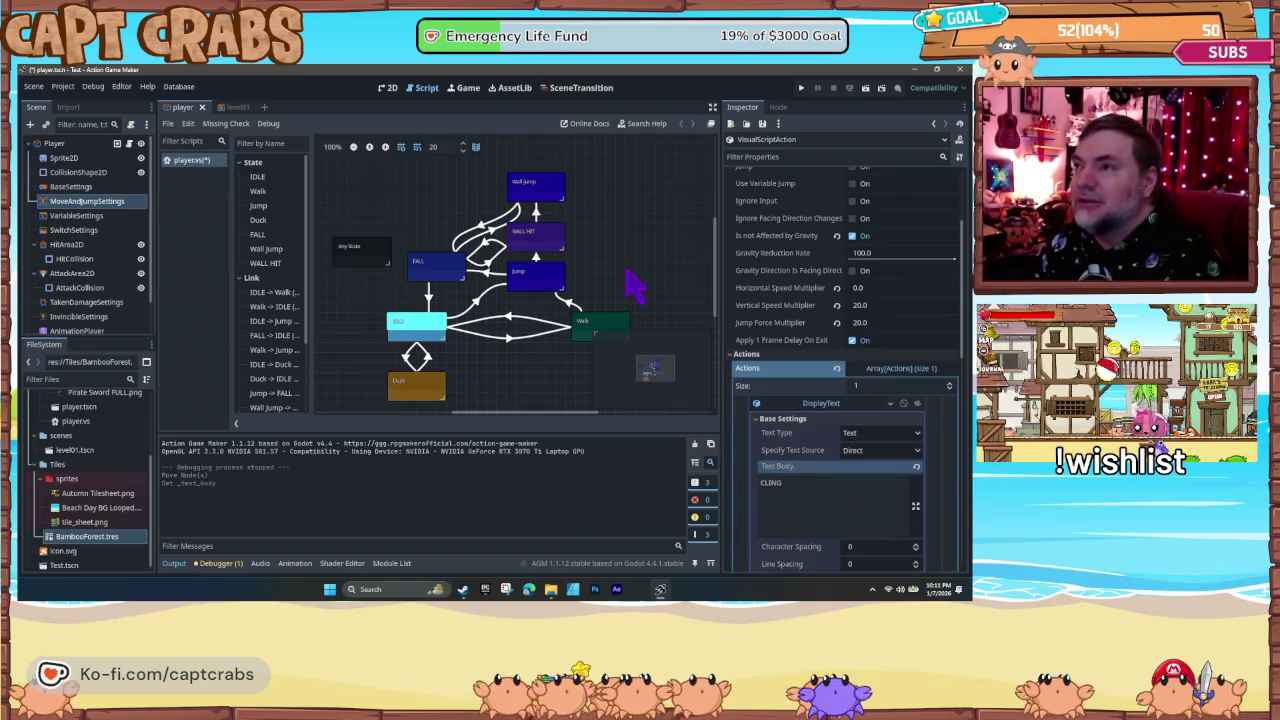
key(ctrl+s)
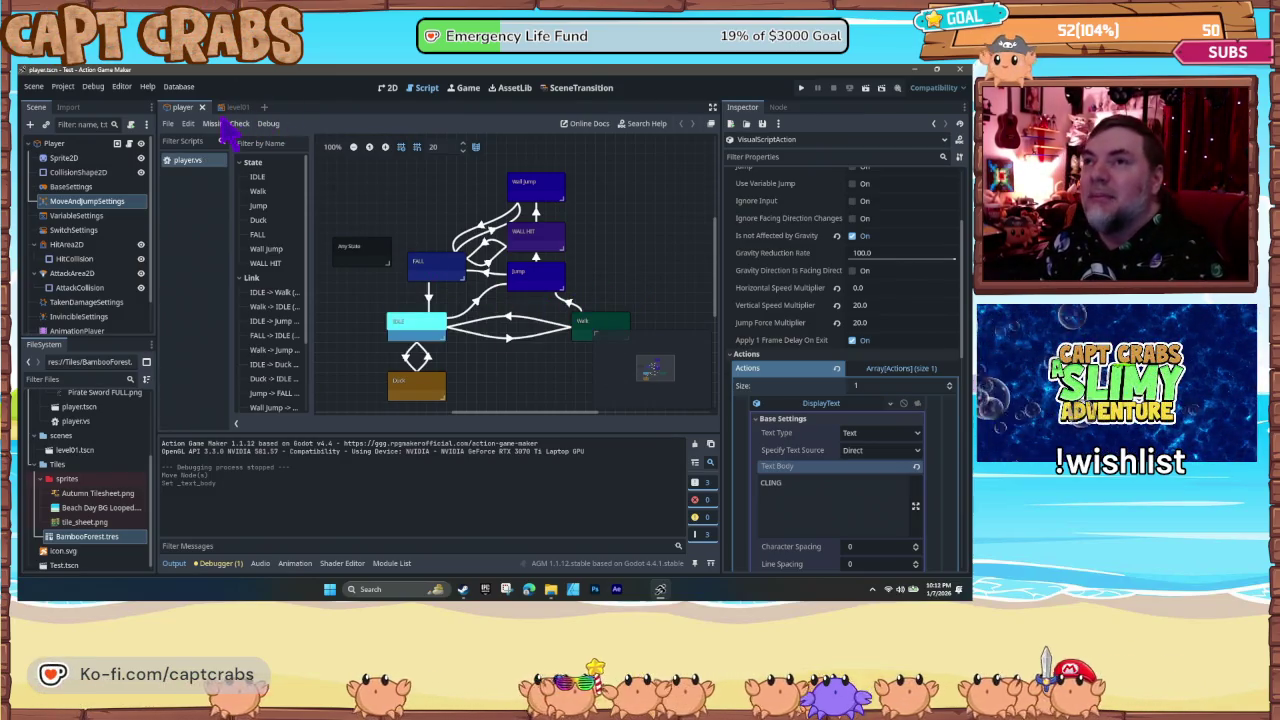
- Show the player scene in 2D and shorten the HitCollision box from the bottom
click(388, 88)
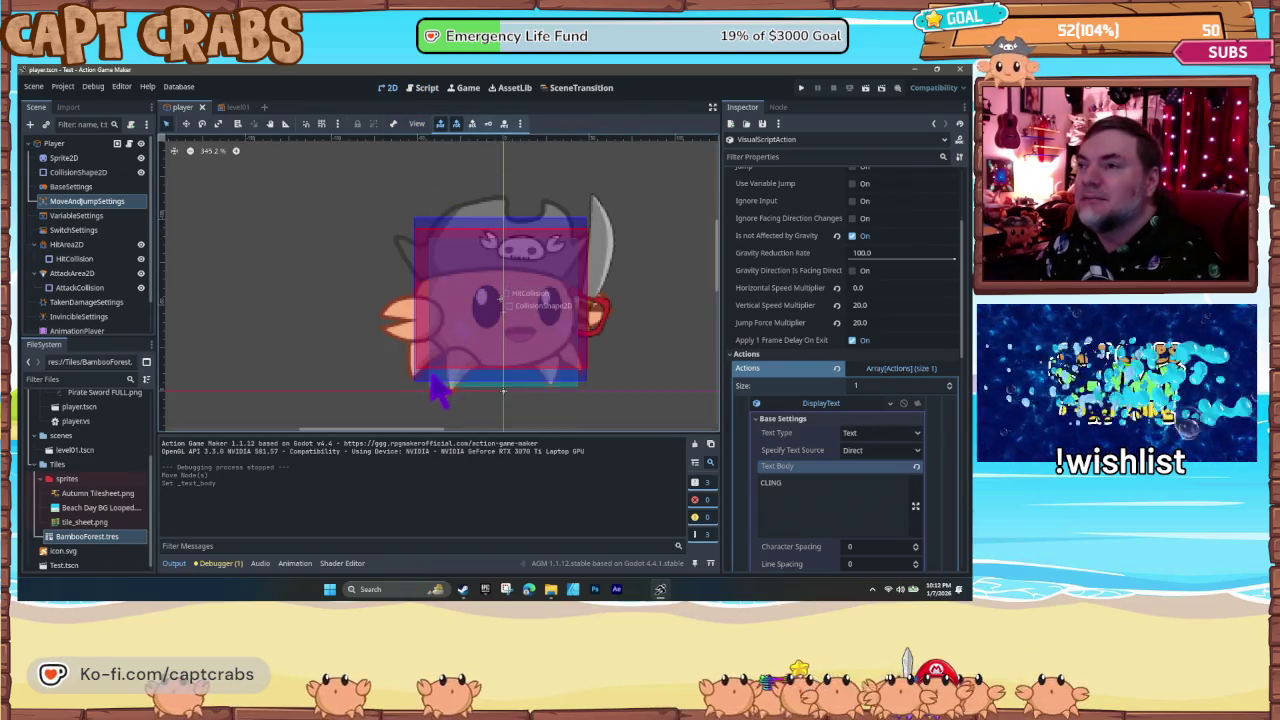
click(490, 385)
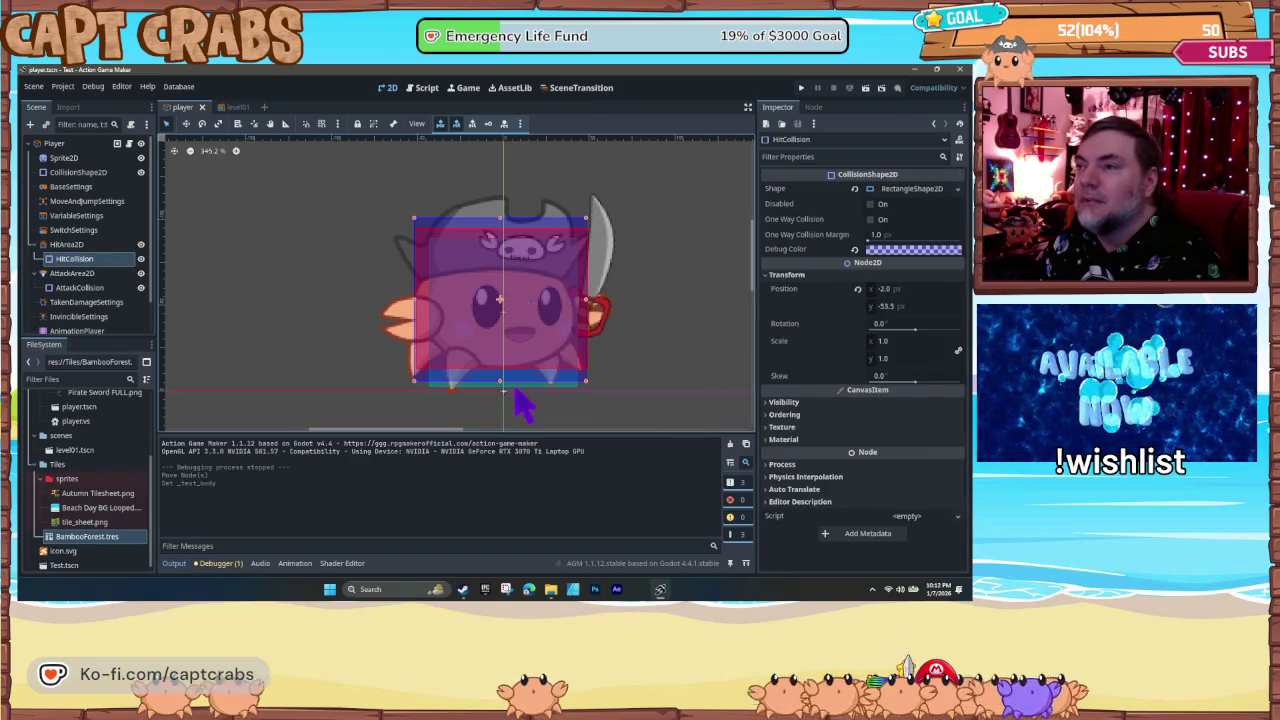
click(547, 390)
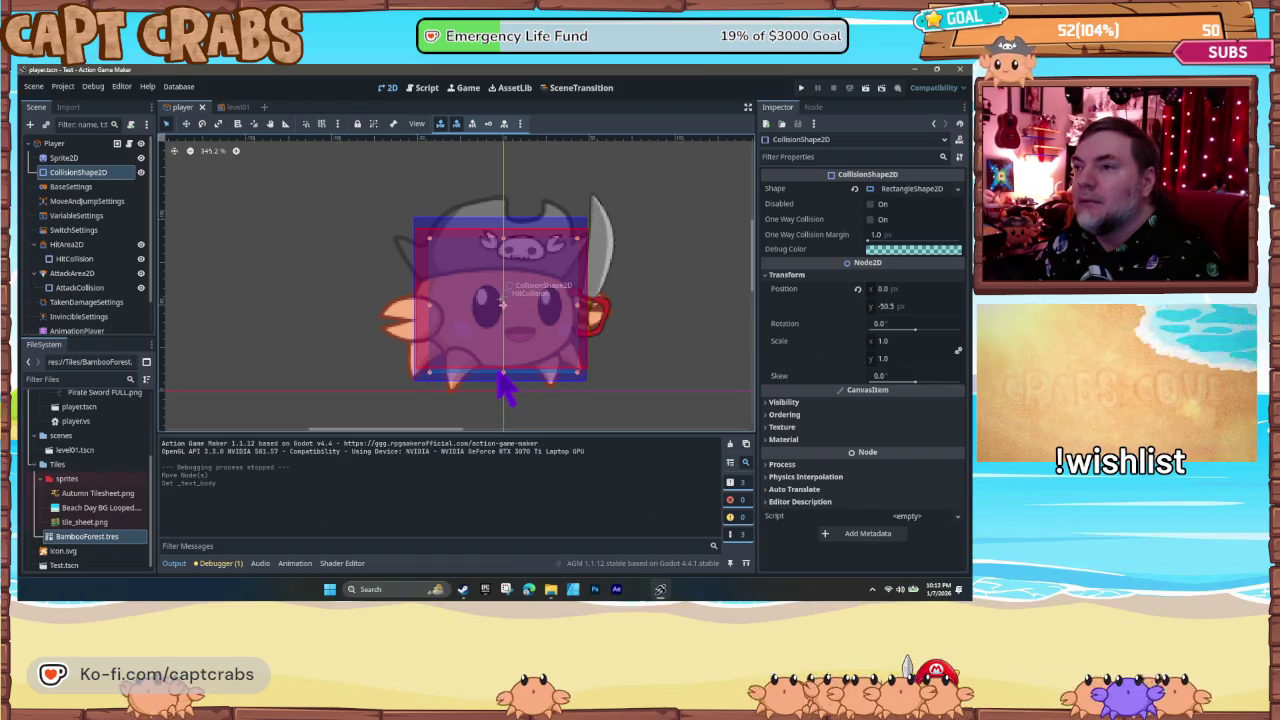
click(500, 381)
drag(500, 376, 503, 375)
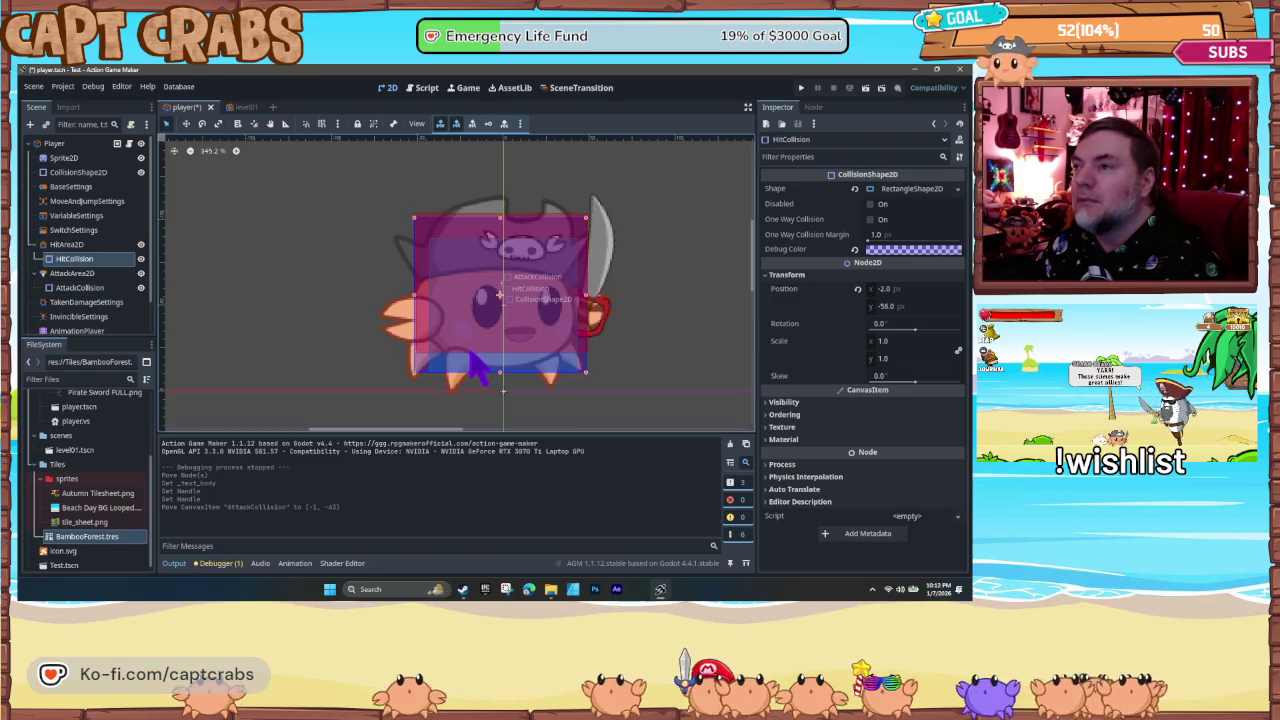
- Reposition HitCollision to (-4, -37) to match the body collision, then launch a test
drag(468, 362, 471, 343)
click(442, 320)
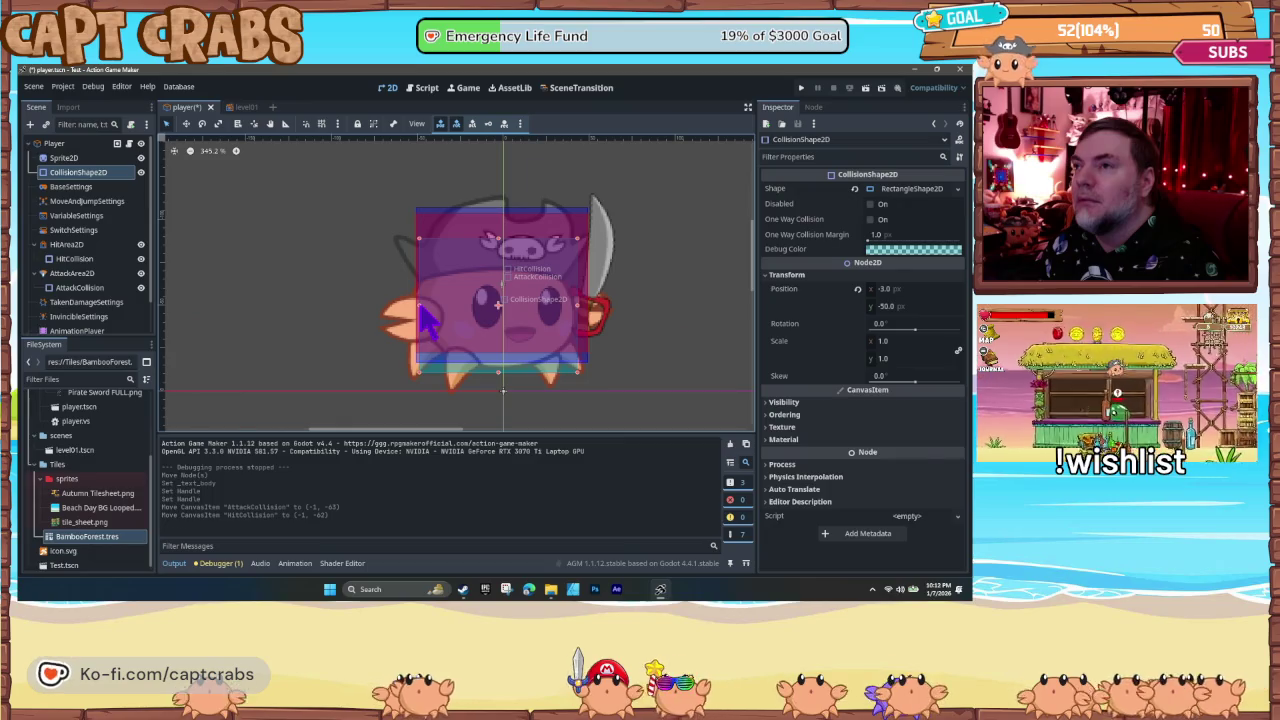
drag(485, 355, 484, 364)
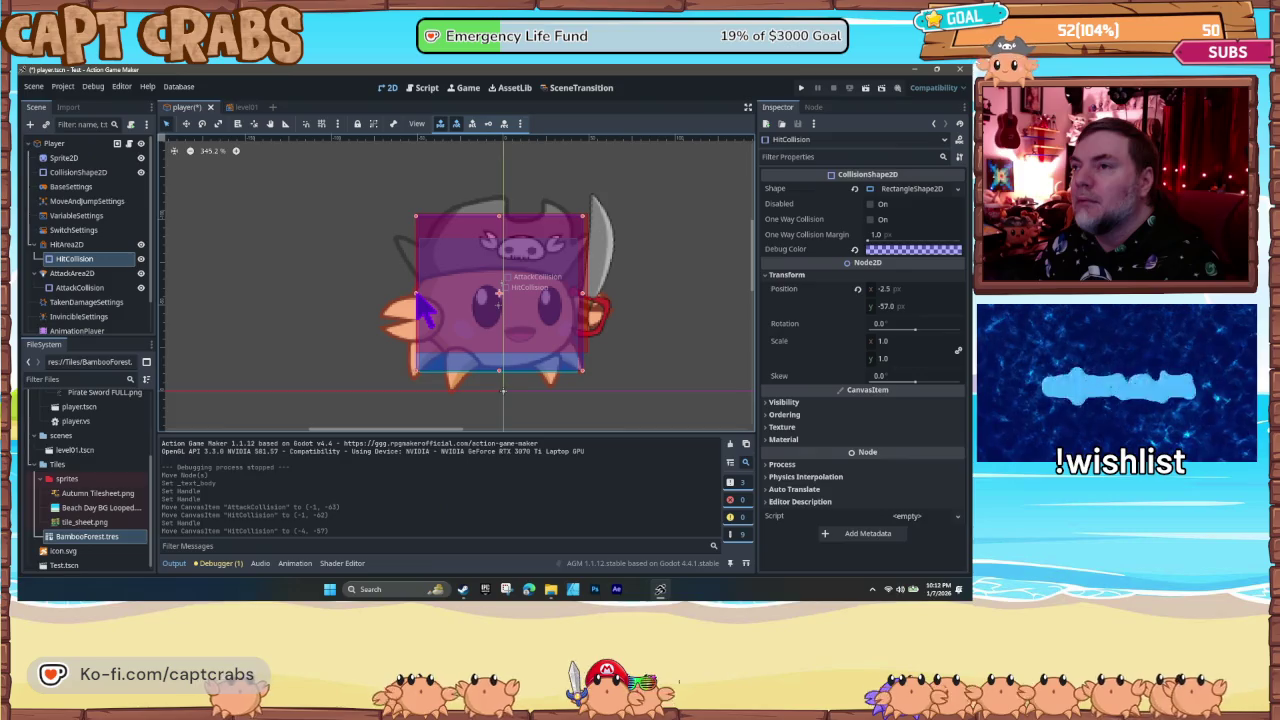
click(390, 360)
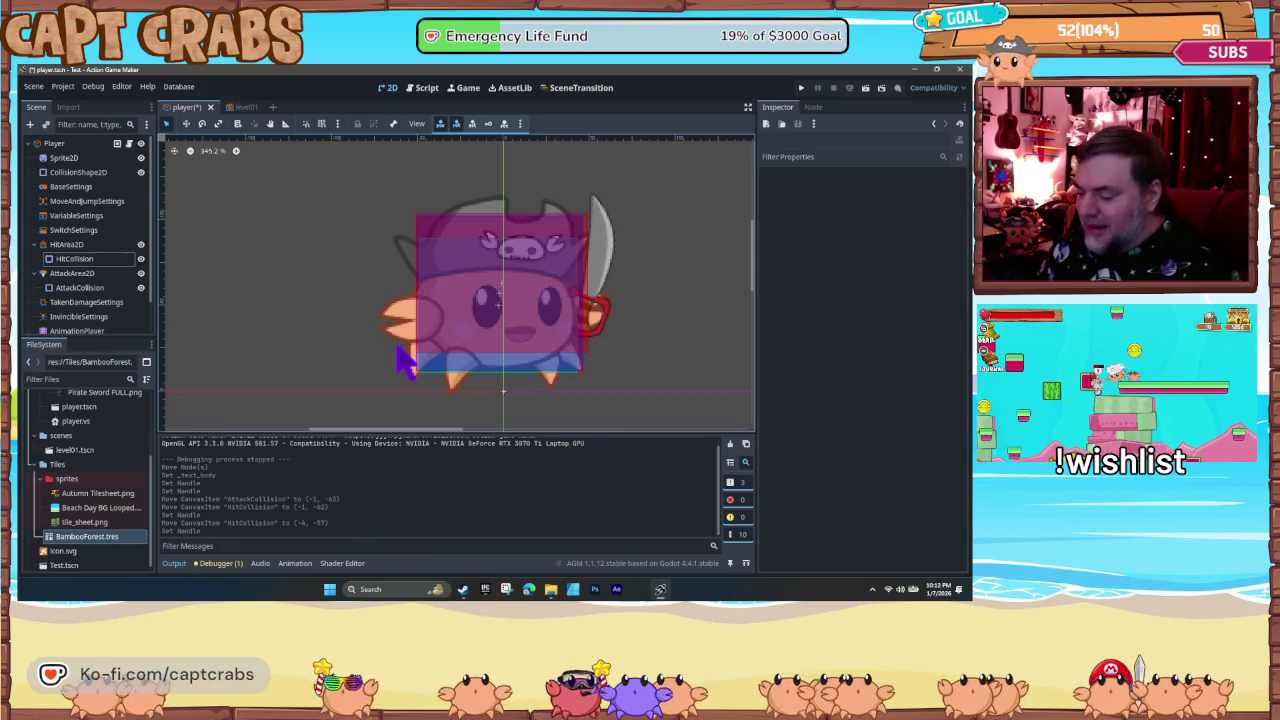
key(F5)
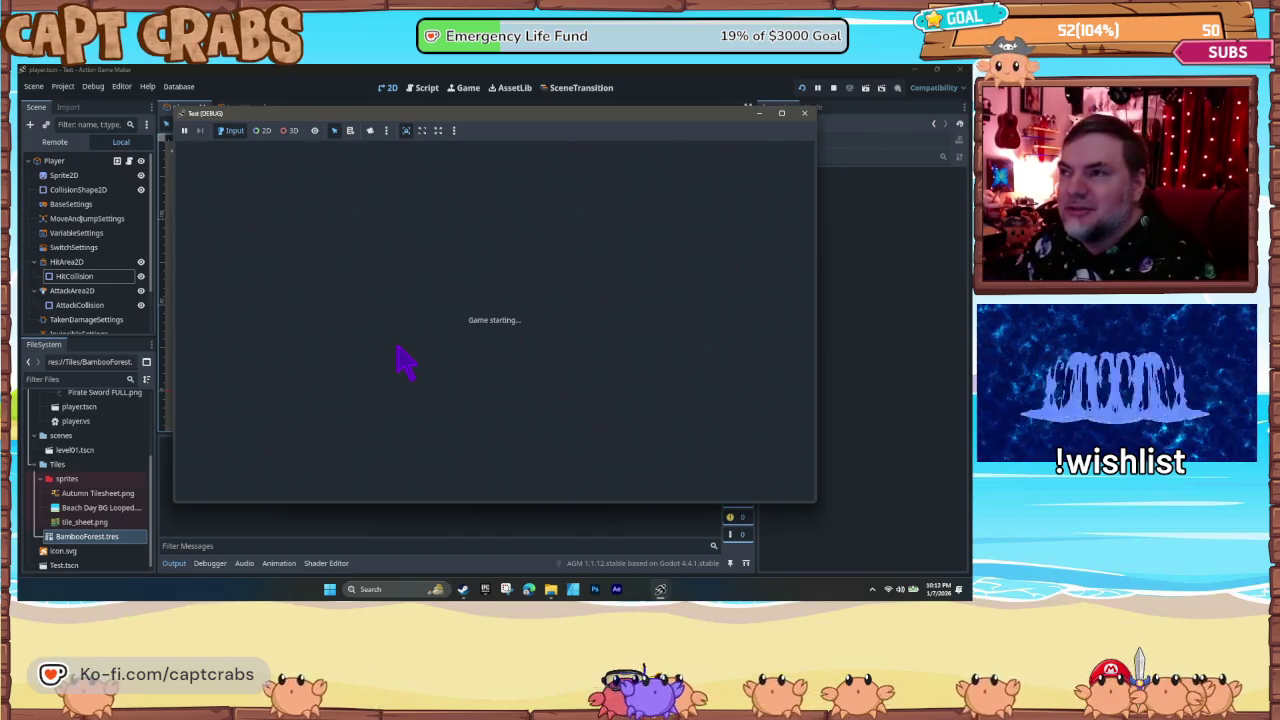
- Jump the crab onto the bamboo wall to cling and wall-jump off it repeatedly
key(Right)
key(space)
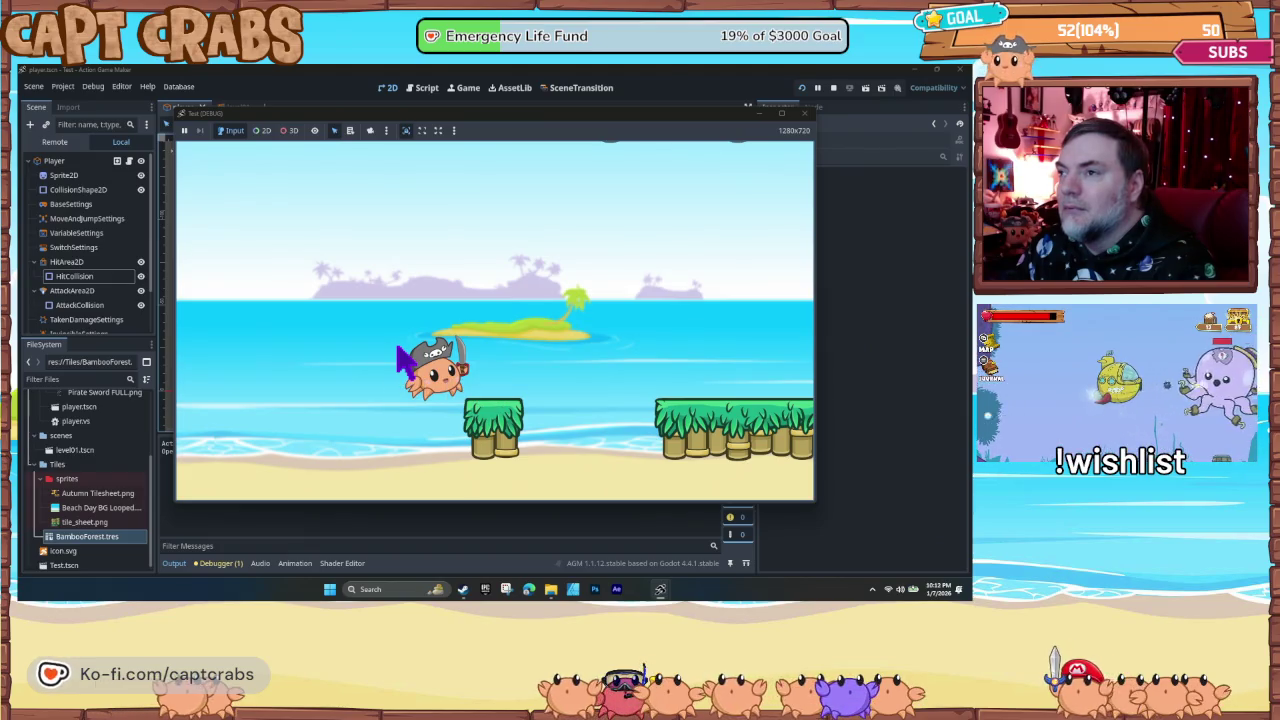
key(space)
key(Right)
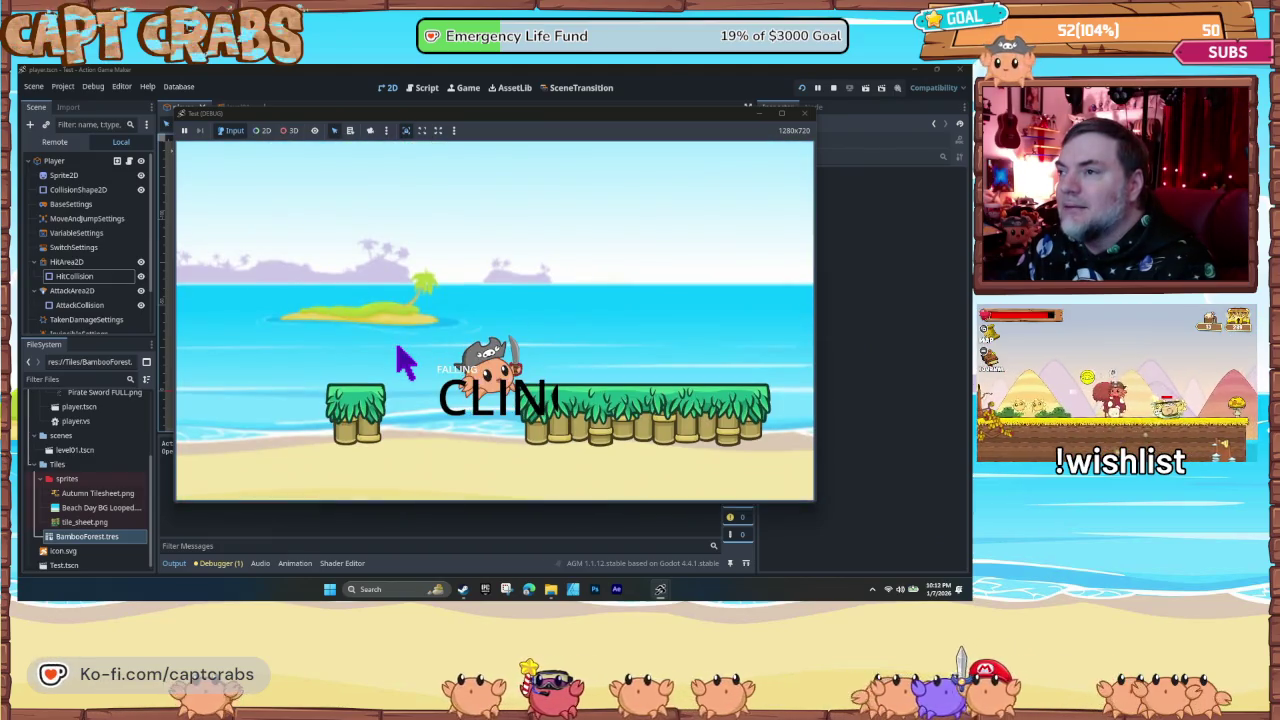
key(space)
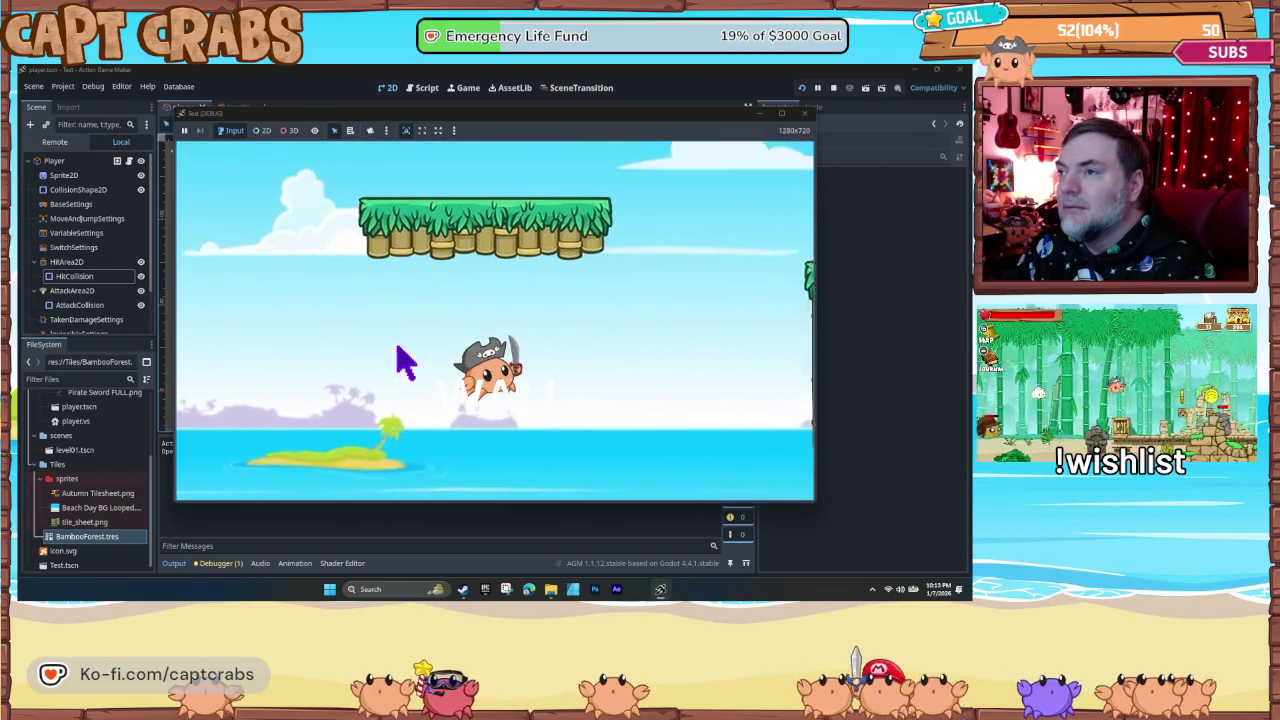
key(space)
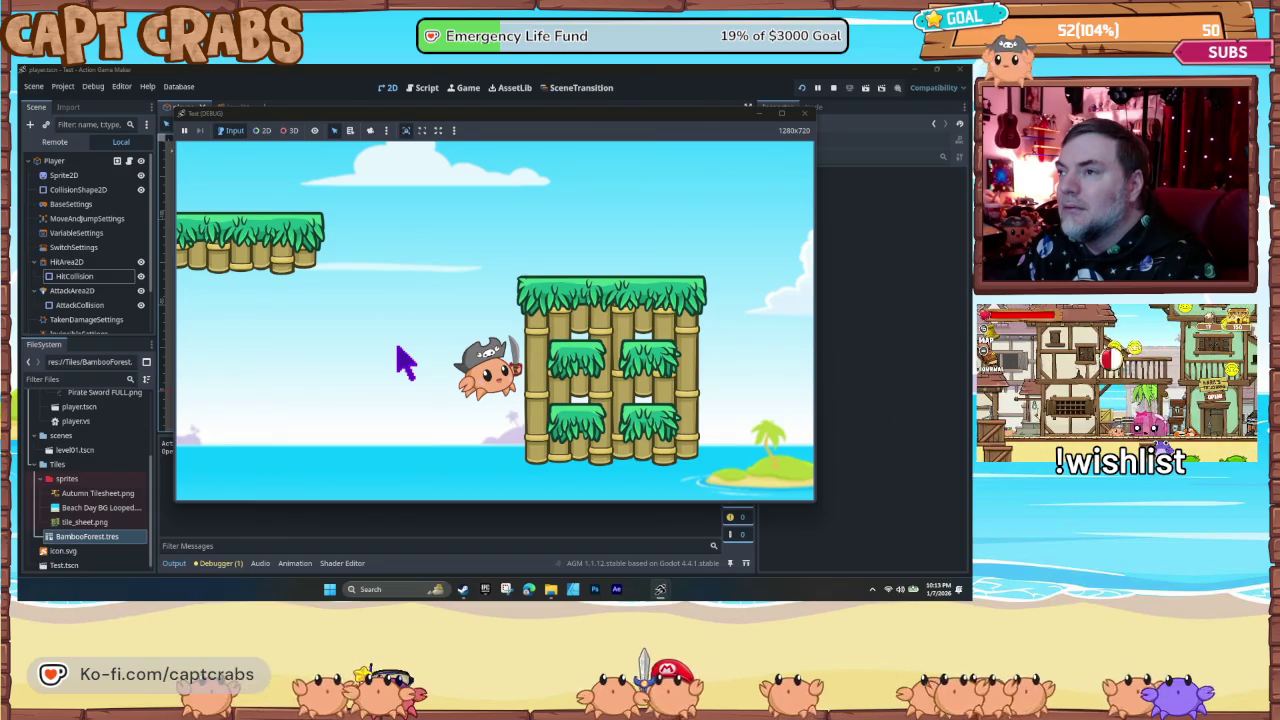
key(space)
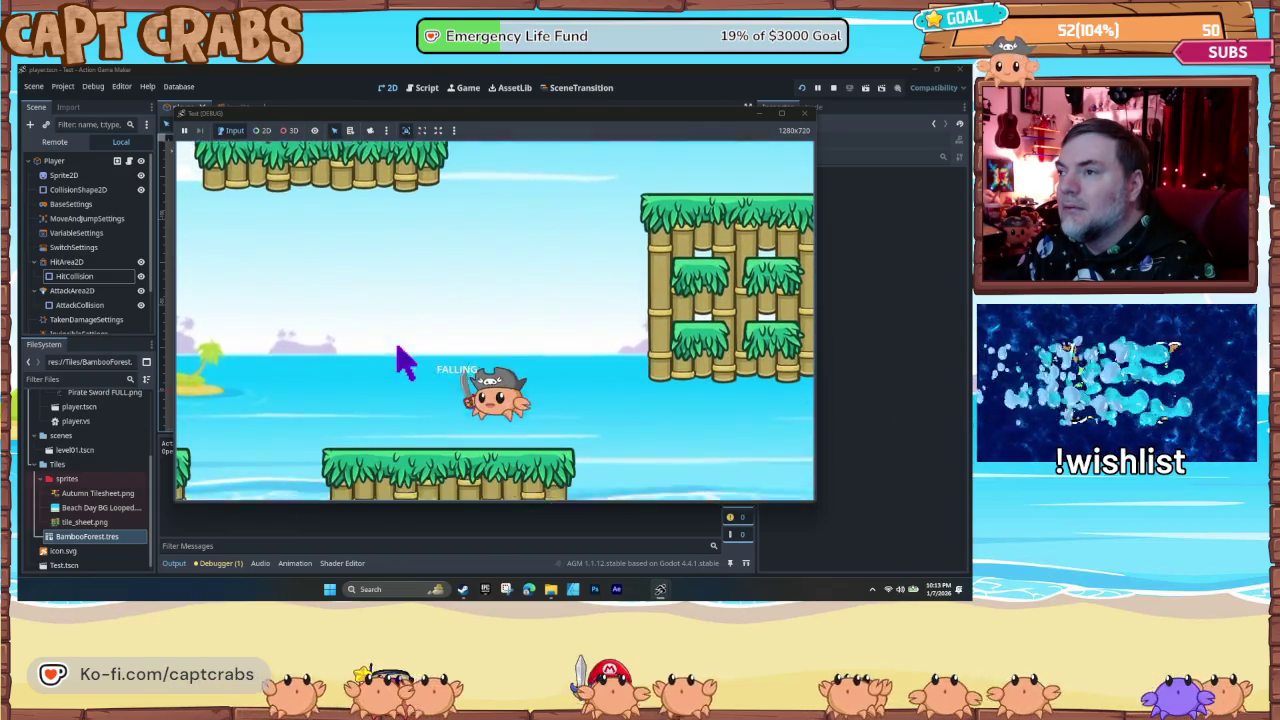
key(space)
key(space)
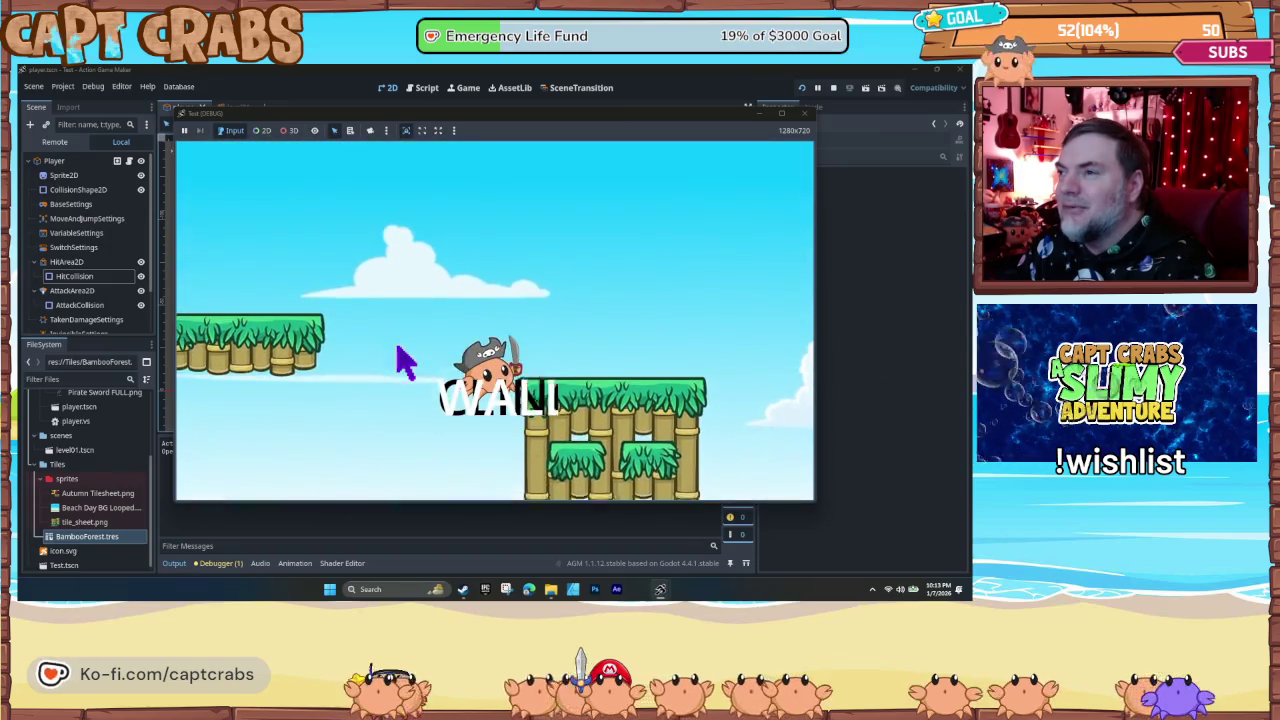
- Drop off the platform, jump right to cling to the bamboo wall, then close the game
key(space)
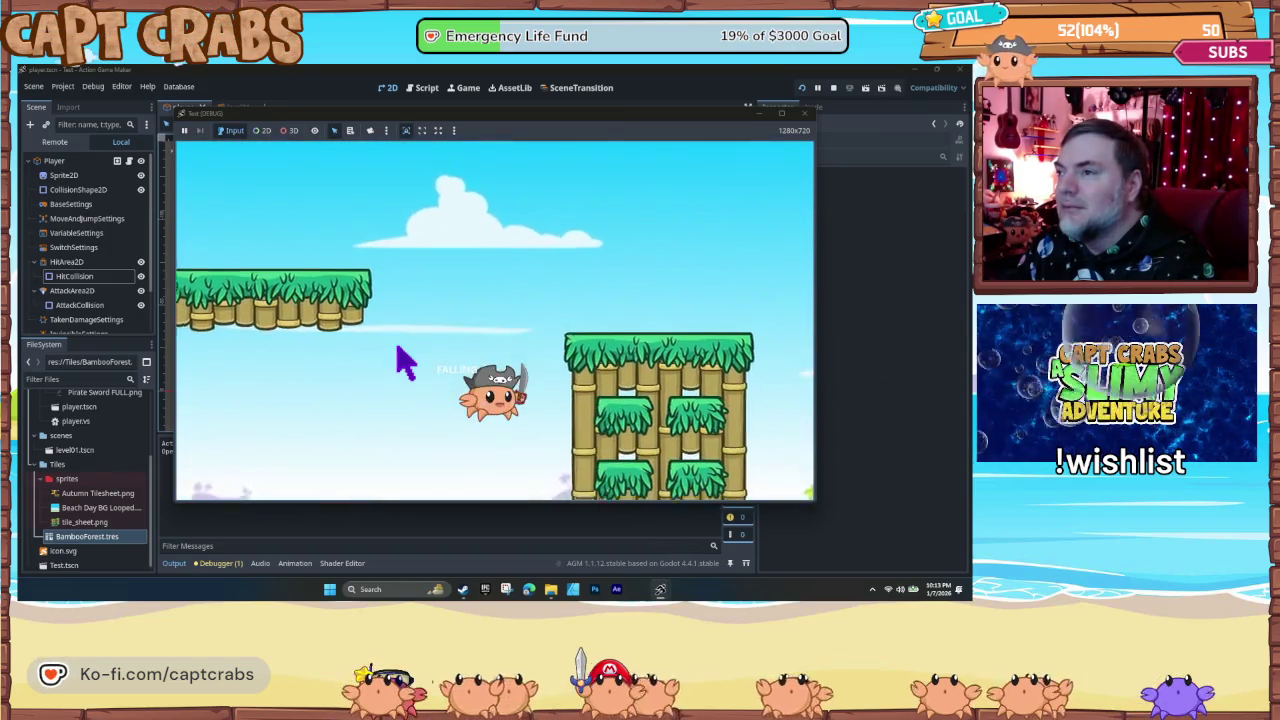
key(Right)
key(space)
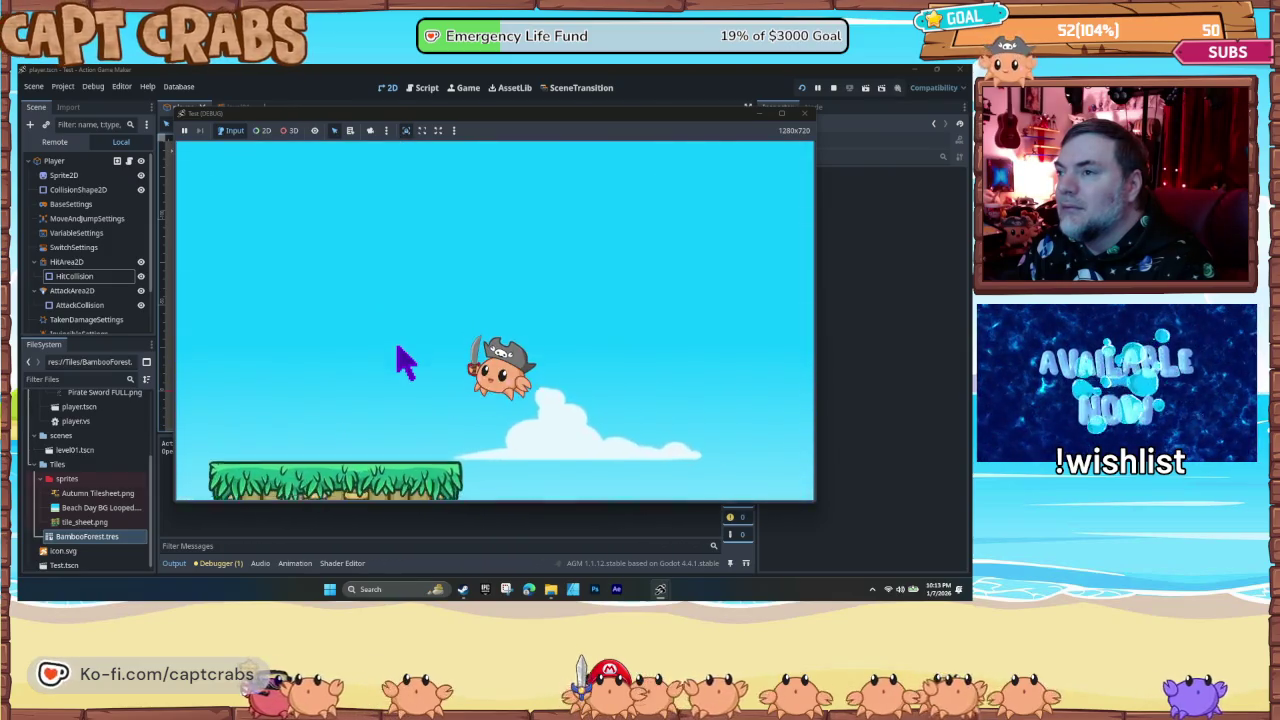
key(Right)
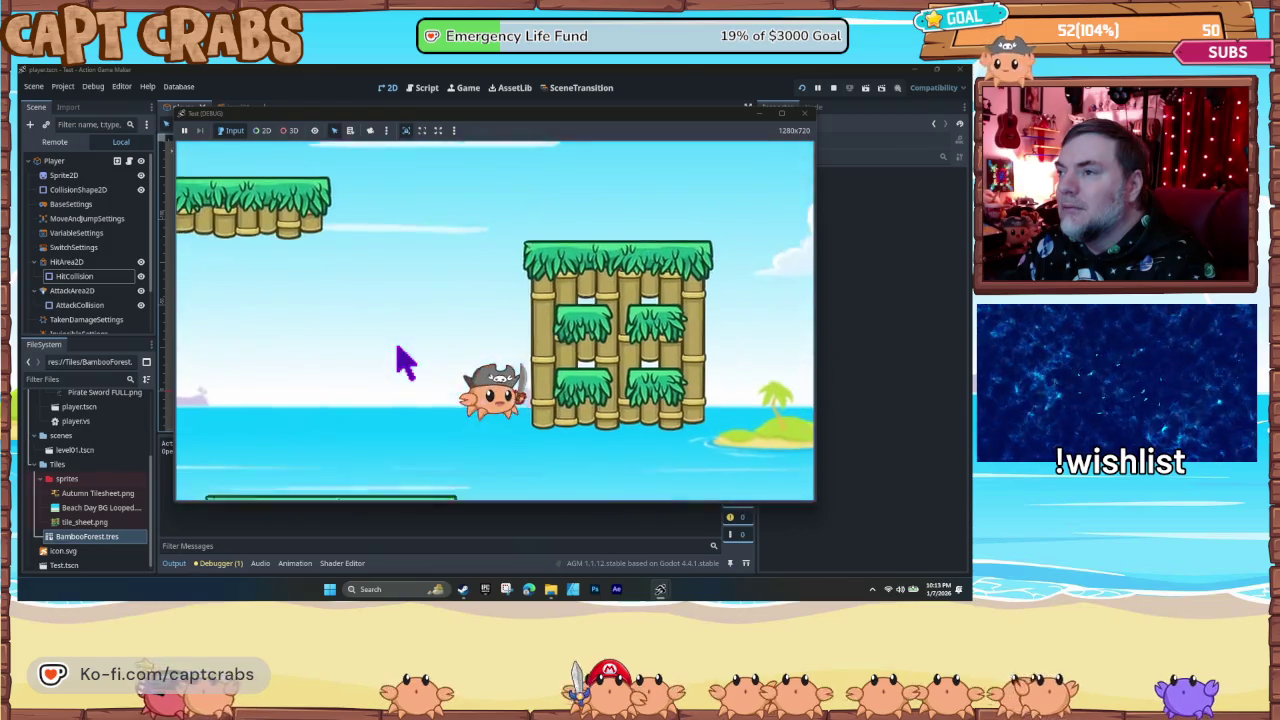
key(Left)
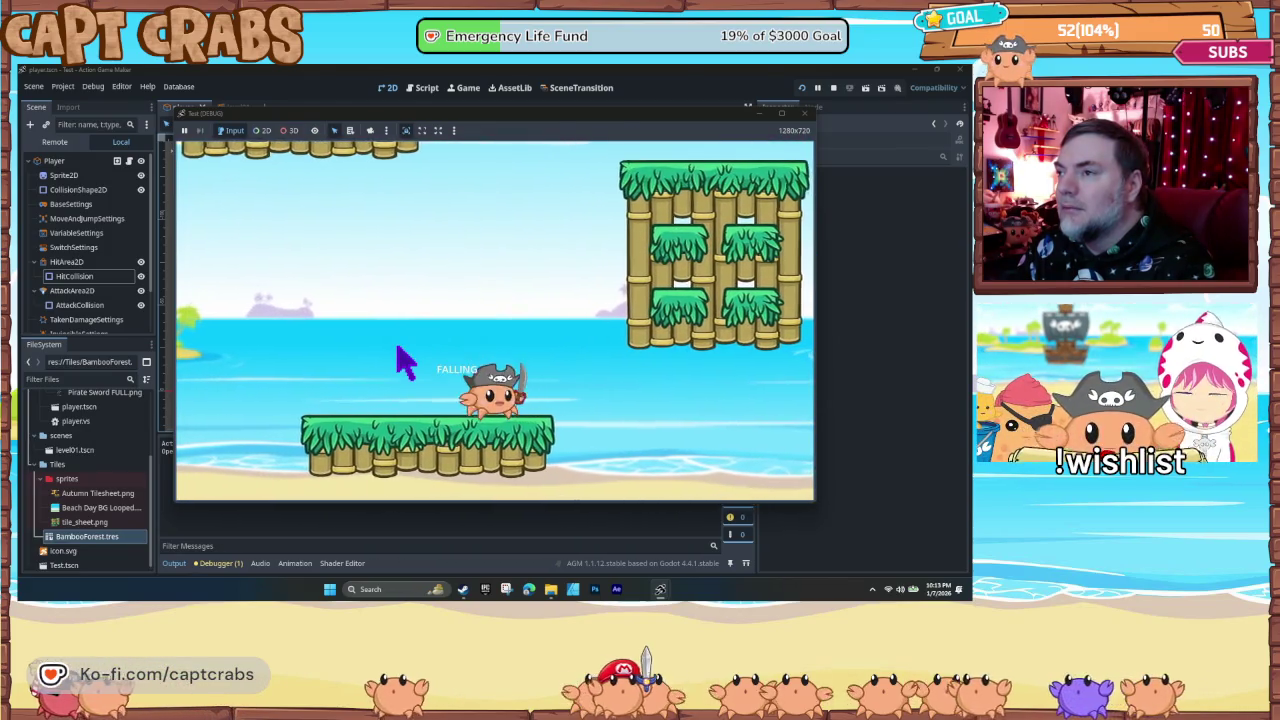
key(Right)
key(space)
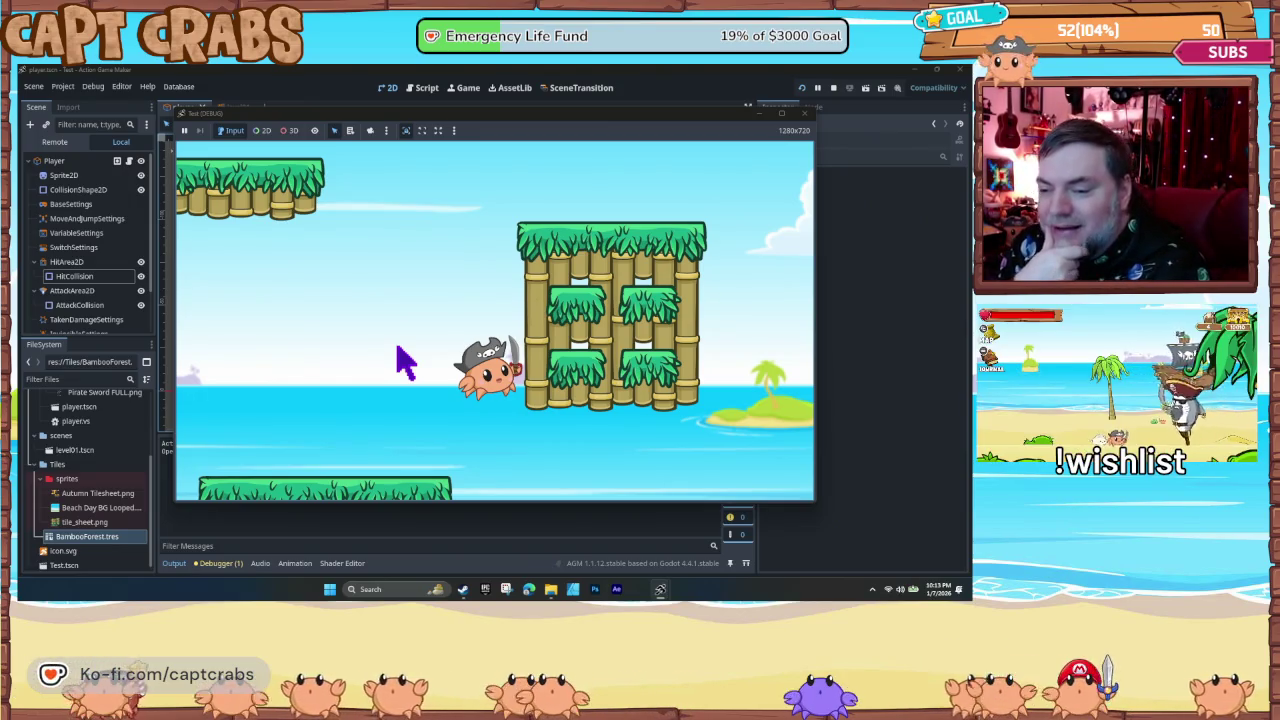
click(805, 113)
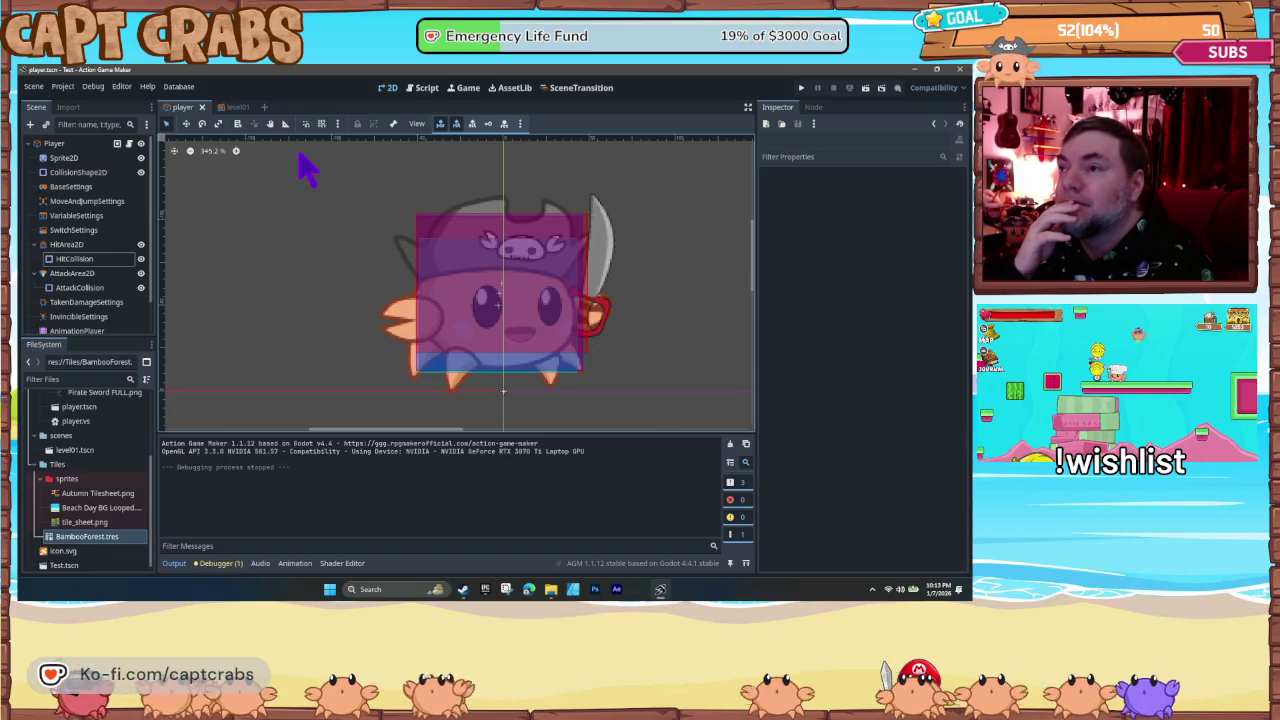
- Switch to the level01 scene and launch a test run from it
click(238, 108)
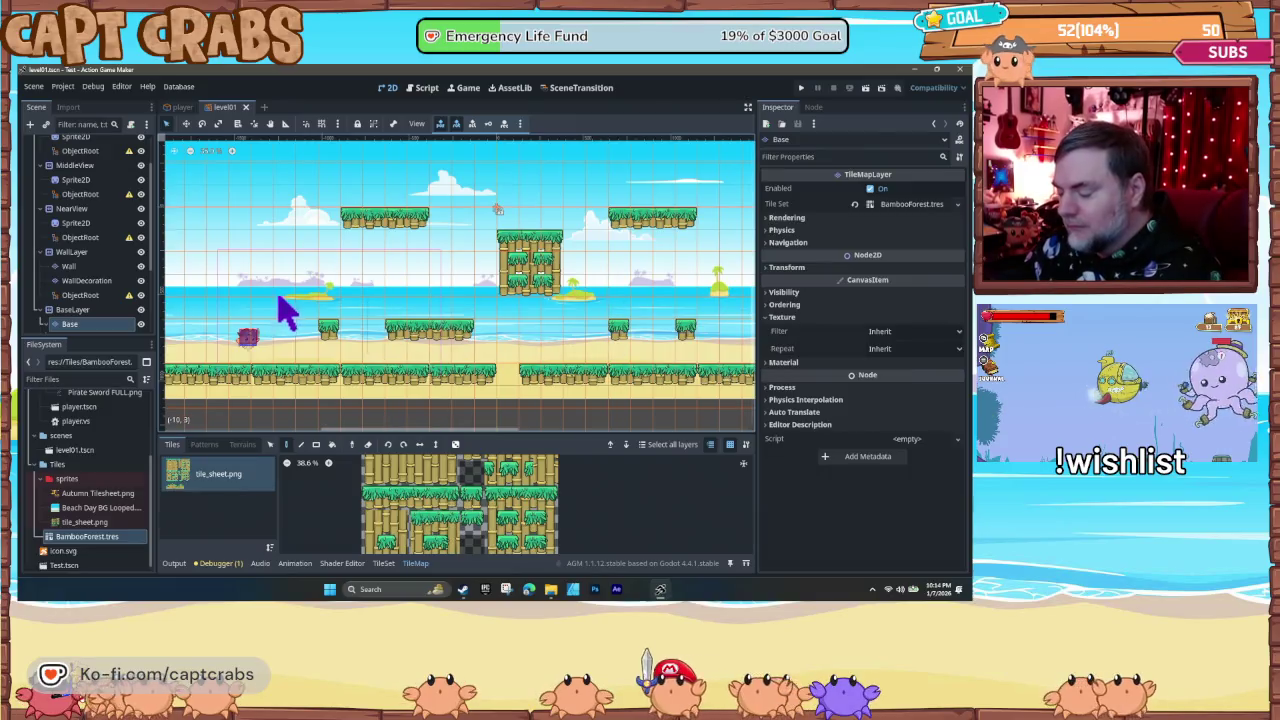
key(F5)
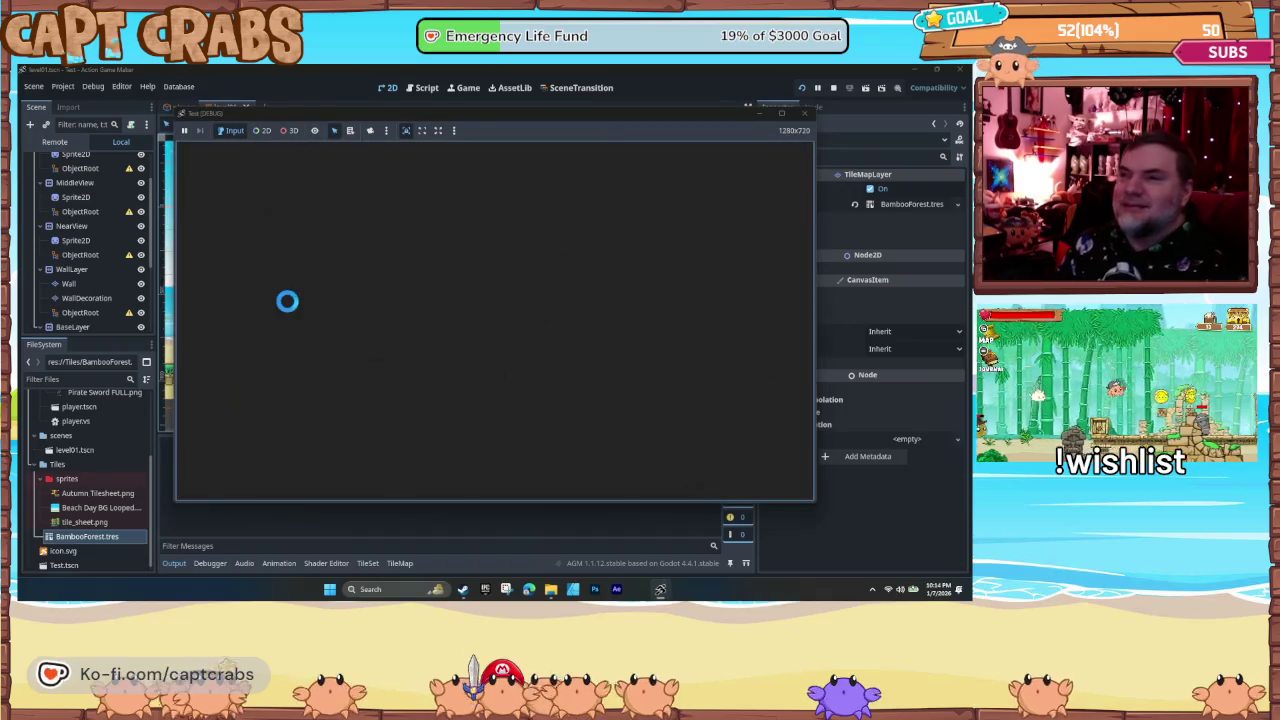
- Move the crab right and jump into the bamboo wall to trigger the hit and cling
key(Right)
key(space)
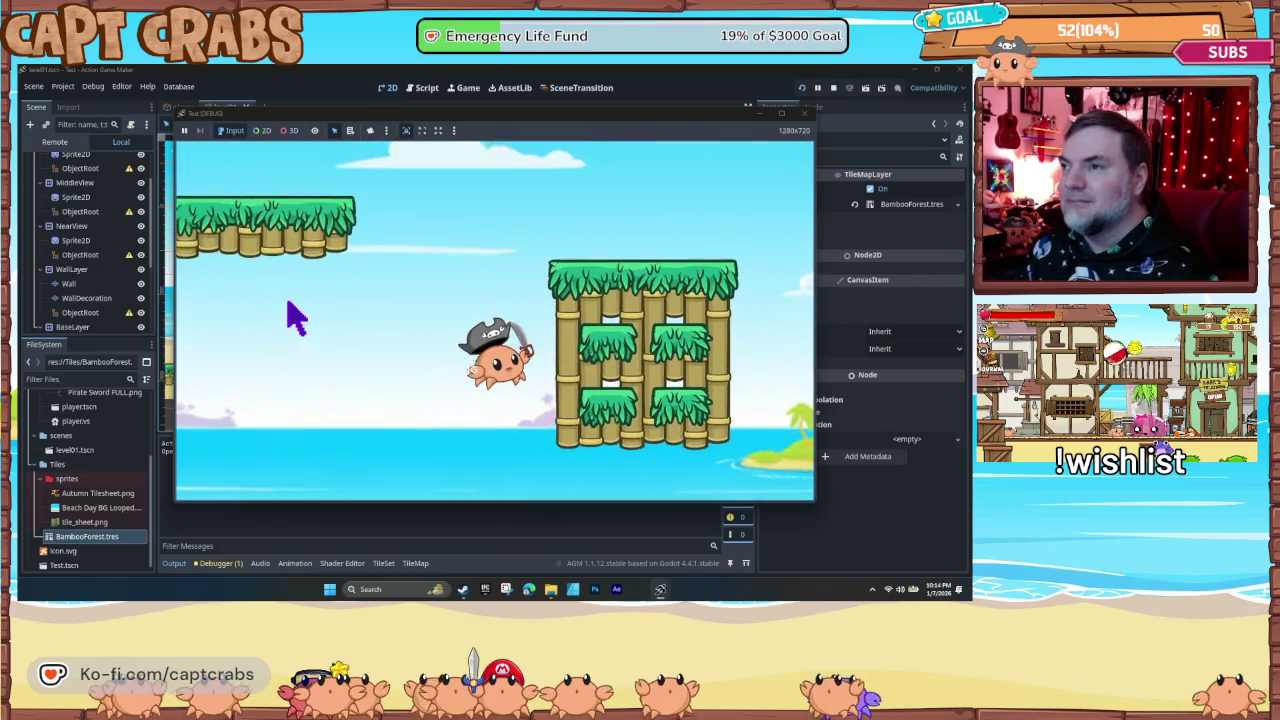
key(space)
key(Right)
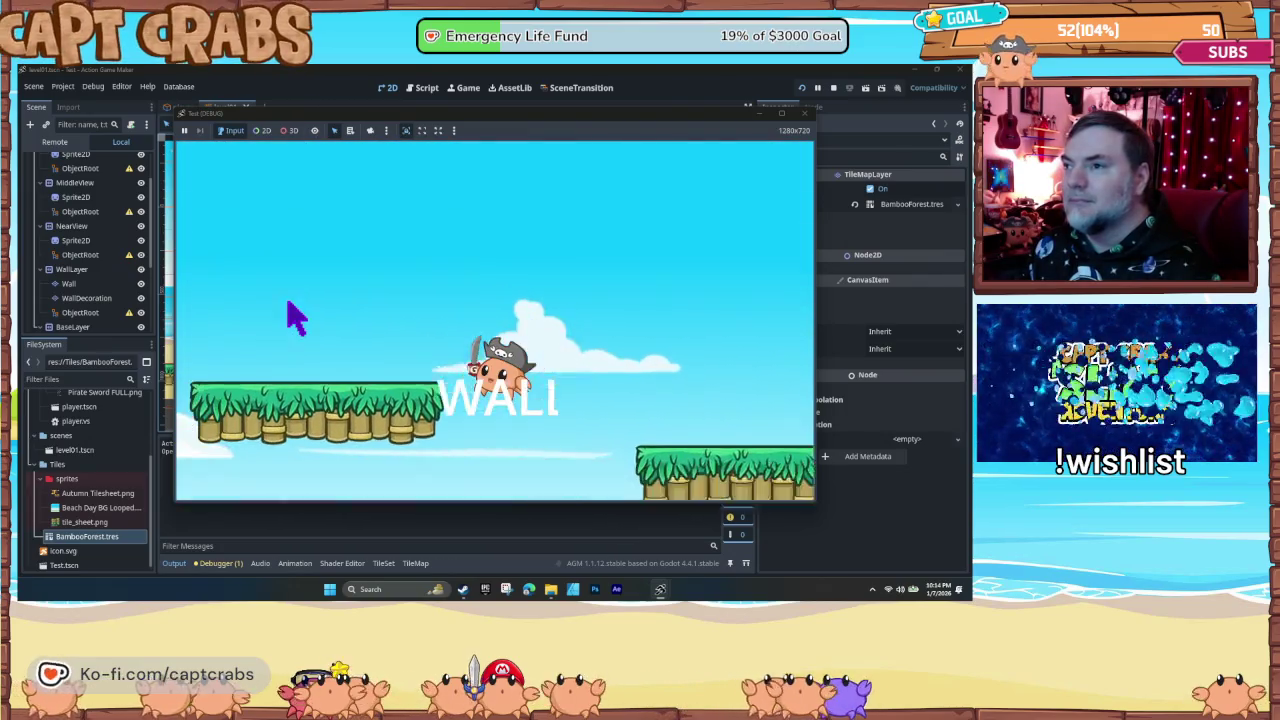
key(space)
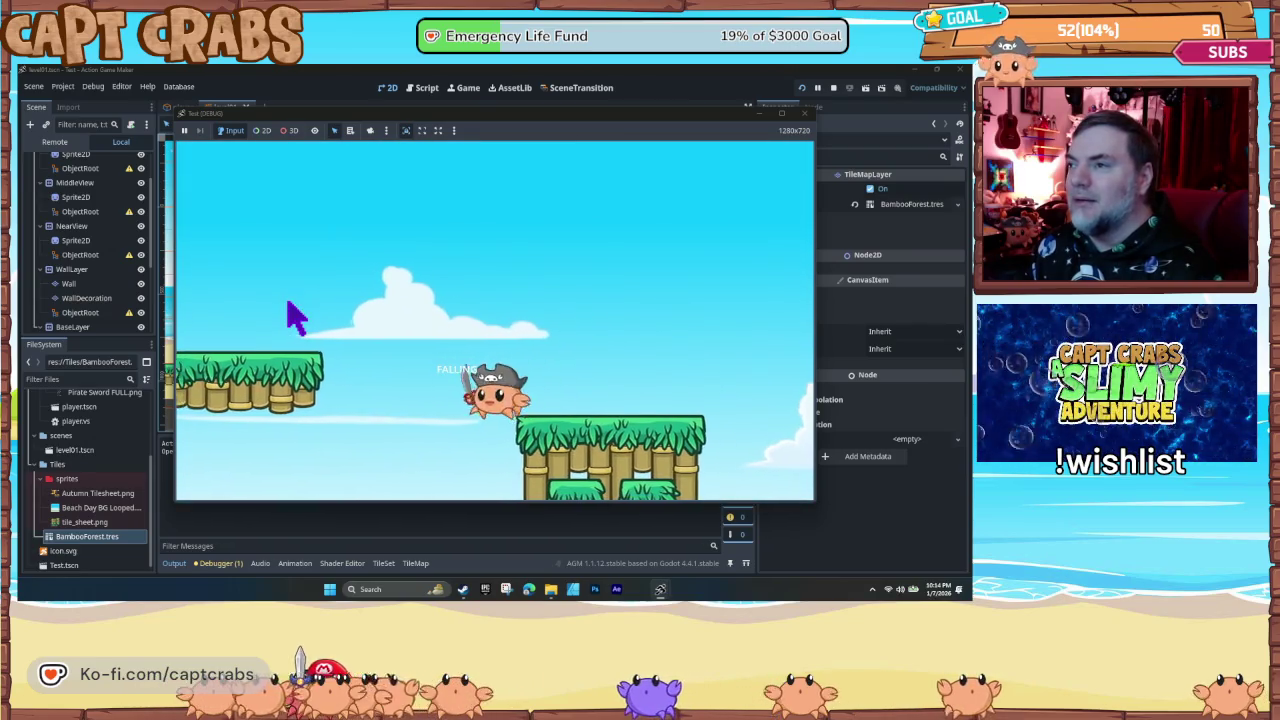
key(Right)
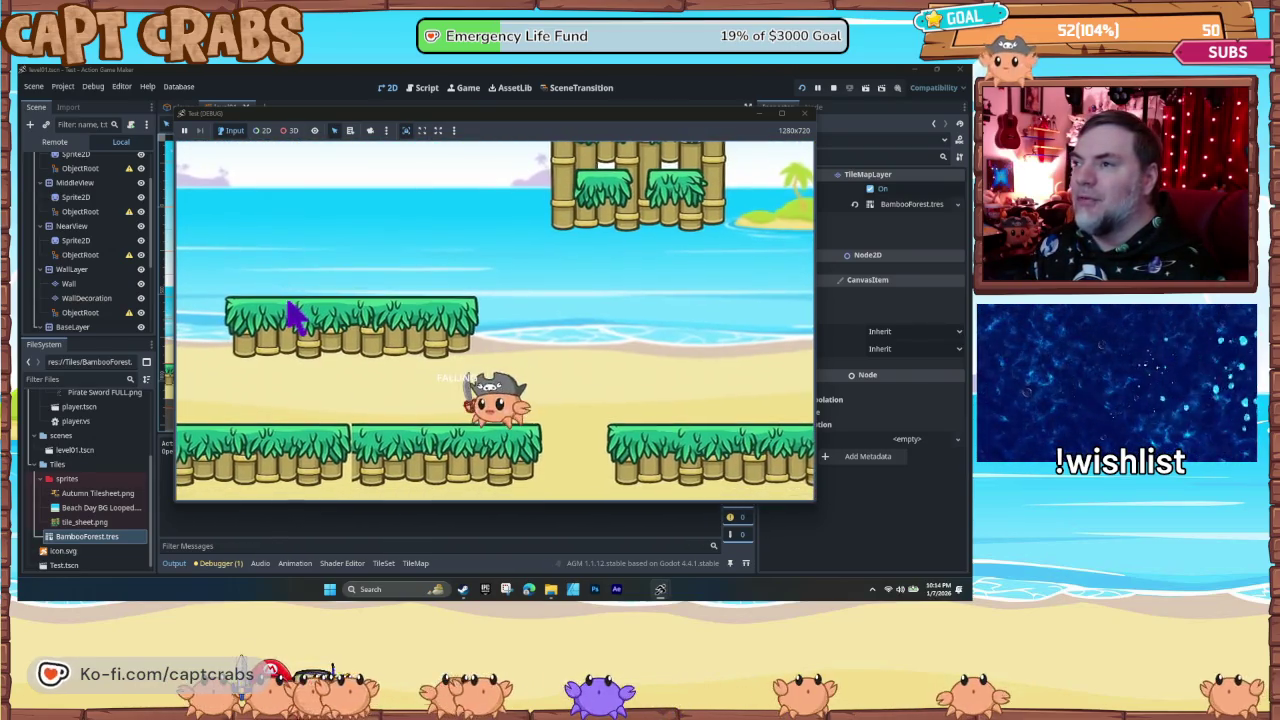
key(space)
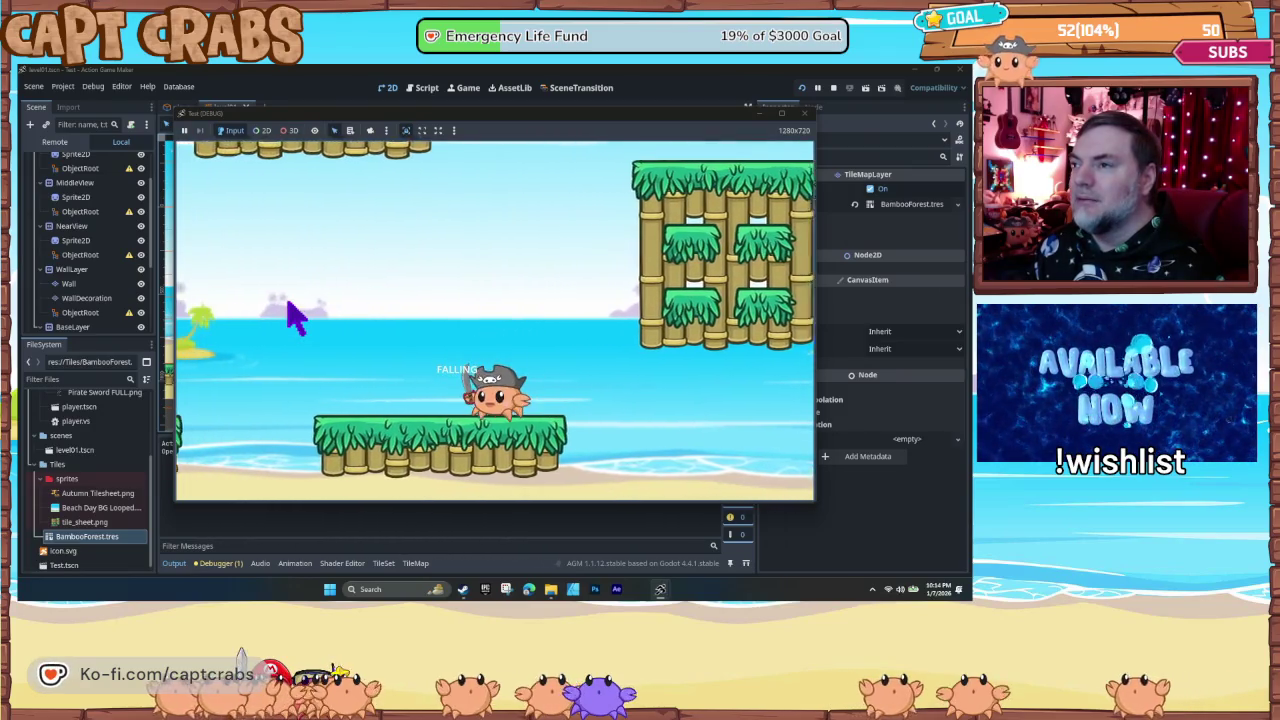
key(space)
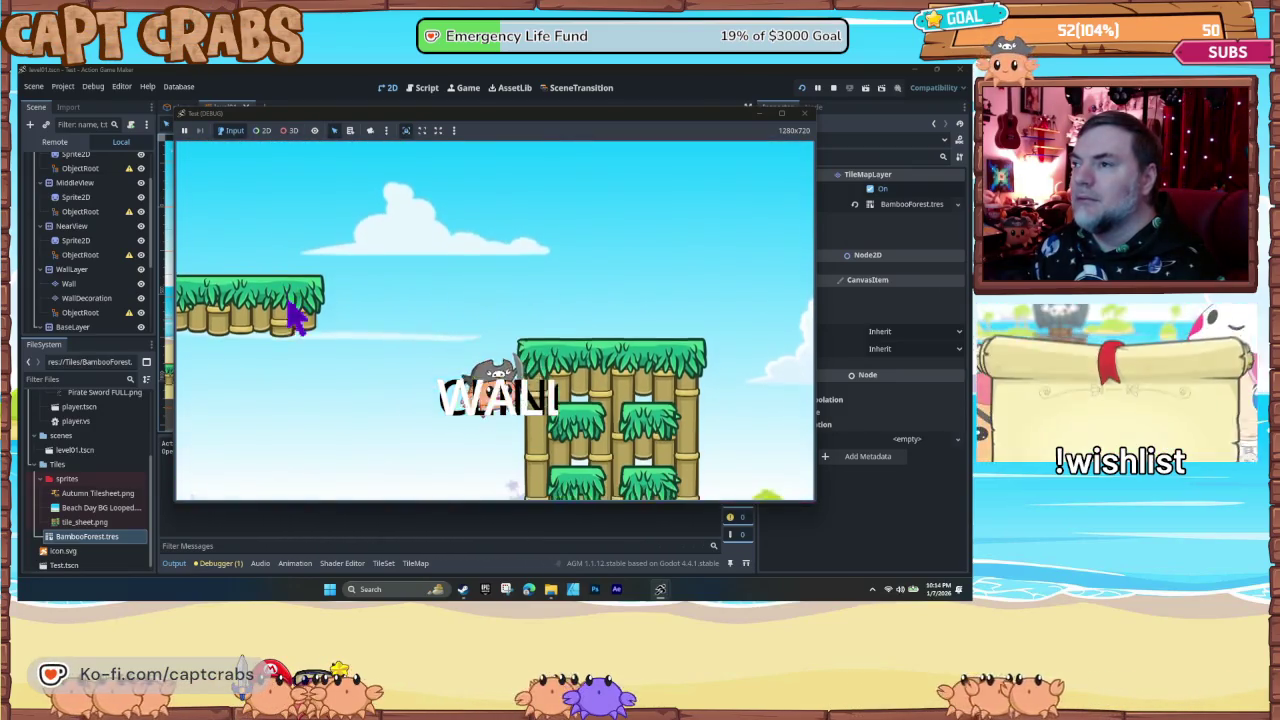
- Cling to and wall-jump off the bamboo wall several times, then walk off the platform edge
key(space)
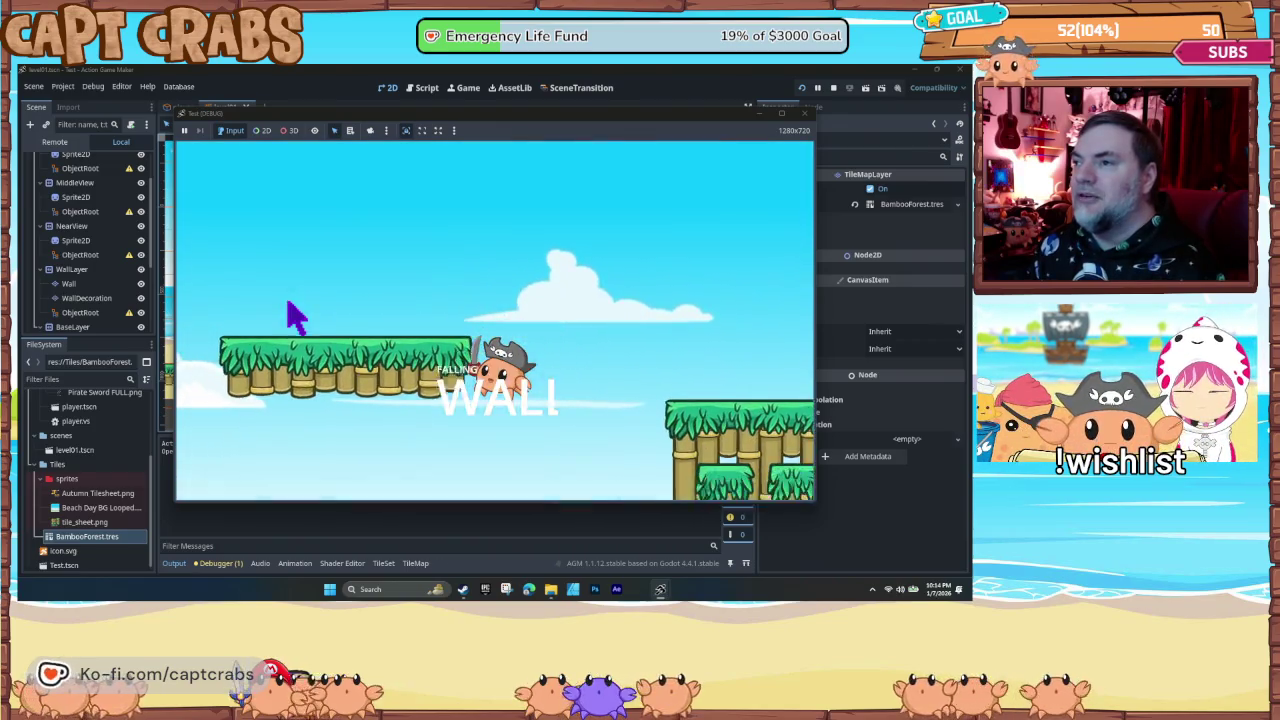
key(space)
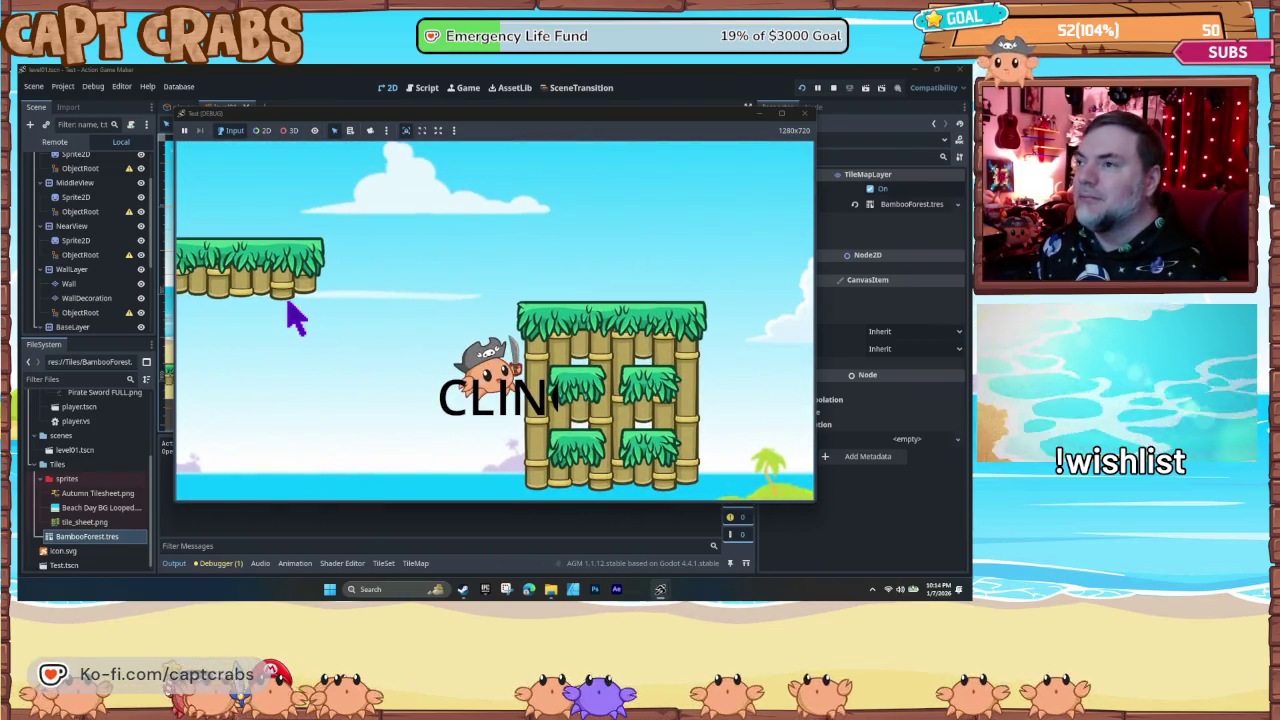
key(space)
key(Right)
key(space)
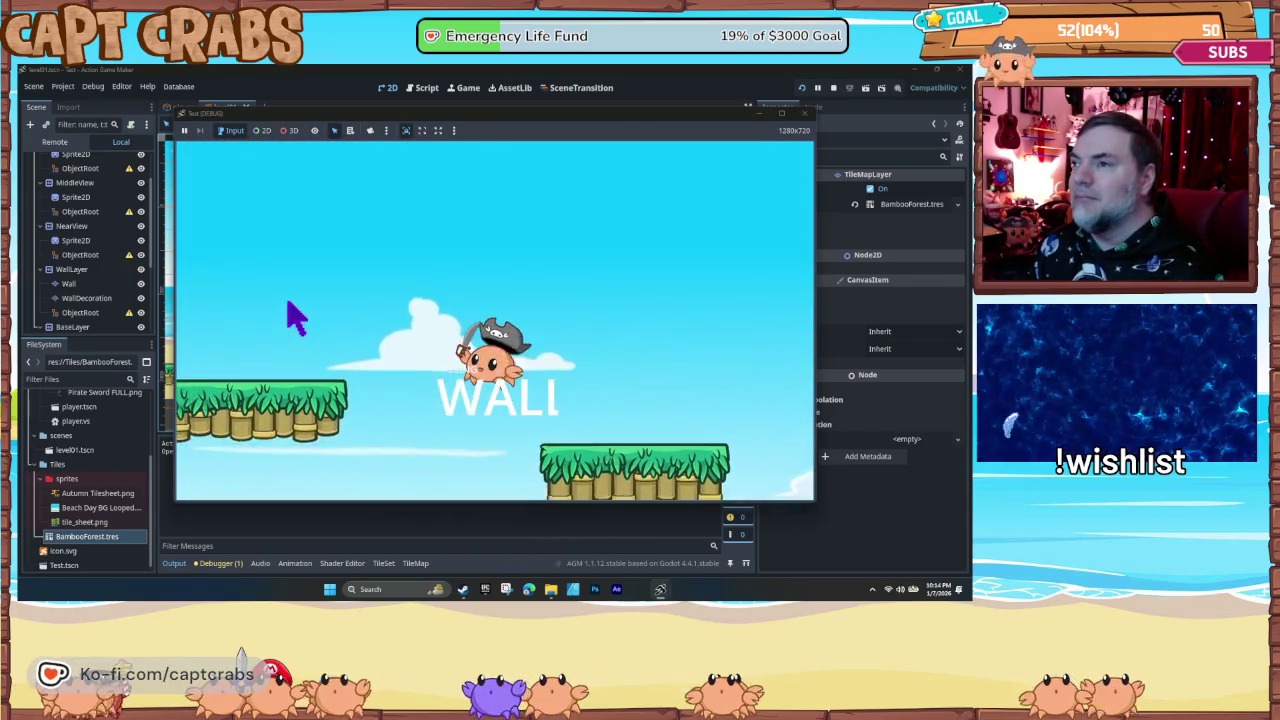
key(space)
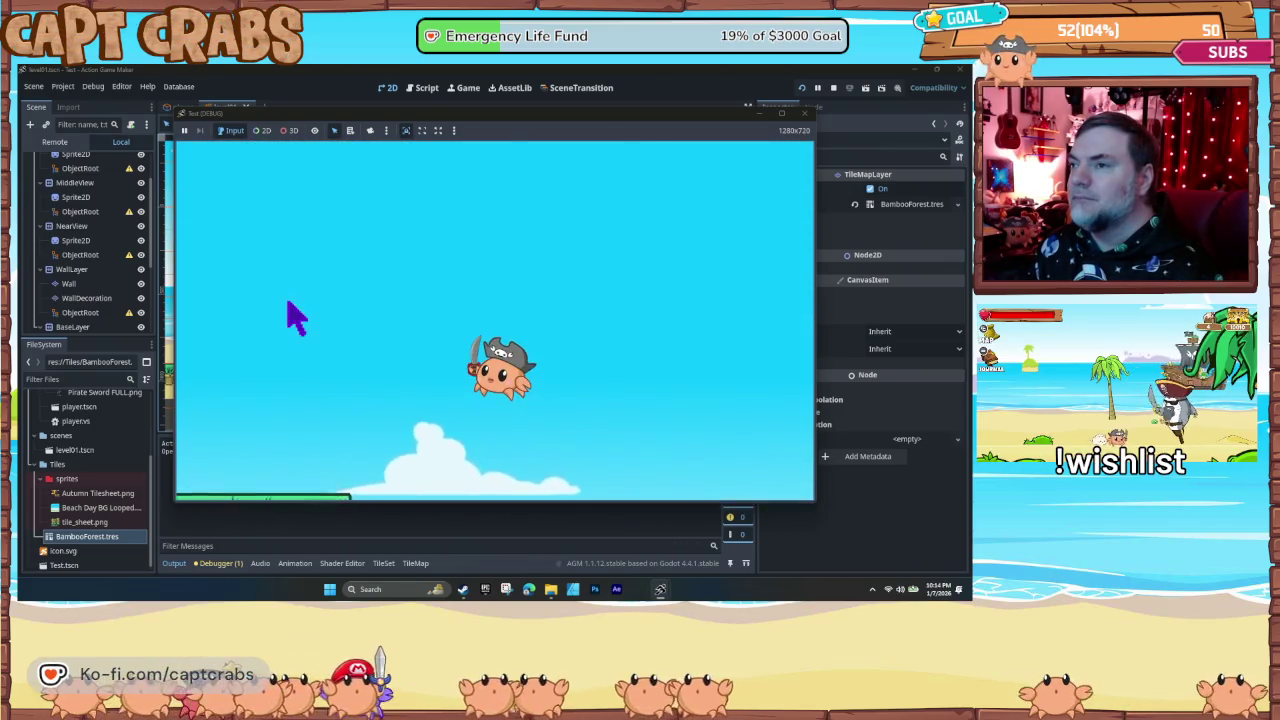
key(space)
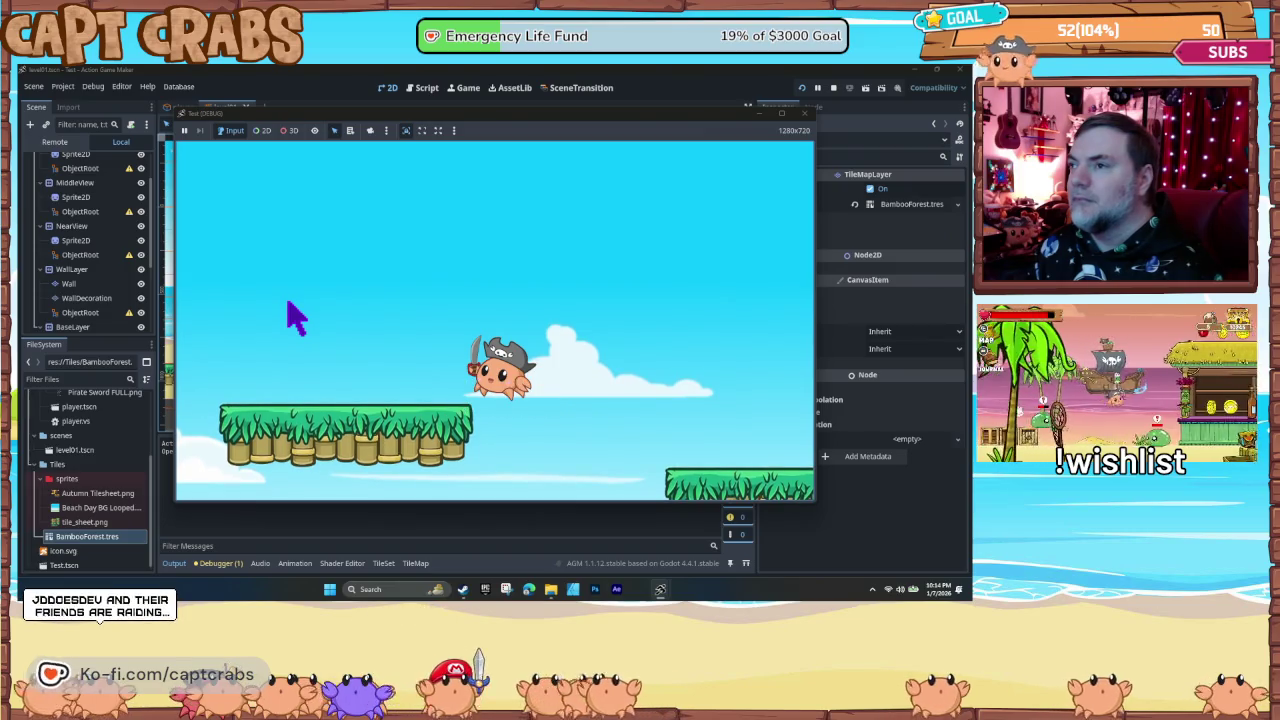
key(space)
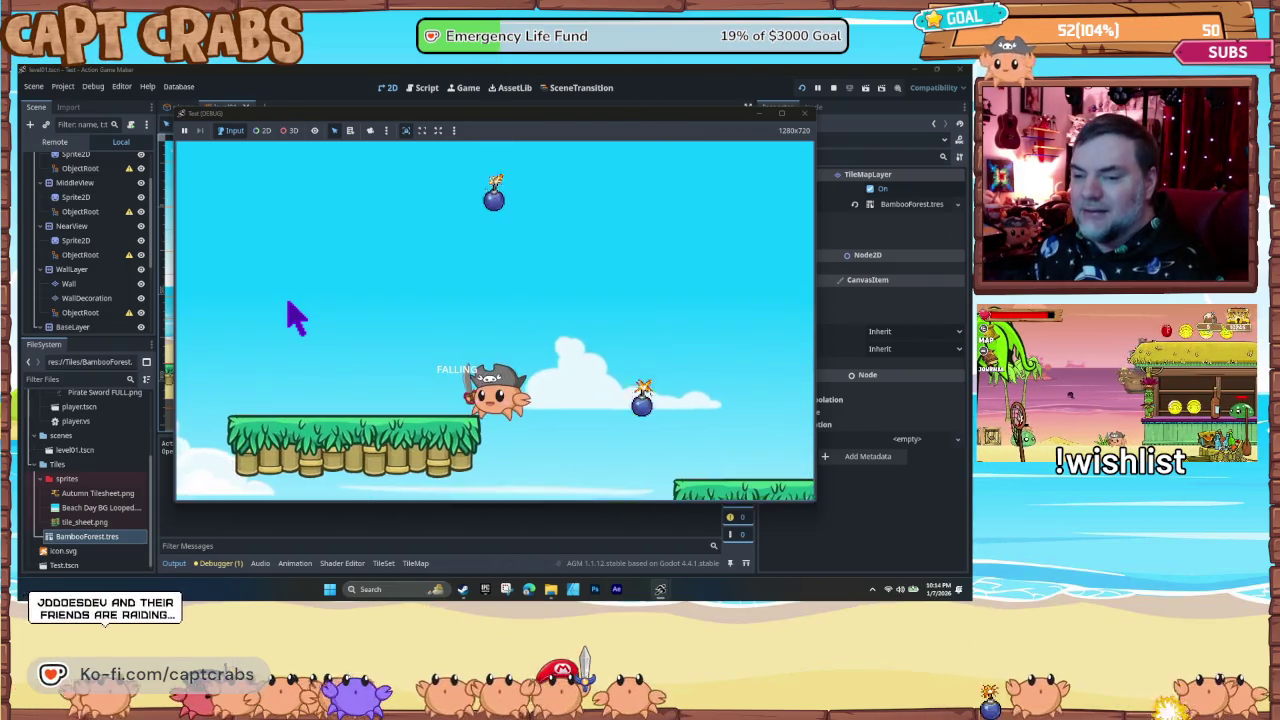
key(Right)
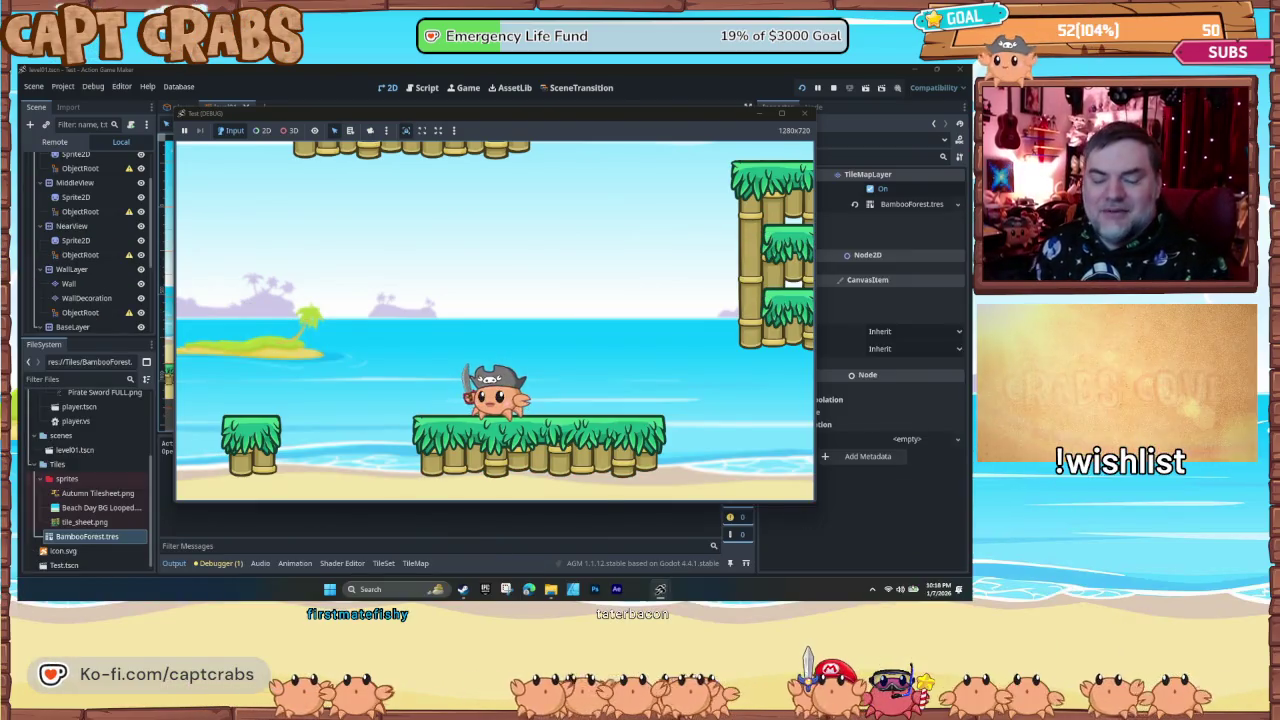
- Walk the crab right and jump it onto the bamboo wall to cling and climb
key(Right)
key(Right)
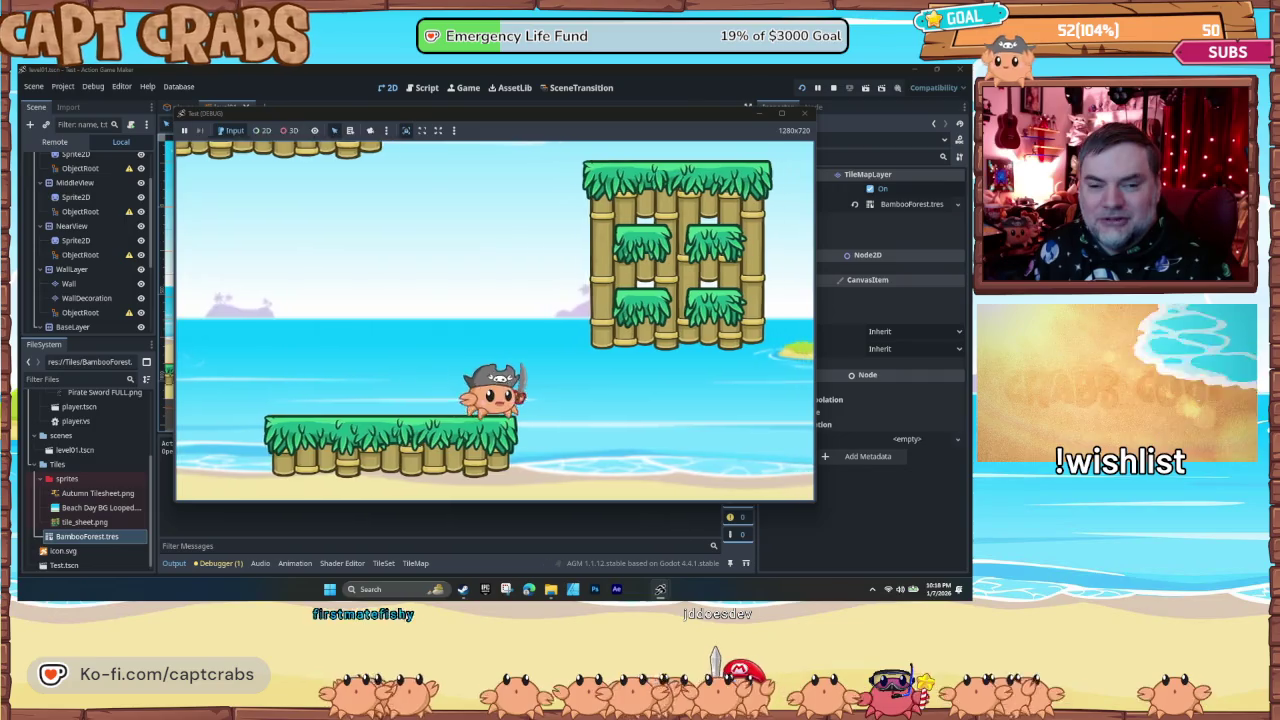
key(Up)
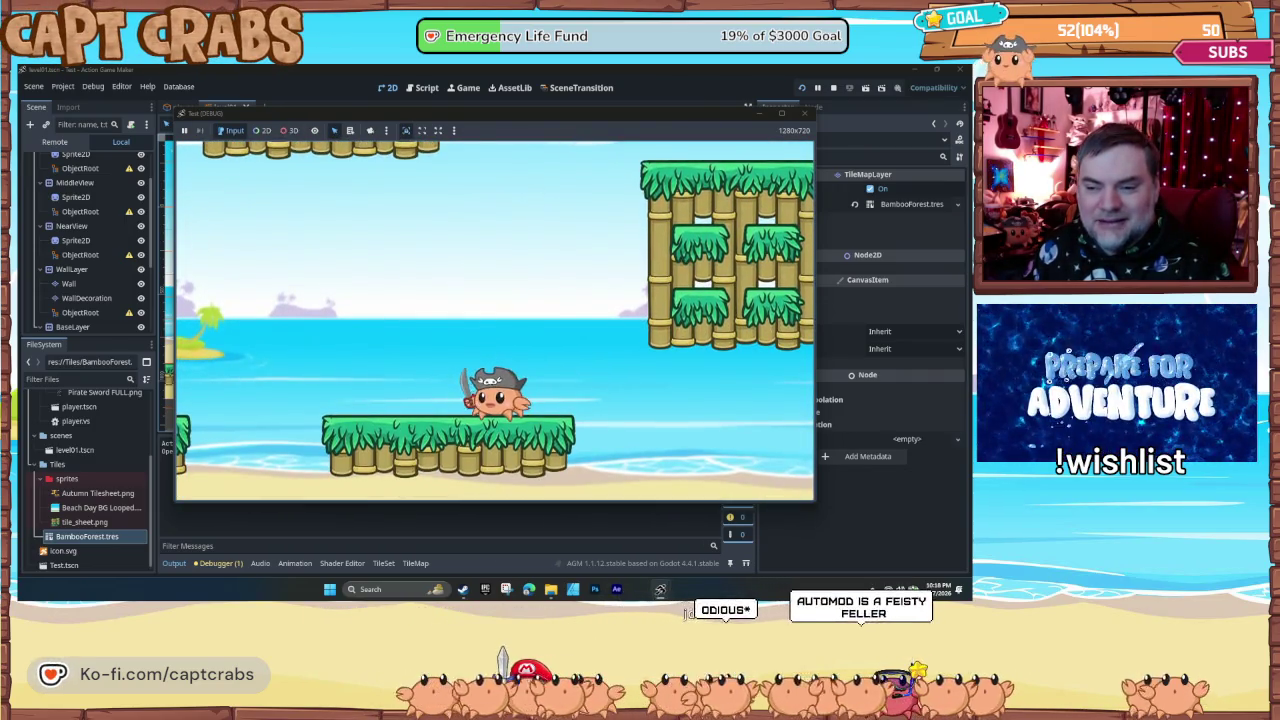
key(Right)
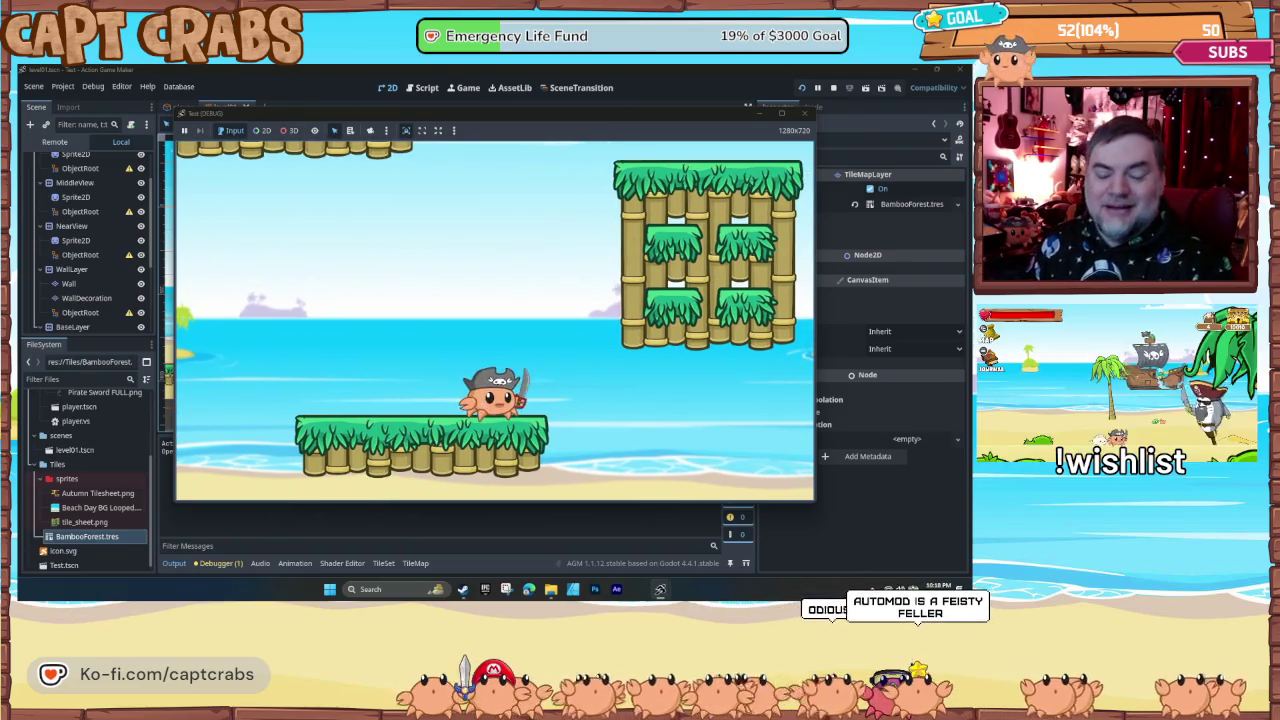
key(Right)
key(space)
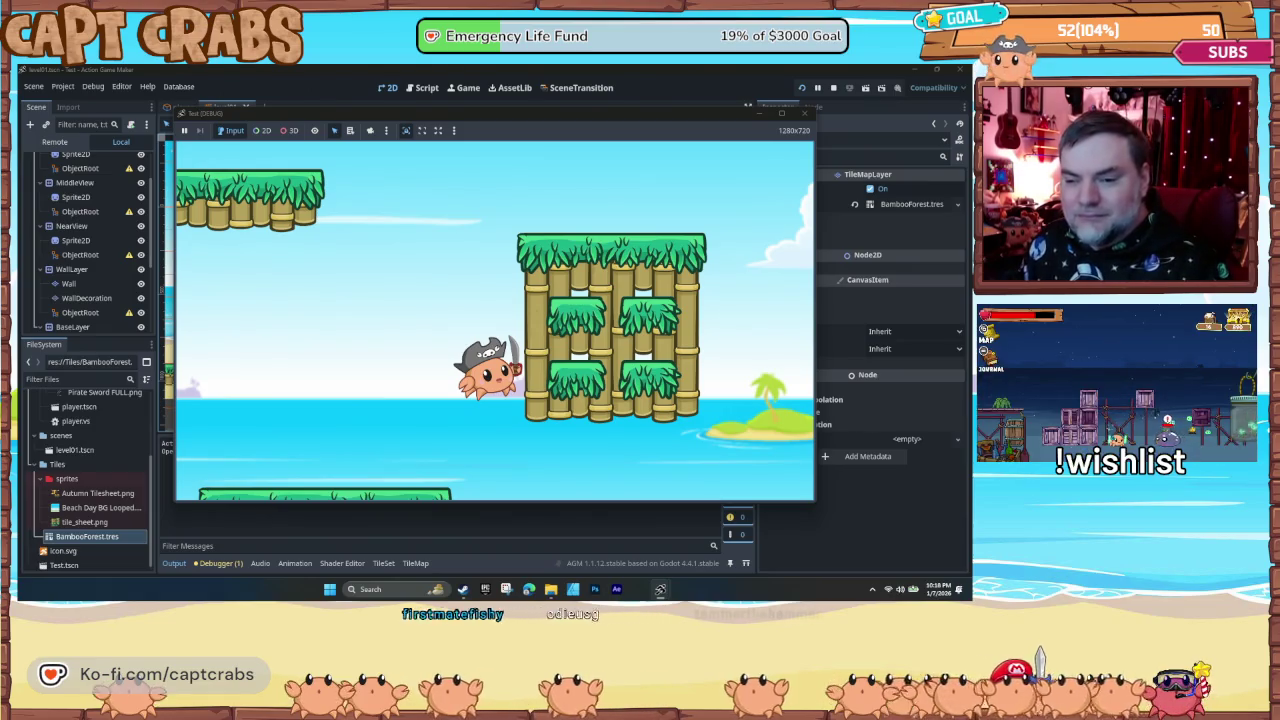
- Wall-jump left, run across the platforms, jump off the grass platform, then stop the test game
key(space)
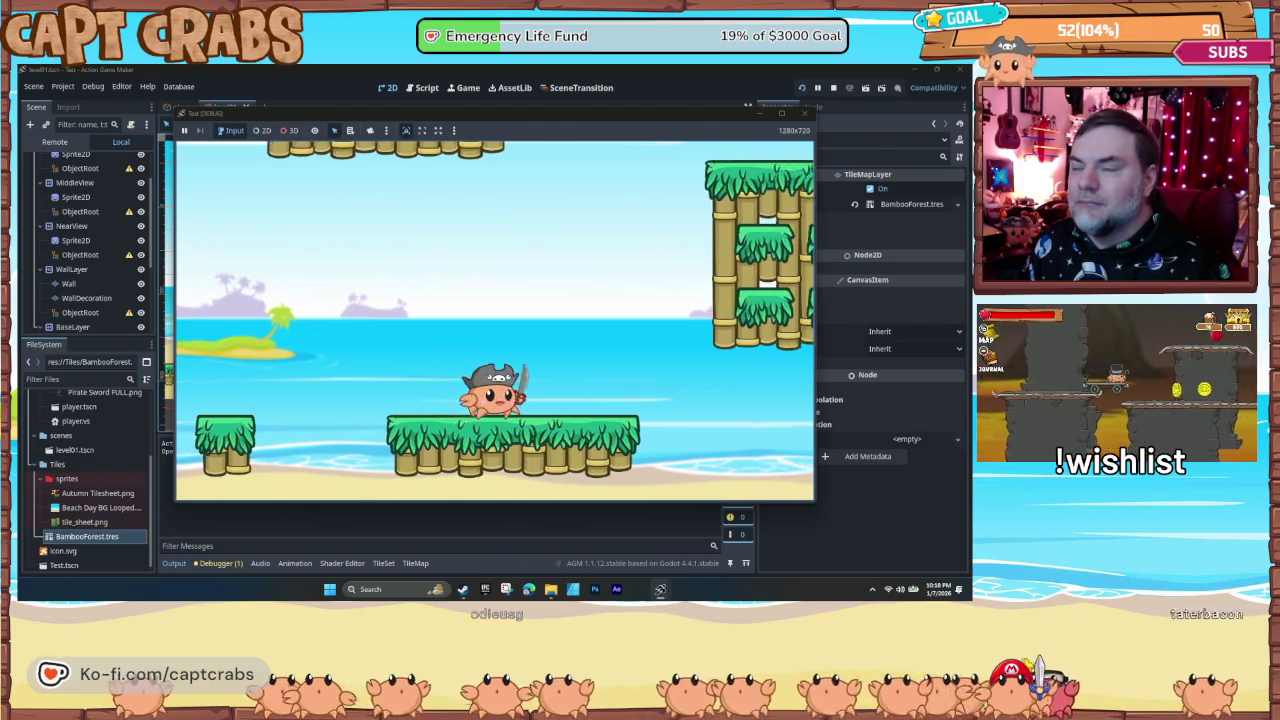
key(Left)
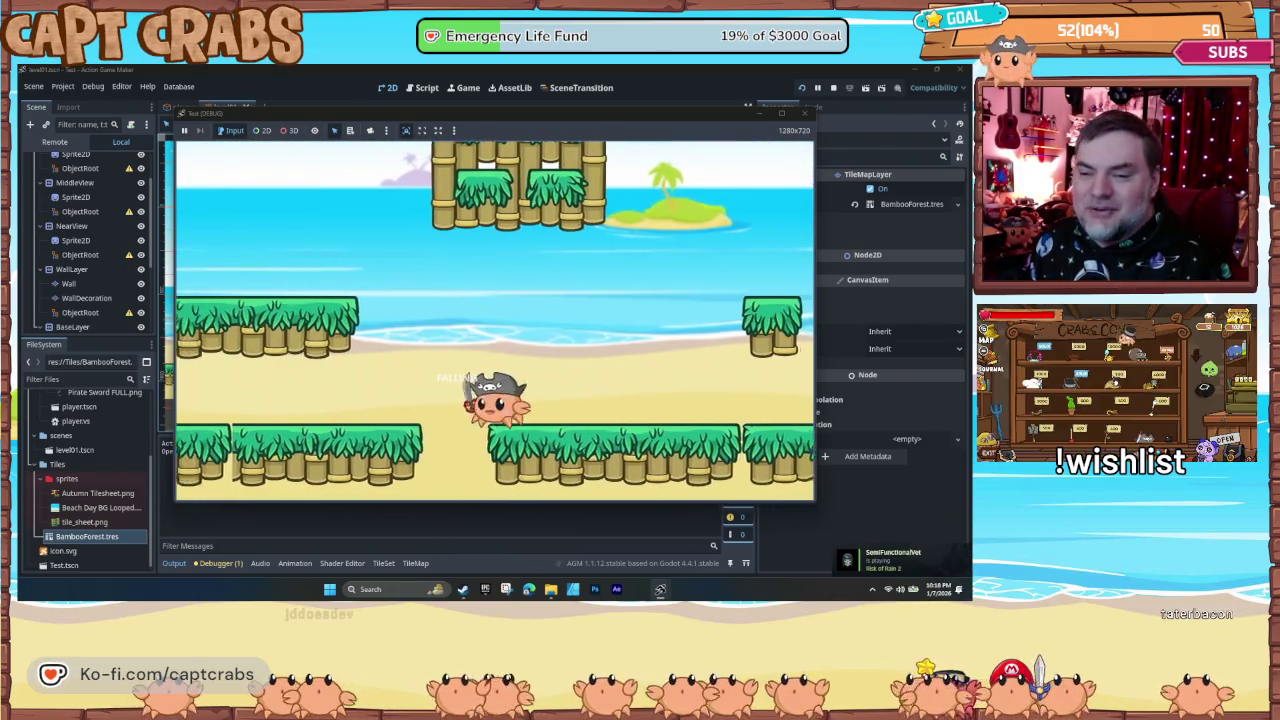
key(Right)
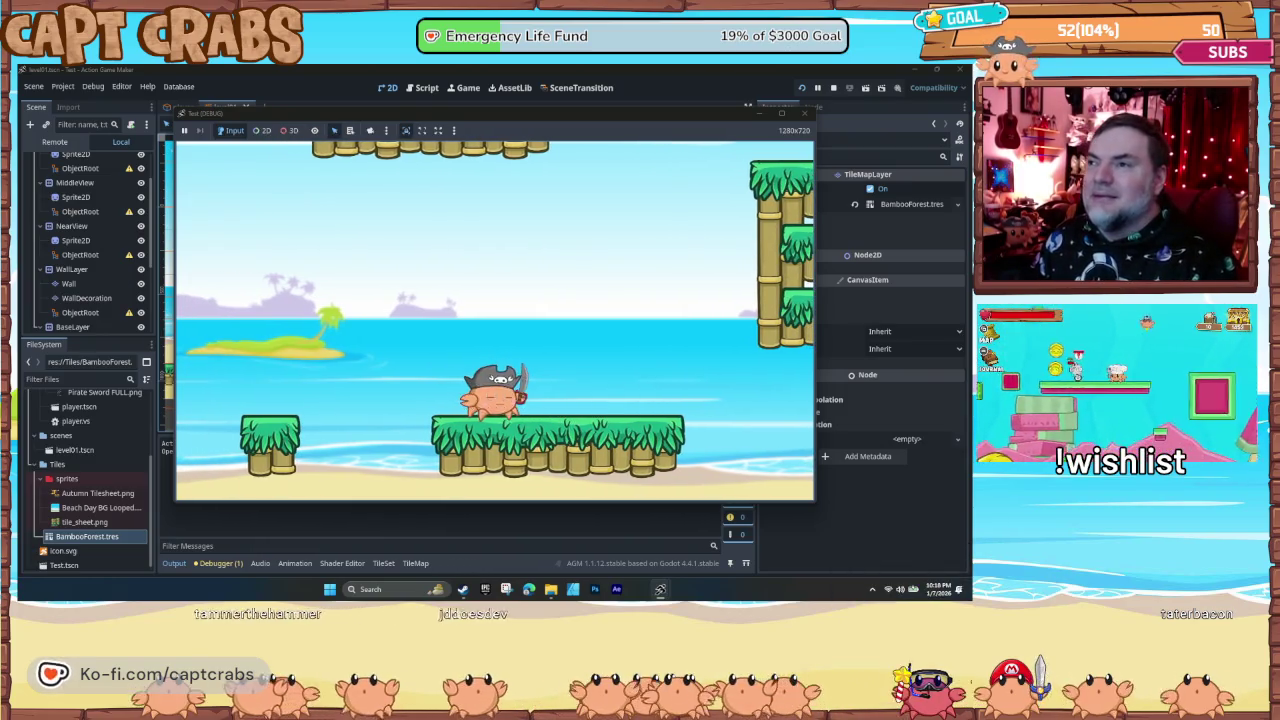
key(space)
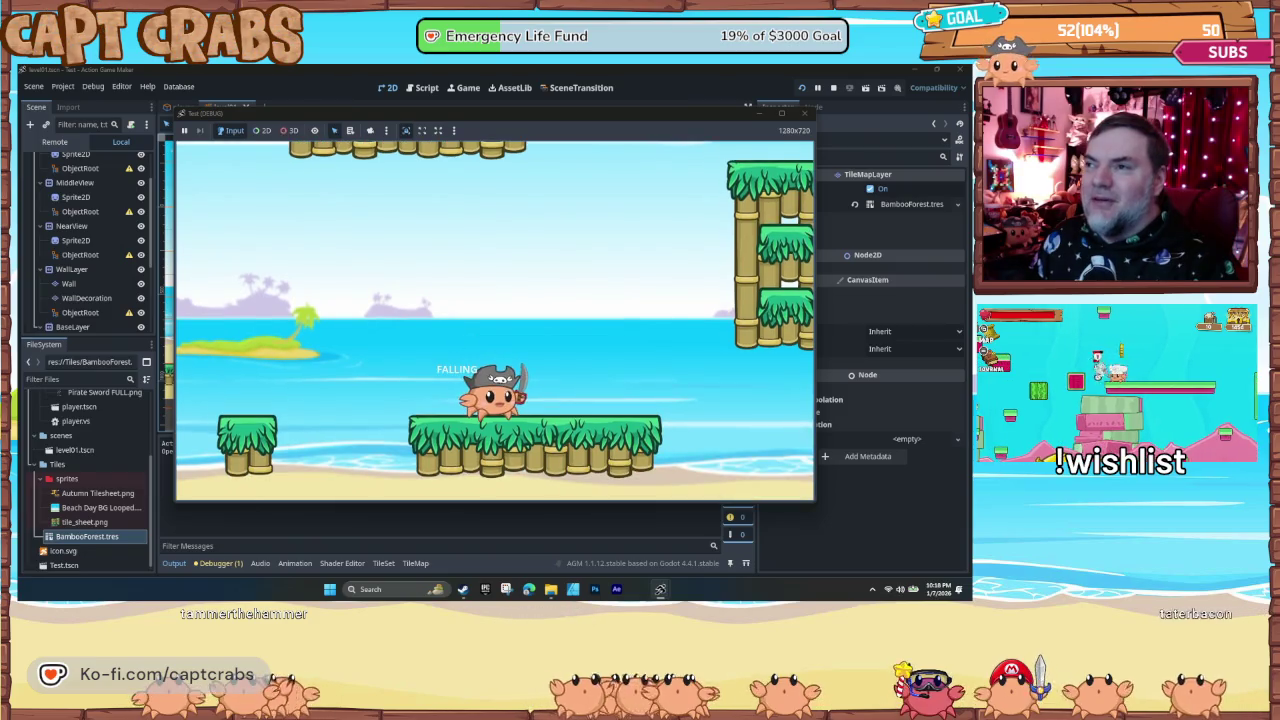
key(space)
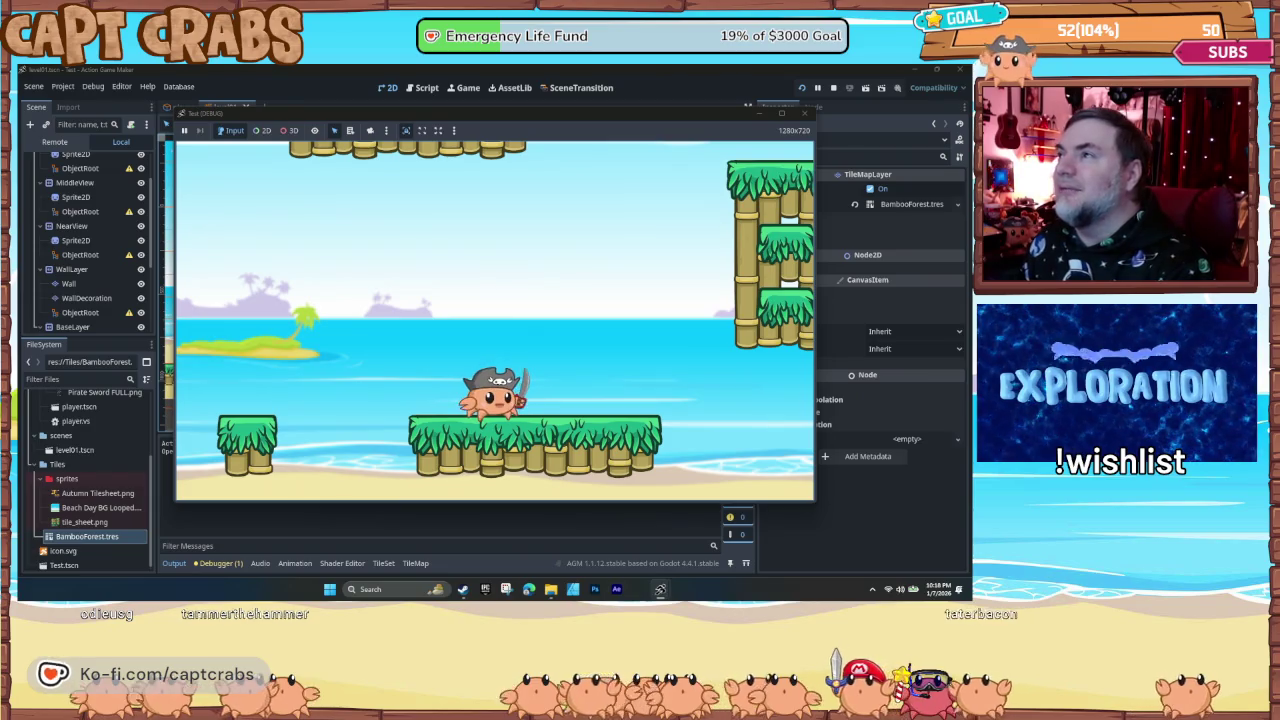
click(804, 113)
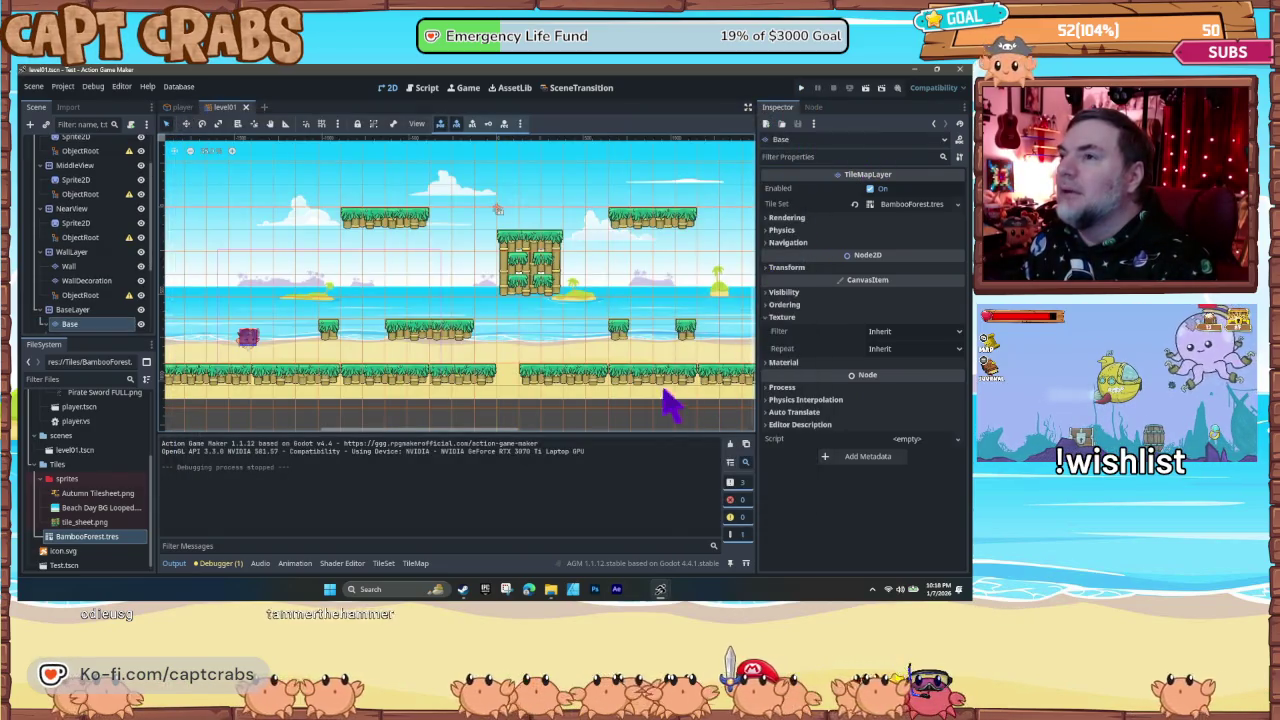
- Switch between the player and level01 scenes, then show player.vs's state-machine graph in the Script workspace
click(182, 108)
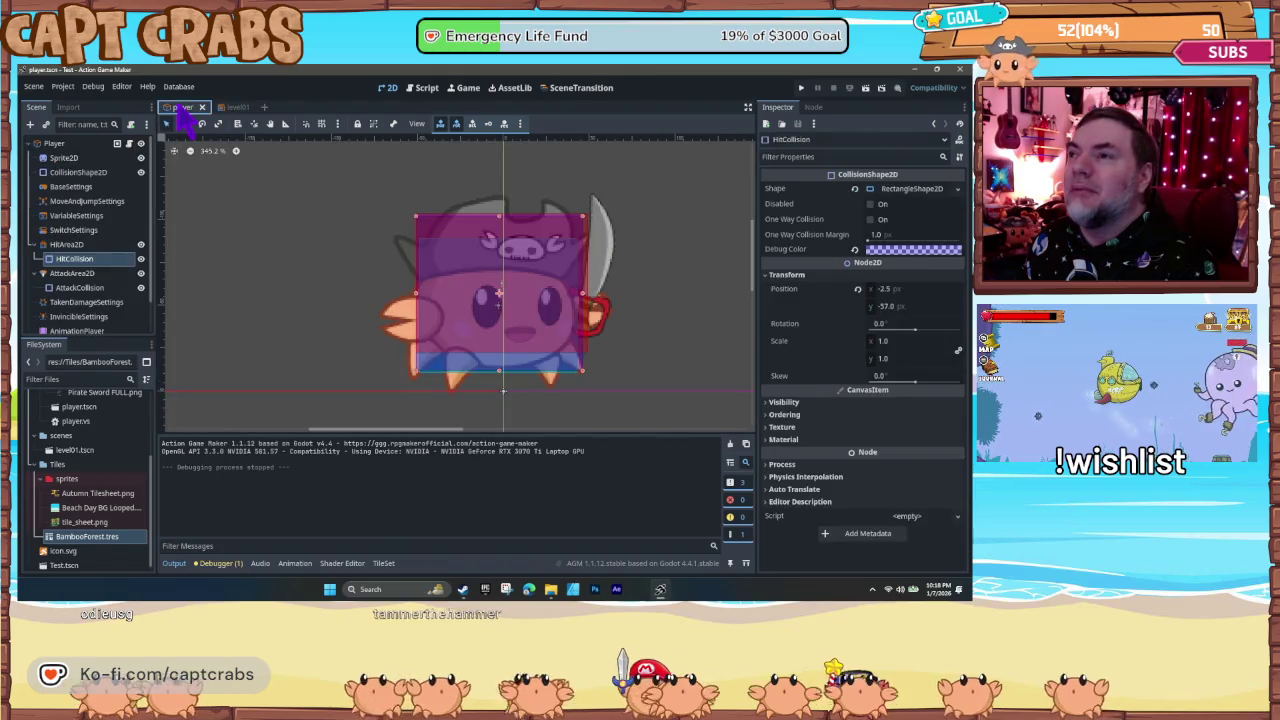
click(232, 108)
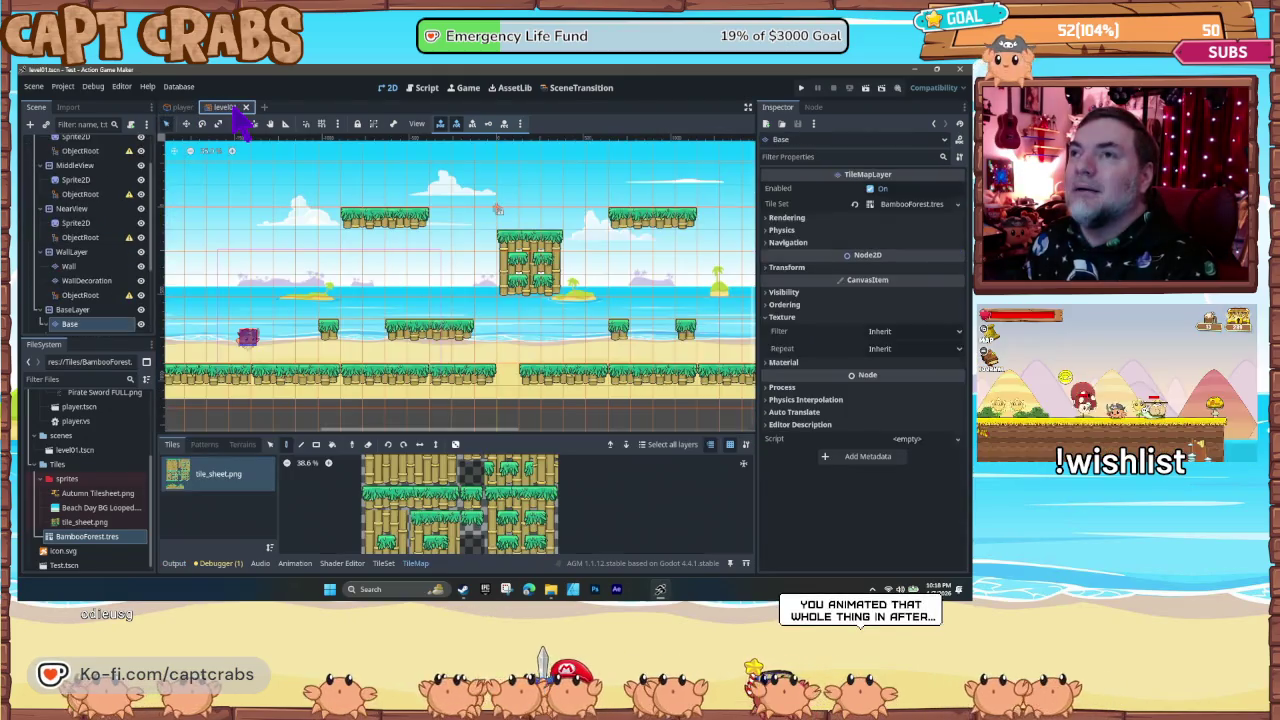
click(436, 90)
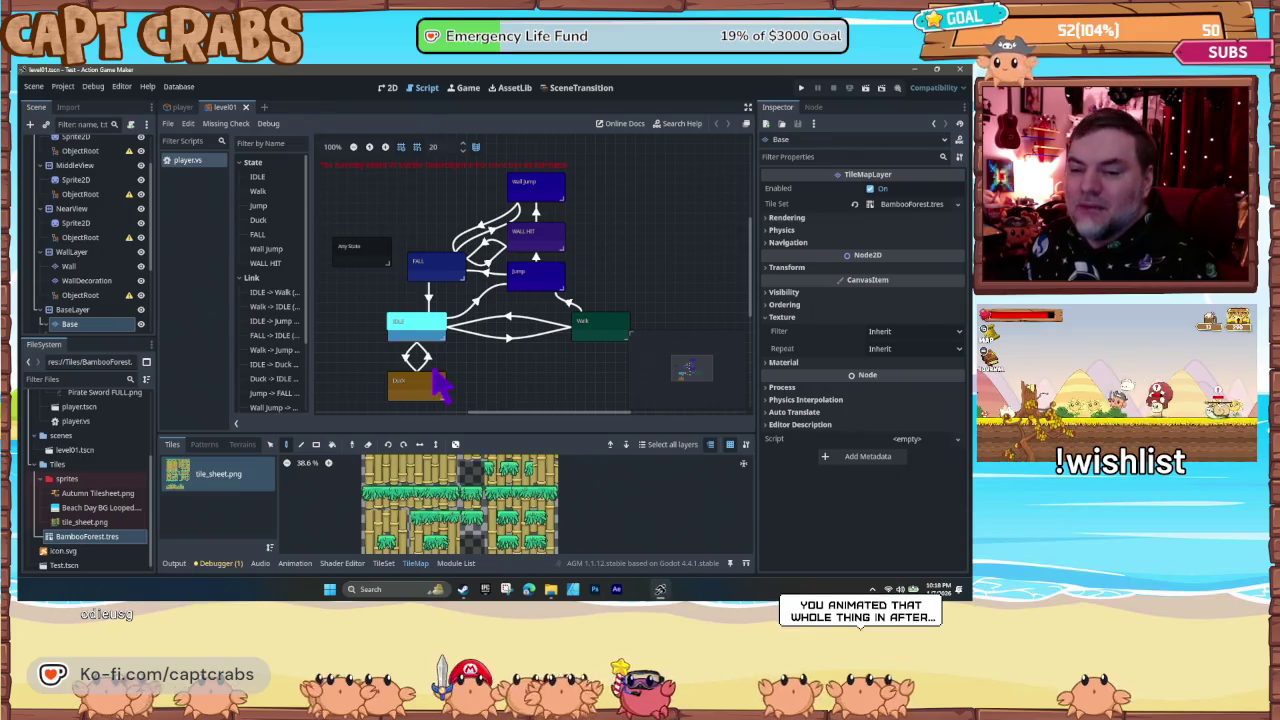
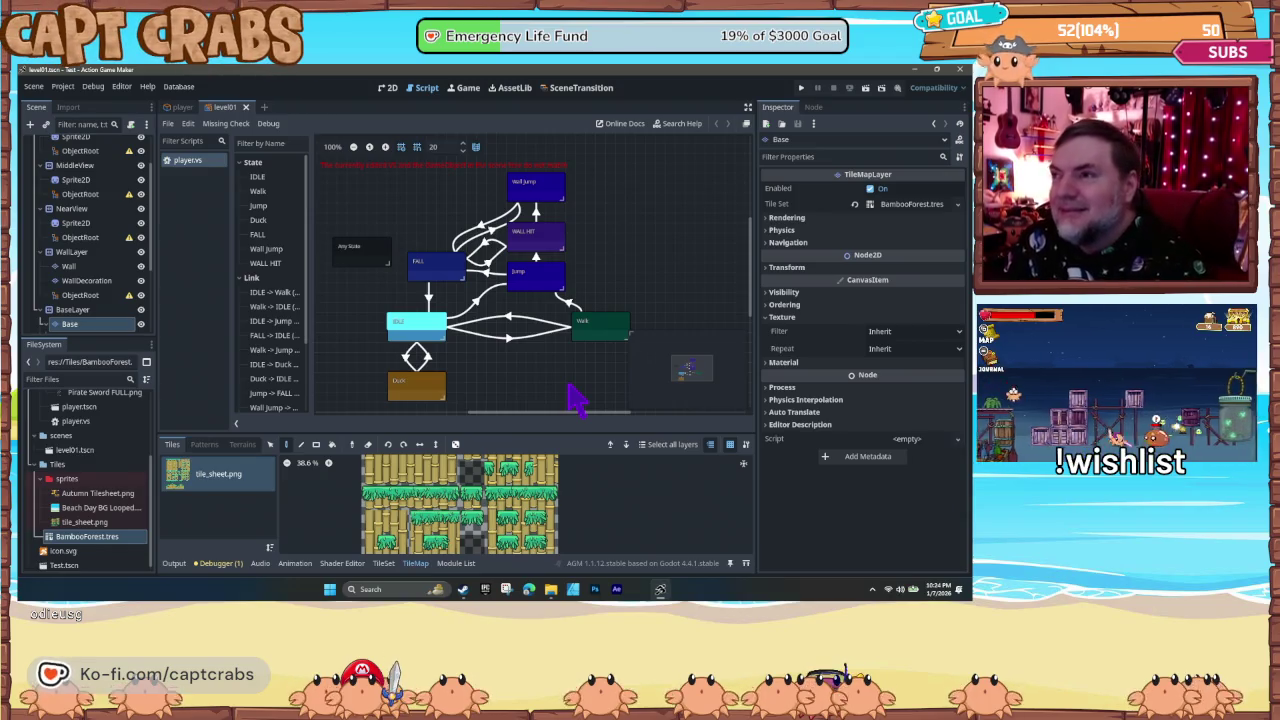
- Start a playtest with F5, run the crab right, jump to the bamboo wall and wall-jump off
key(F5)
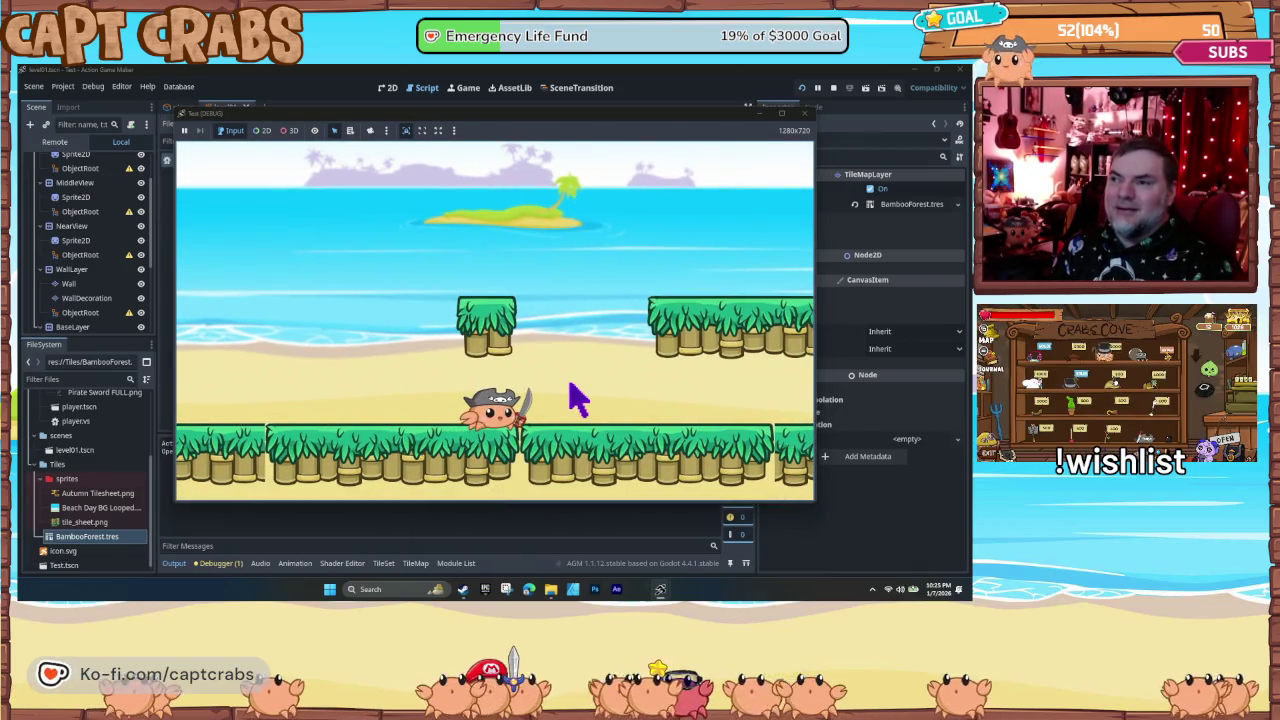
key(Right)
key(Right)
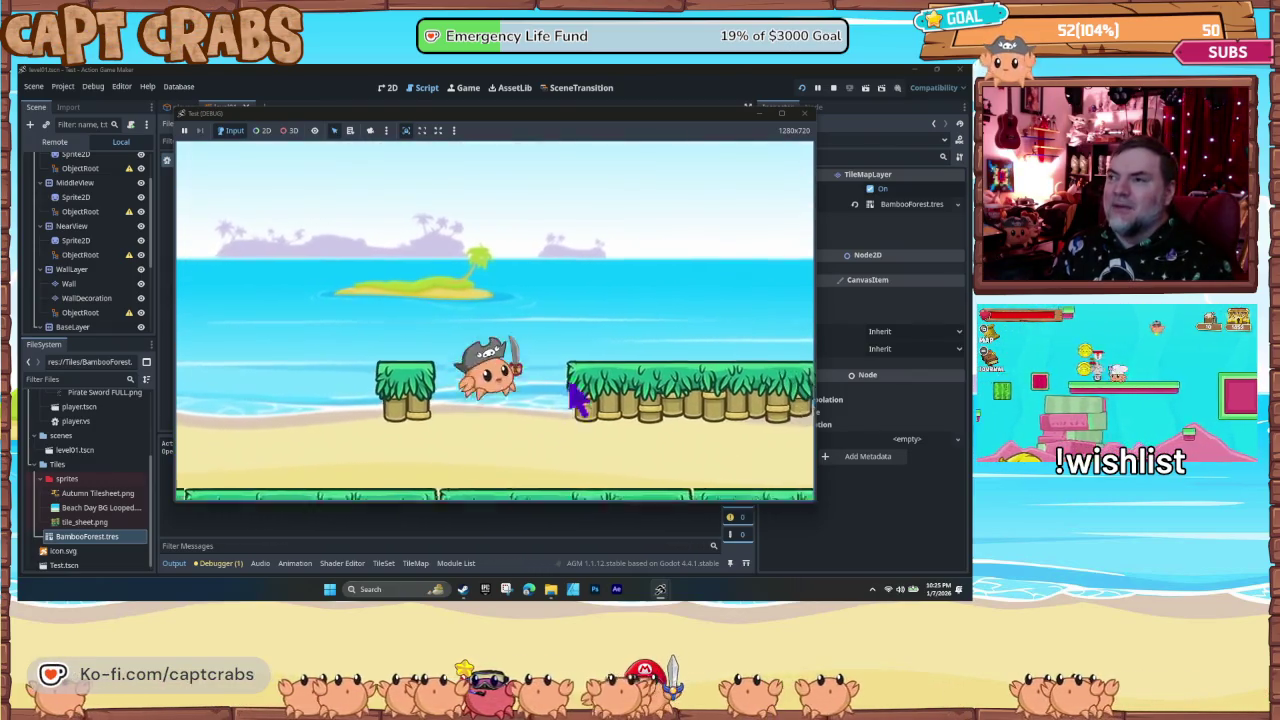
key(space)
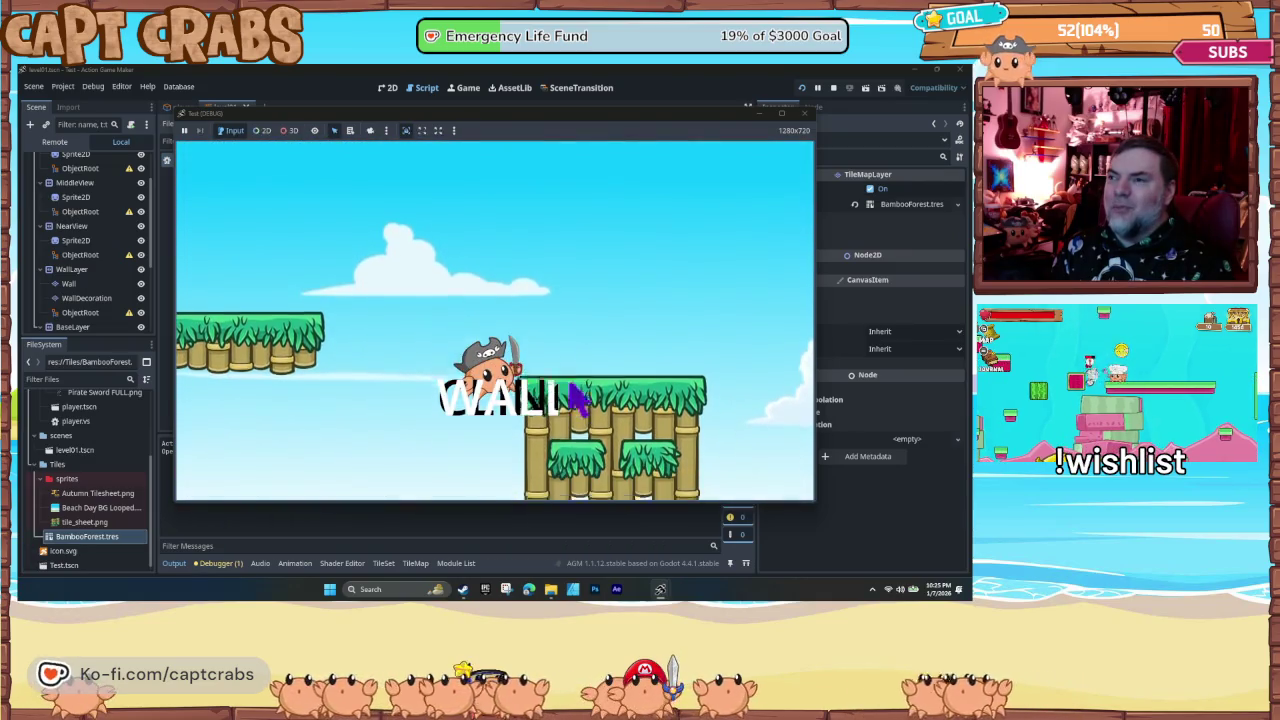
key(Left)
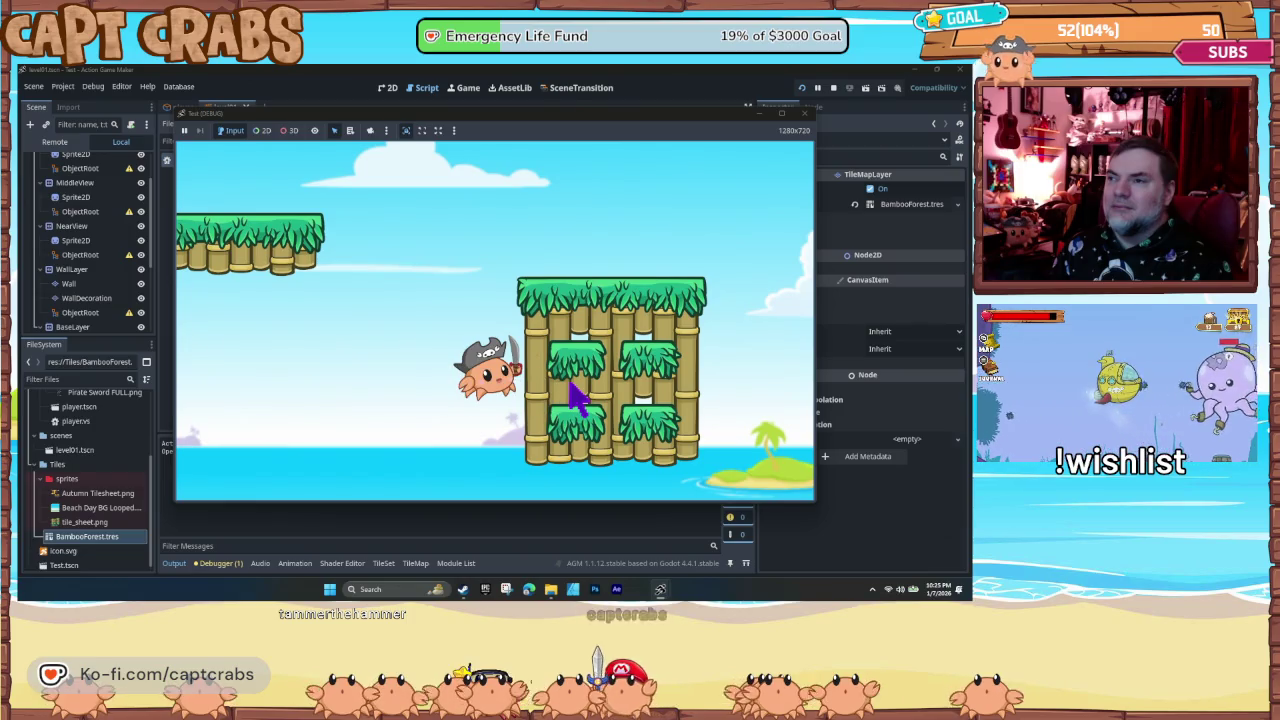
key(space)
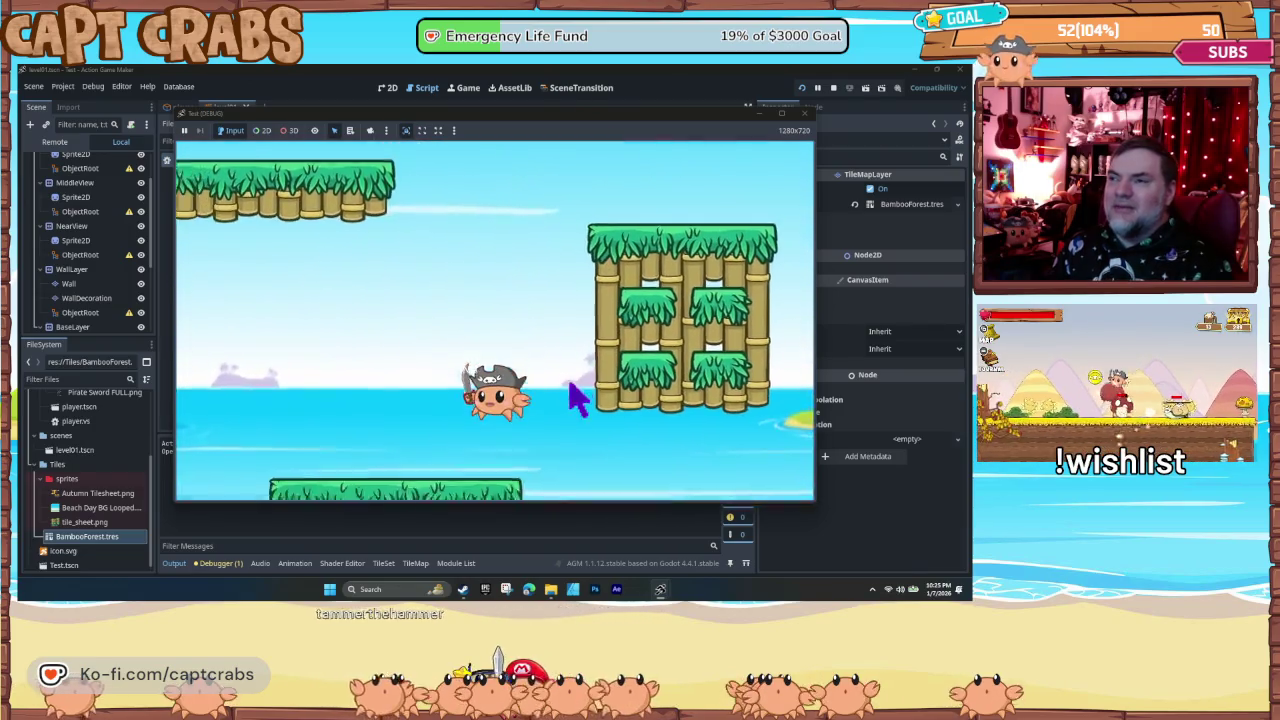
- Cling to the bamboo wall again, jump off it, then stop the game
key(space)
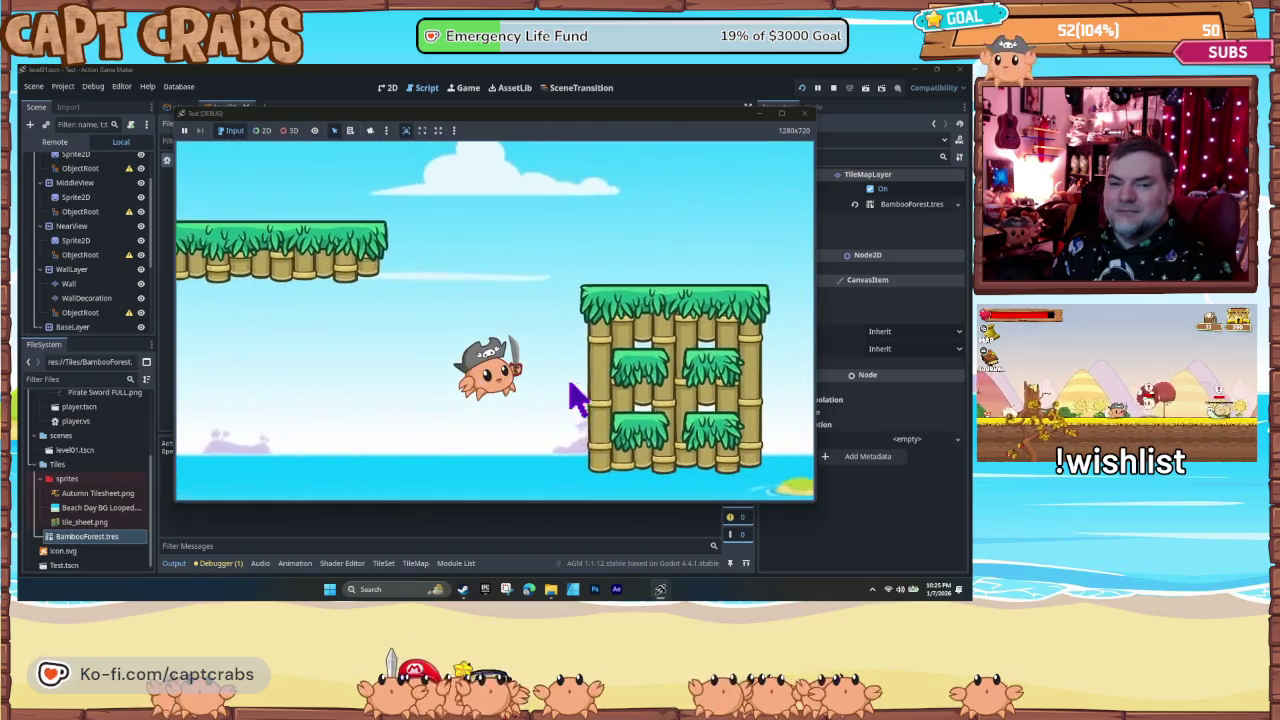
key(Right)
key(space)
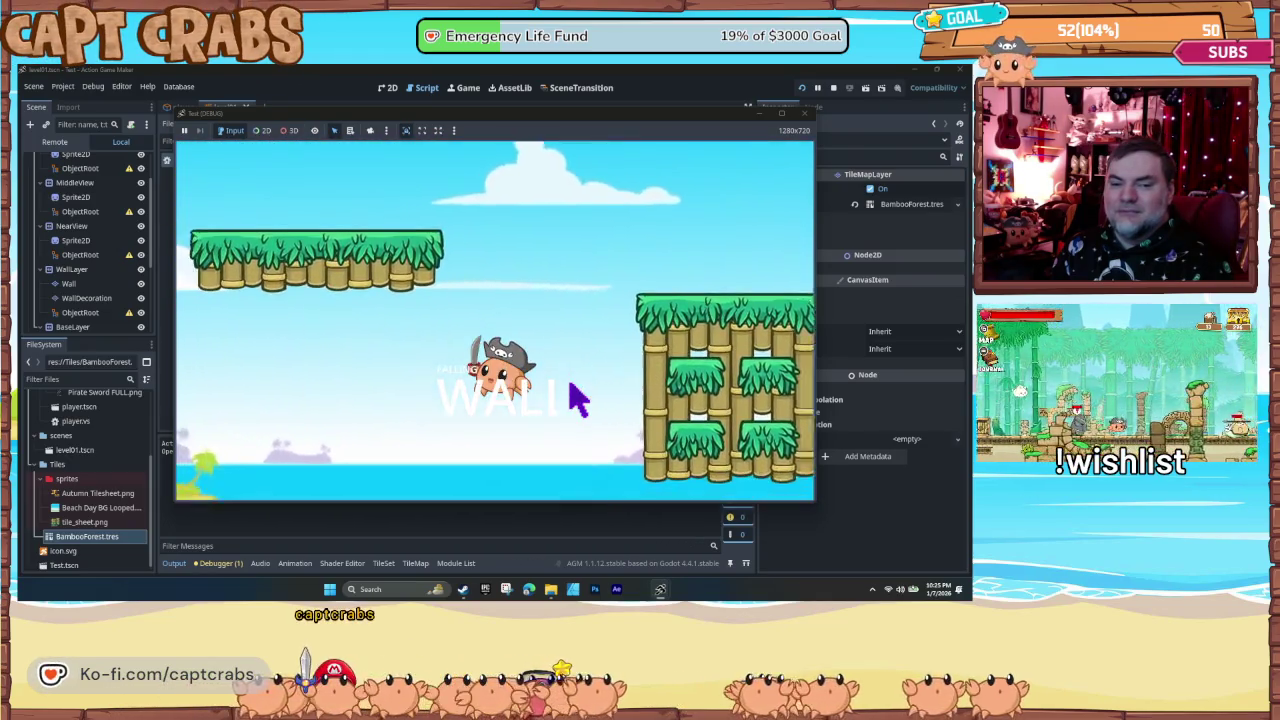
key(Right)
key(space)
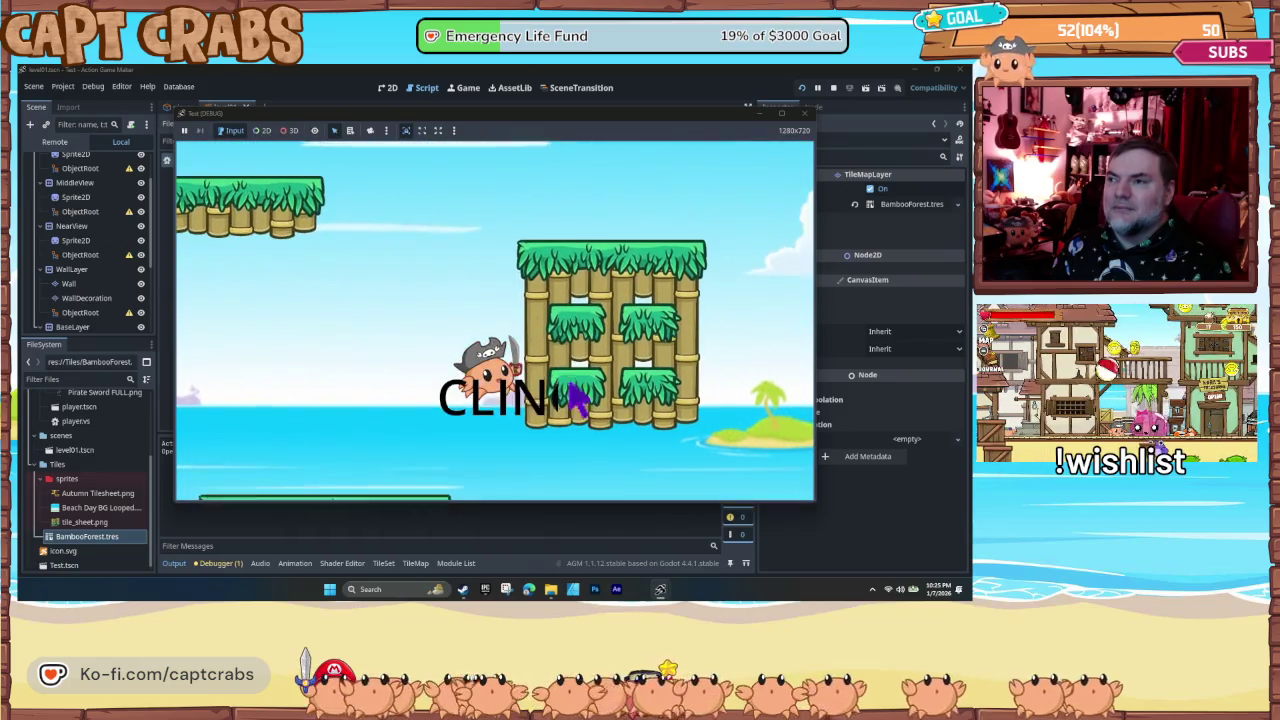
key(space)
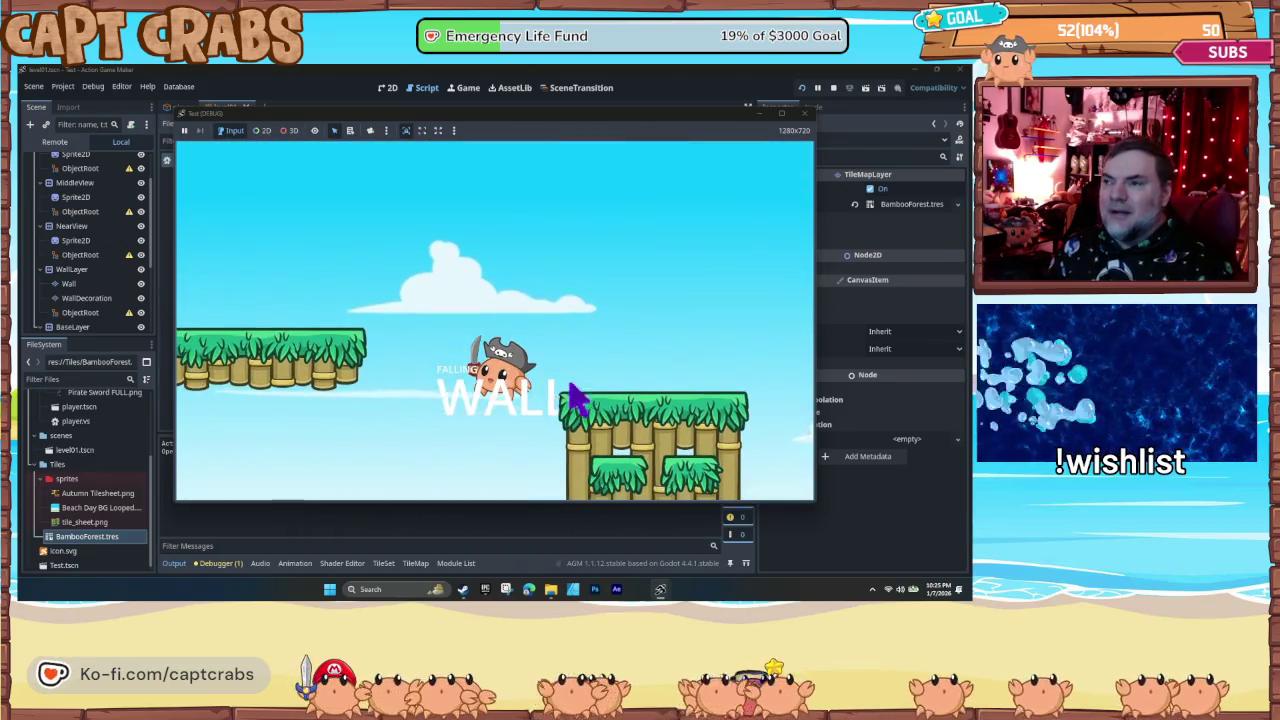
click(805, 113)
- Set the WALL HIT state's CLING DisplayText font size to 50
click(548, 245)
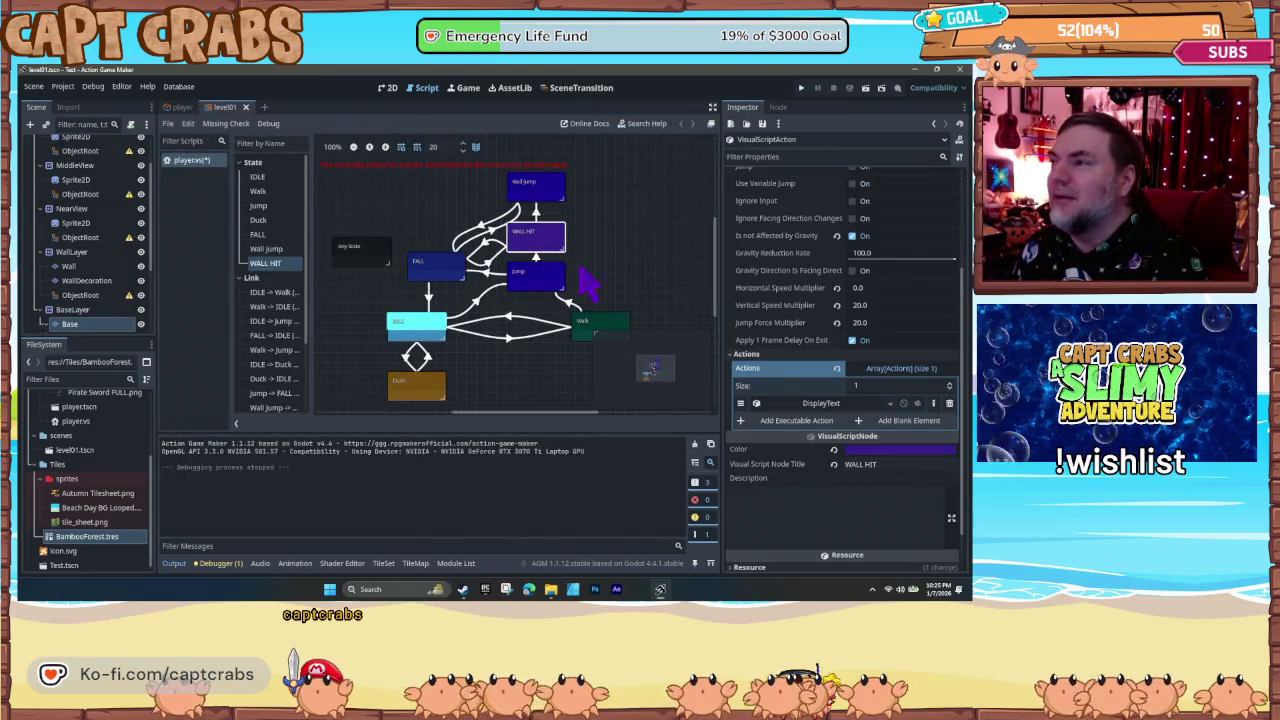
click(822, 405)
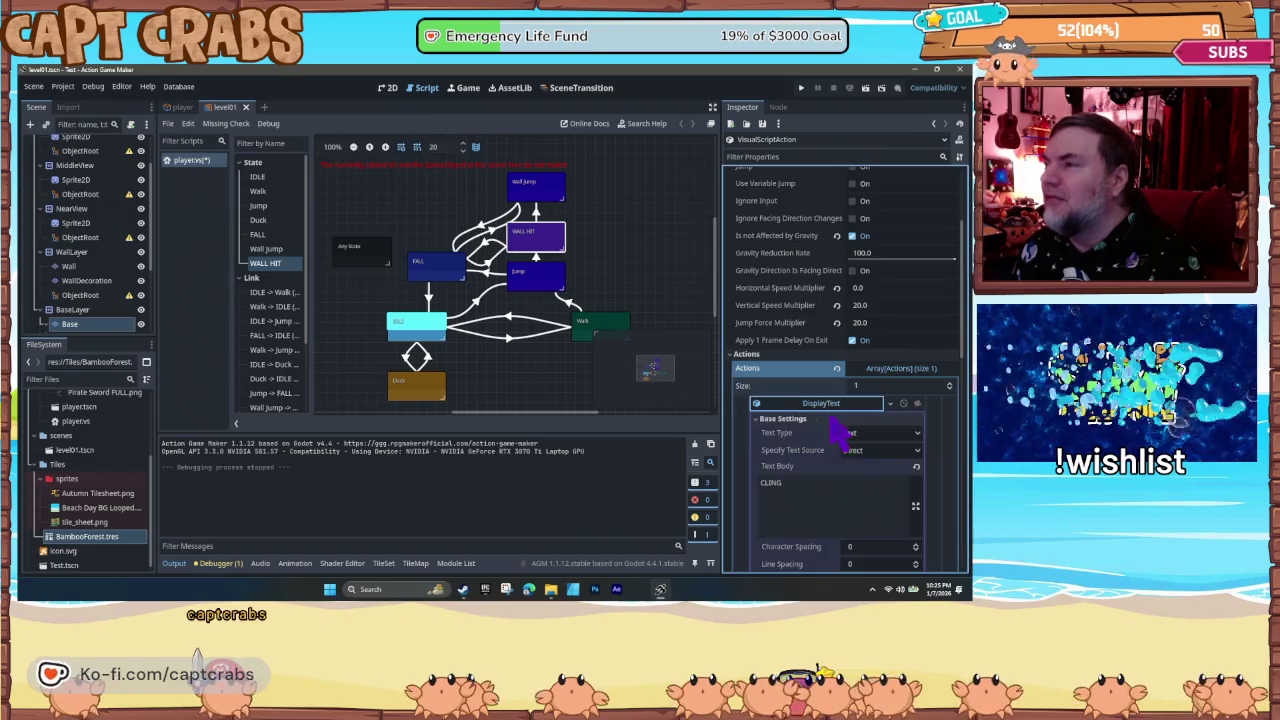
scroll(845, 470, down, 5)
text(50)
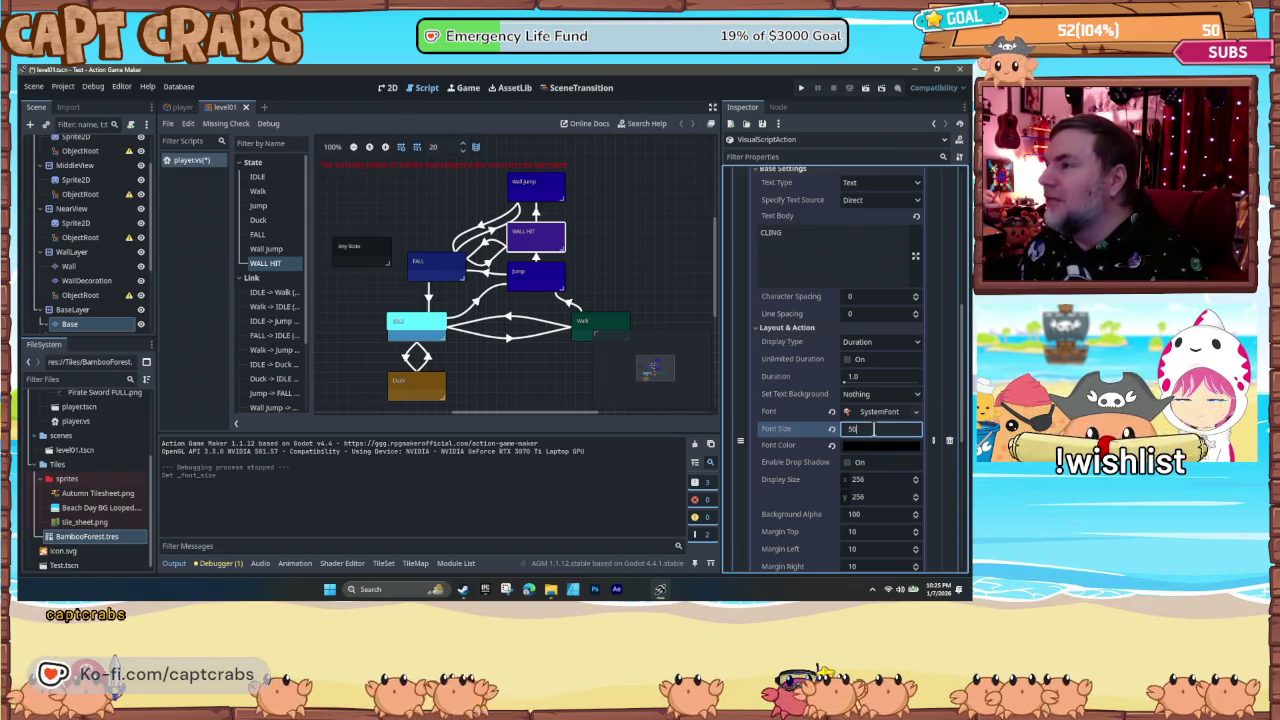
key(Return)
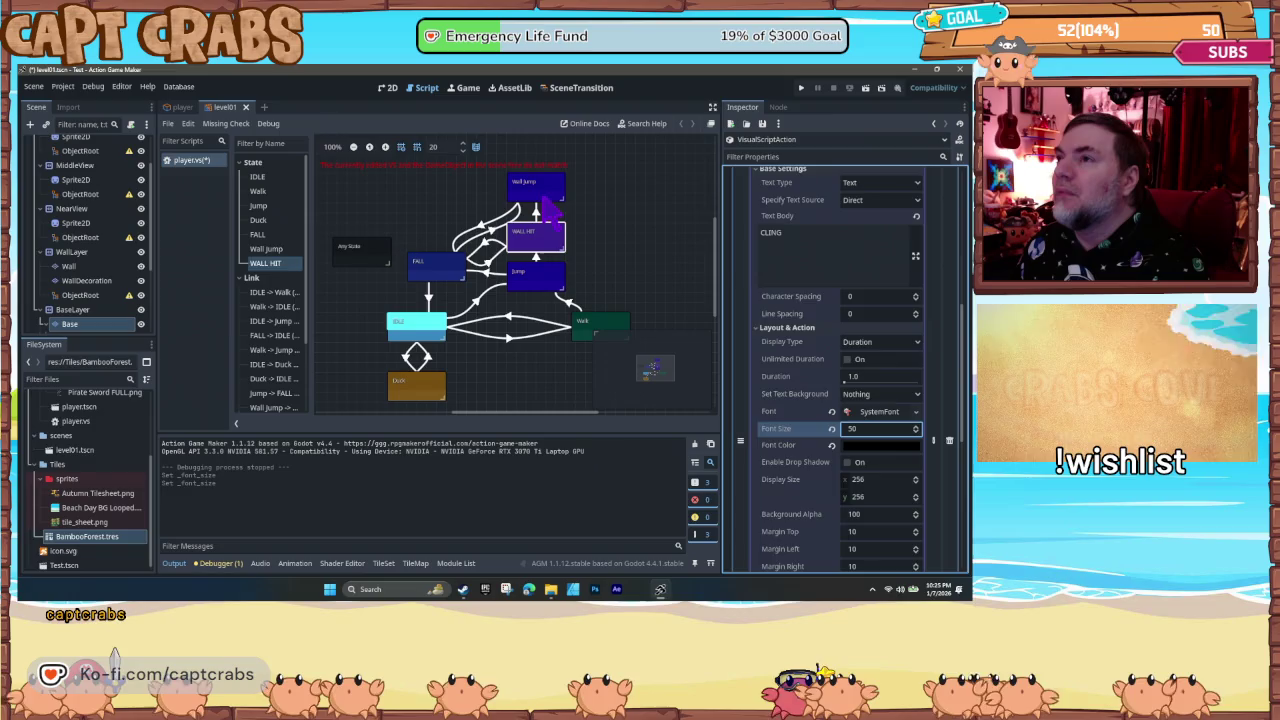
- Set the Wall Jump state's DisplayText font size to 50 and launch a playtest
click(546, 200)
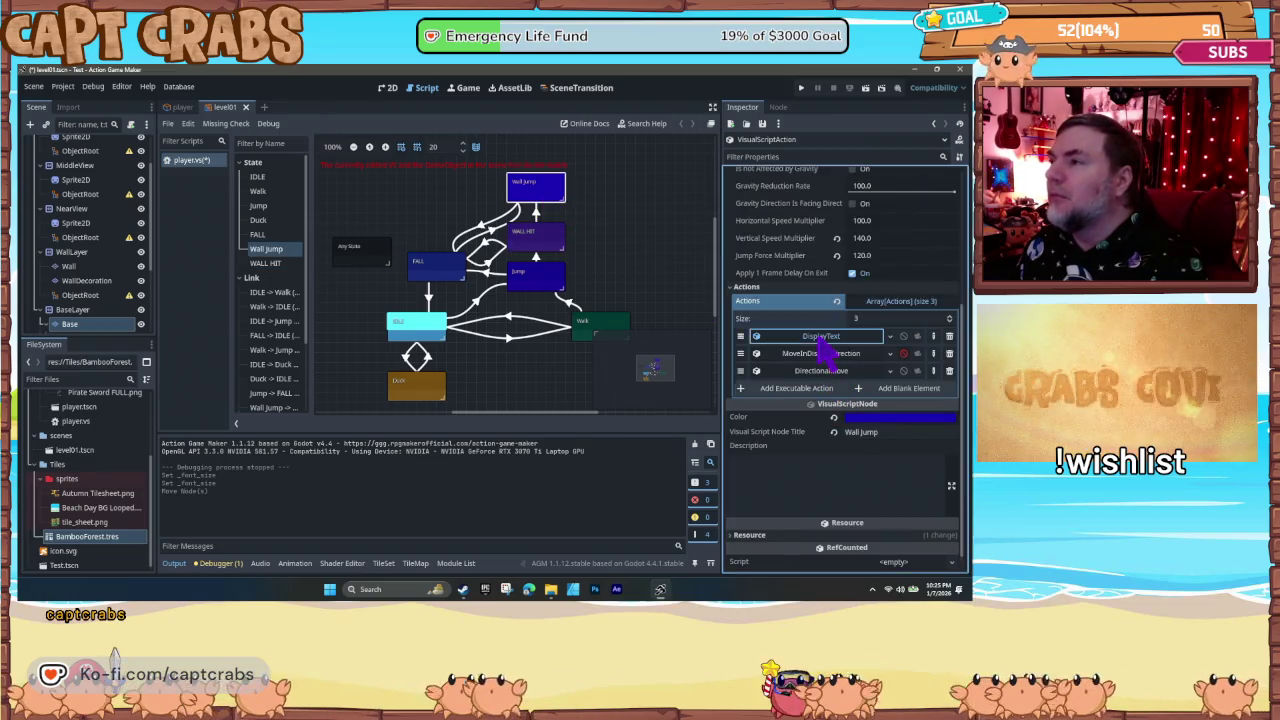
click(818, 338)
scroll(830, 500, down, 5)
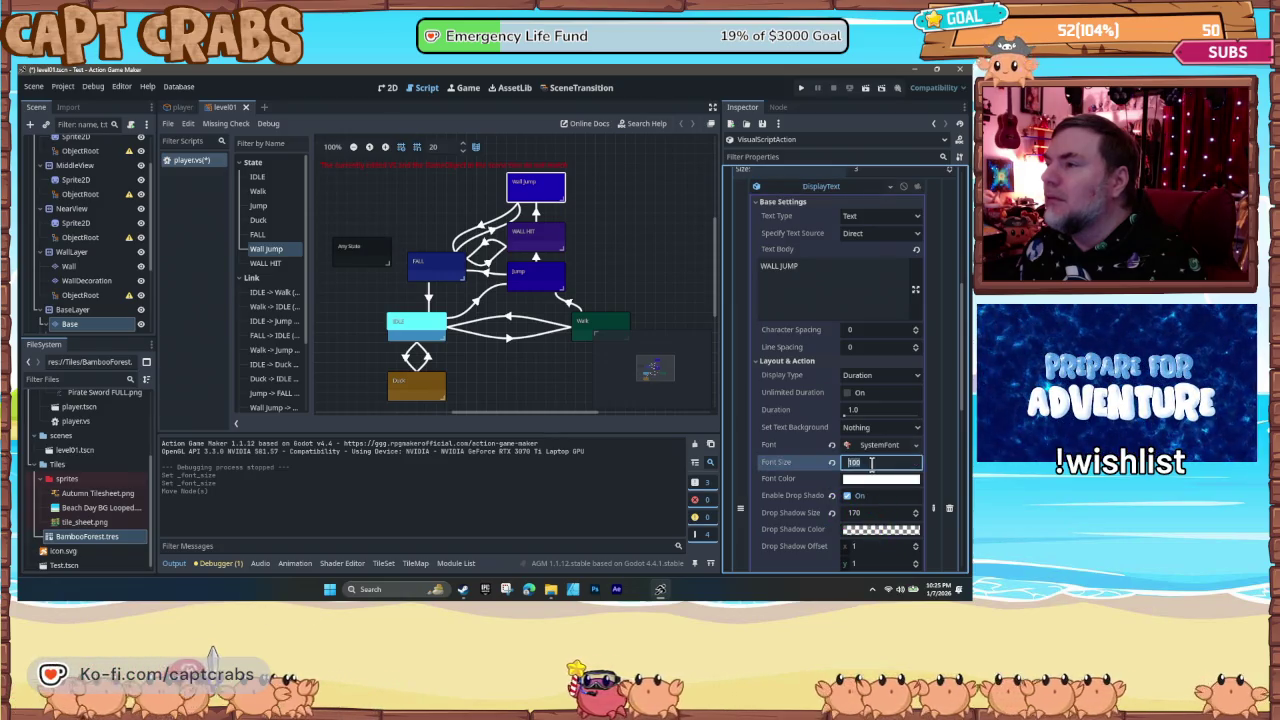
text(50)
key(Return)
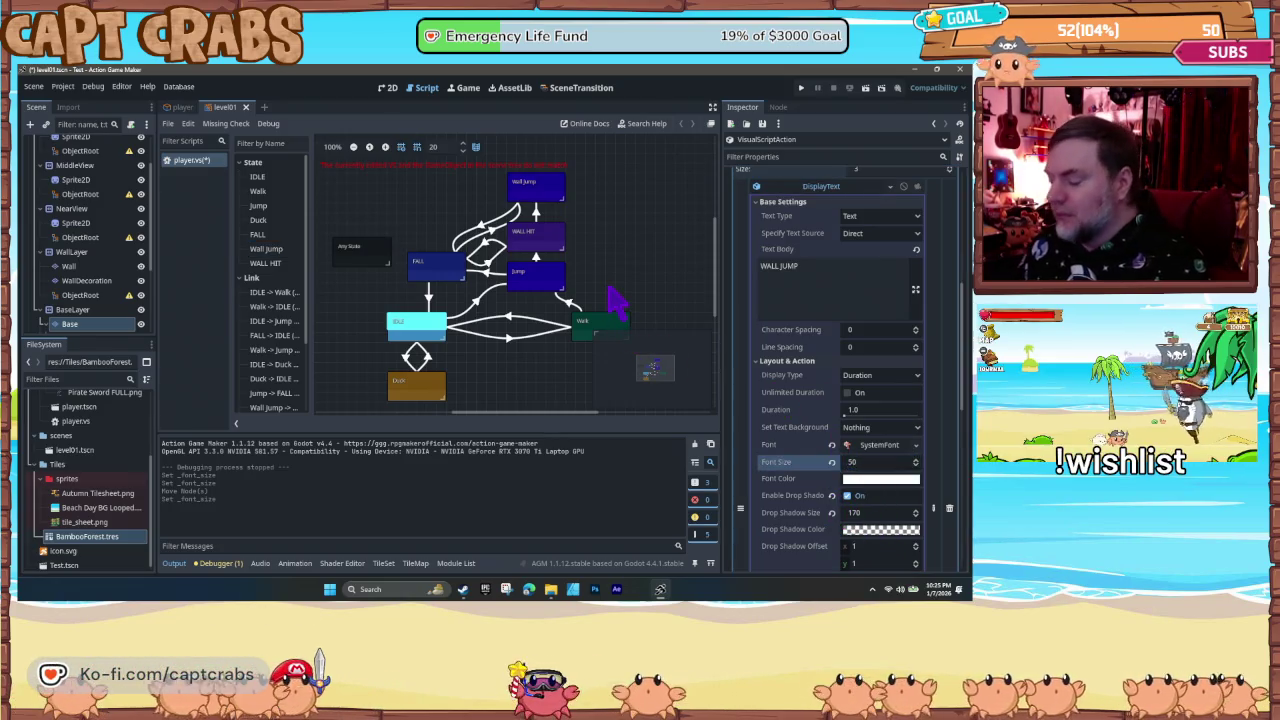
key(F5)
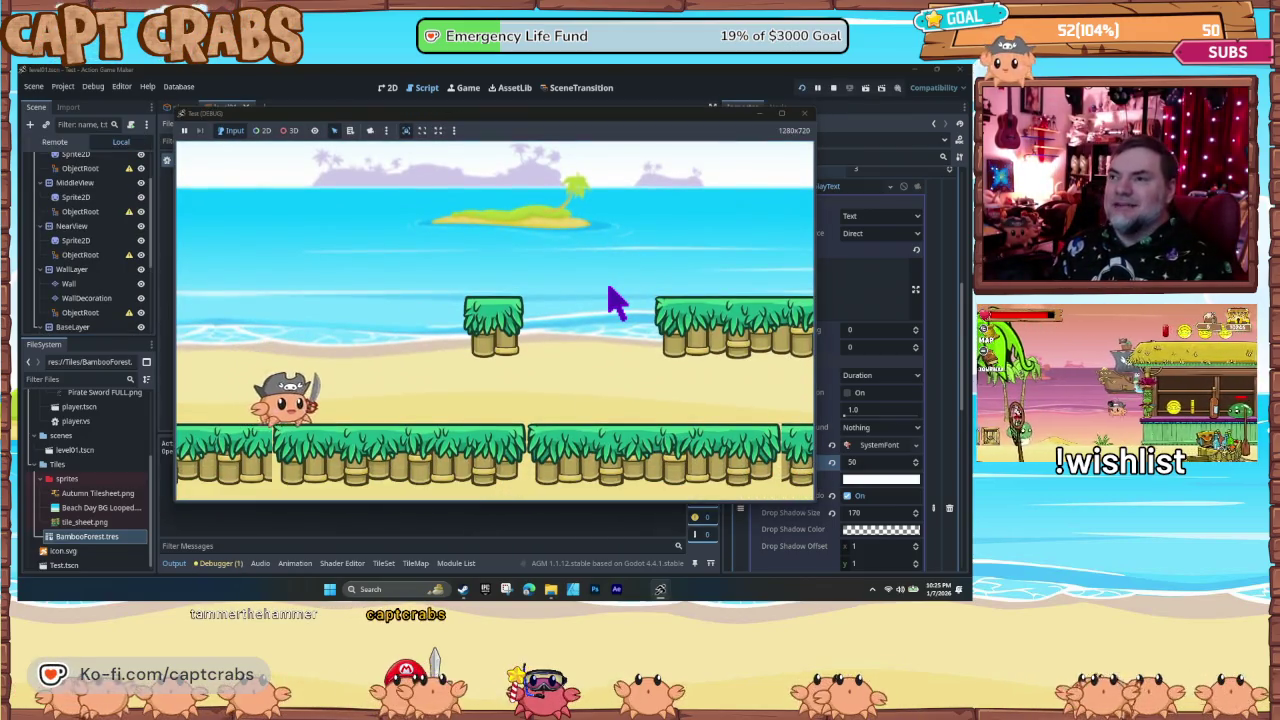
- Run the crab right onto the bamboo wall, wall-jump off it, then stop the game
key(Right)
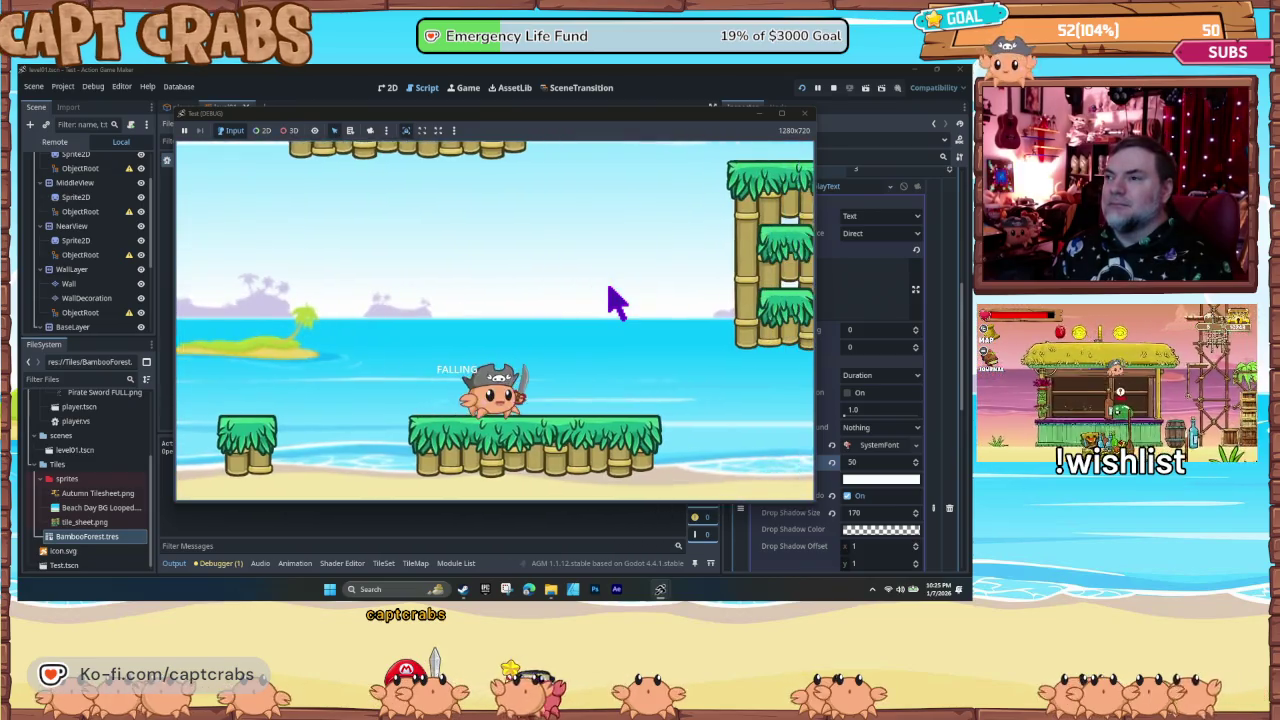
key(Right)
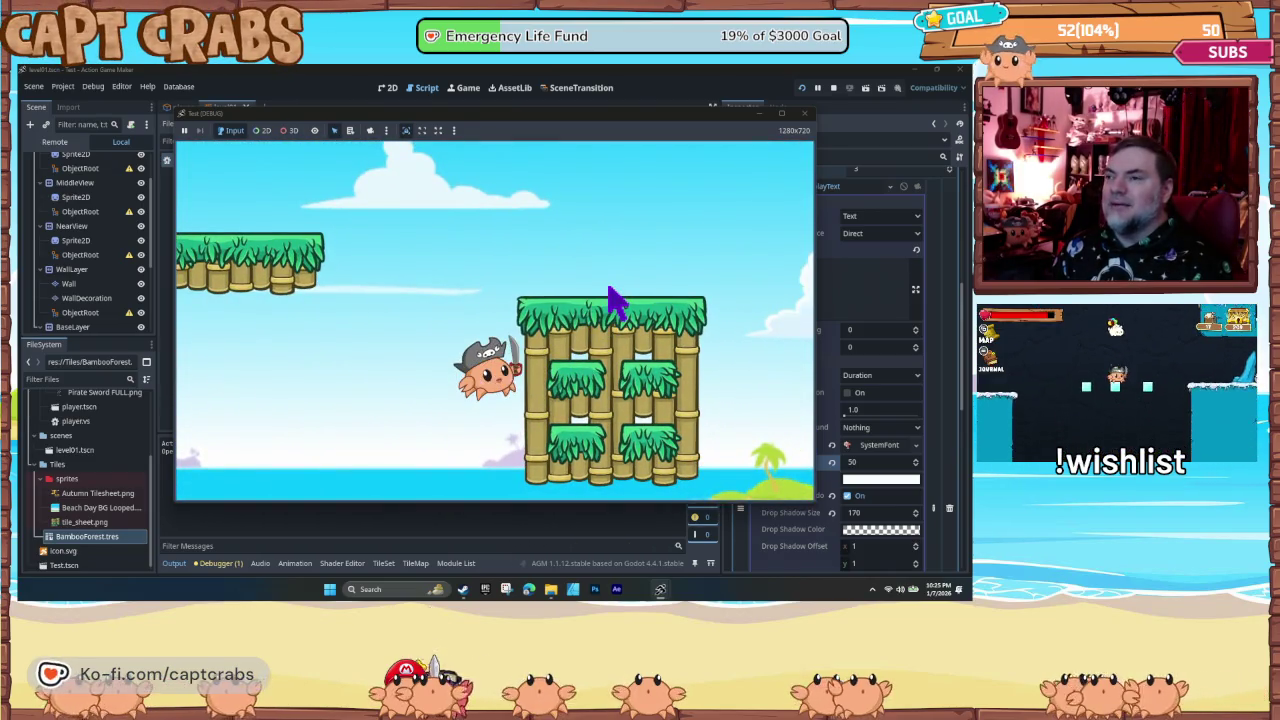
key(space)
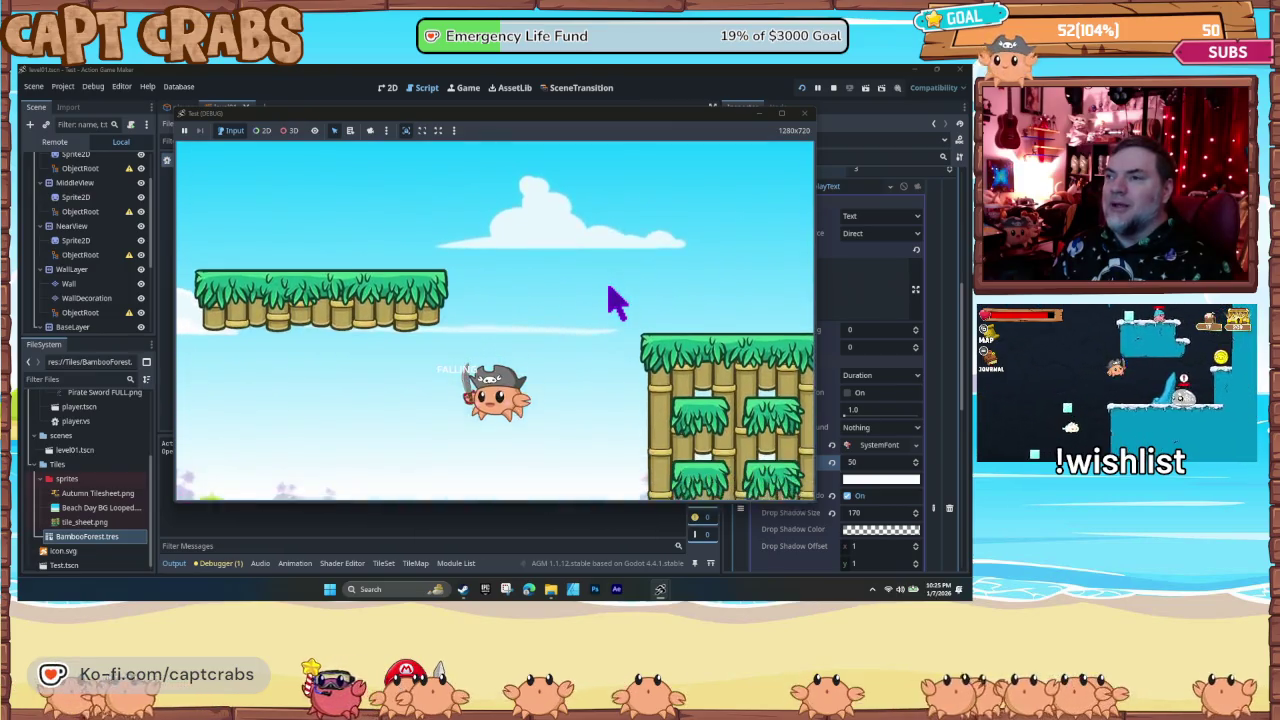
click(806, 114)
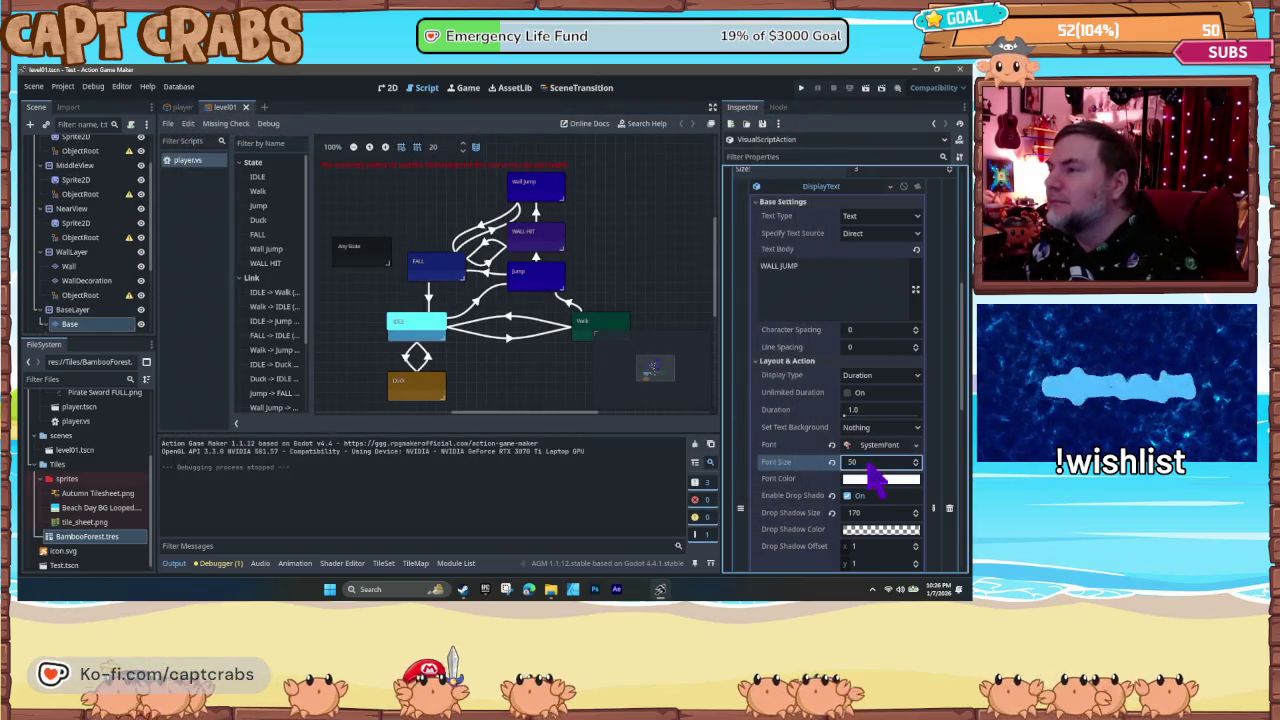
- Set the Wall Jump text to font size 40 with a display height of 400
text(40)
key(Return)
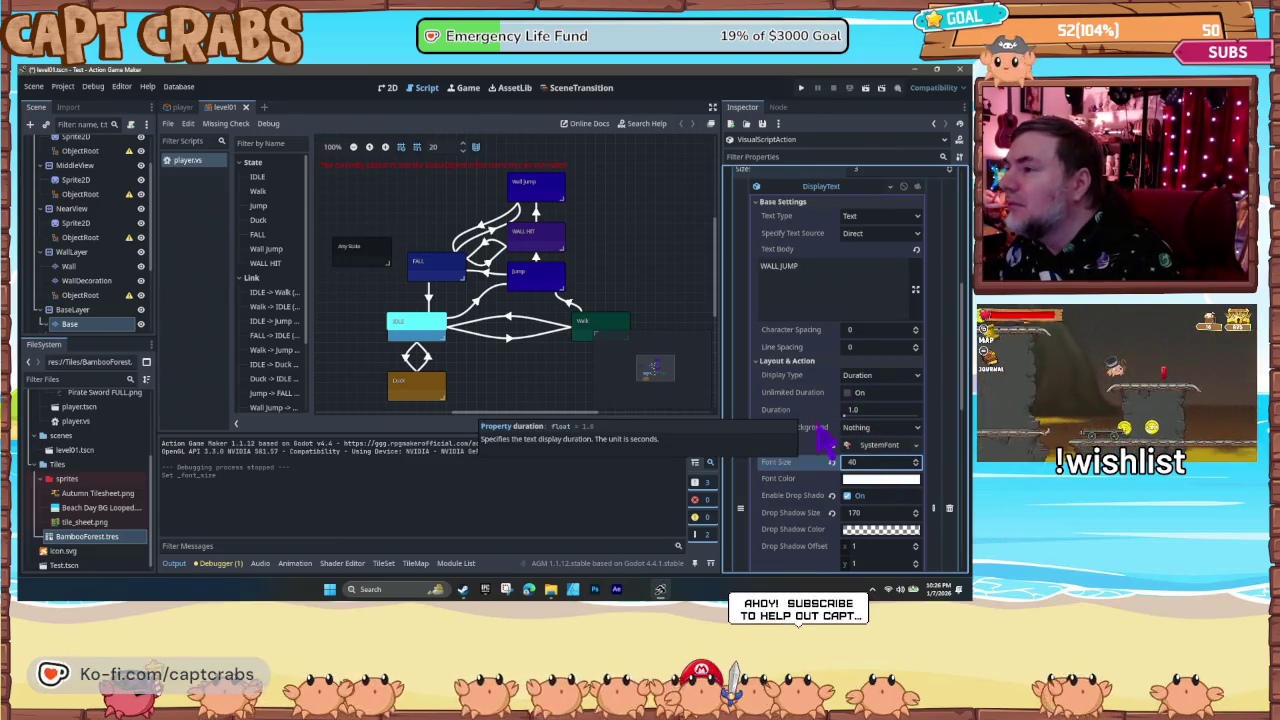
scroll(828, 440, down, 2)
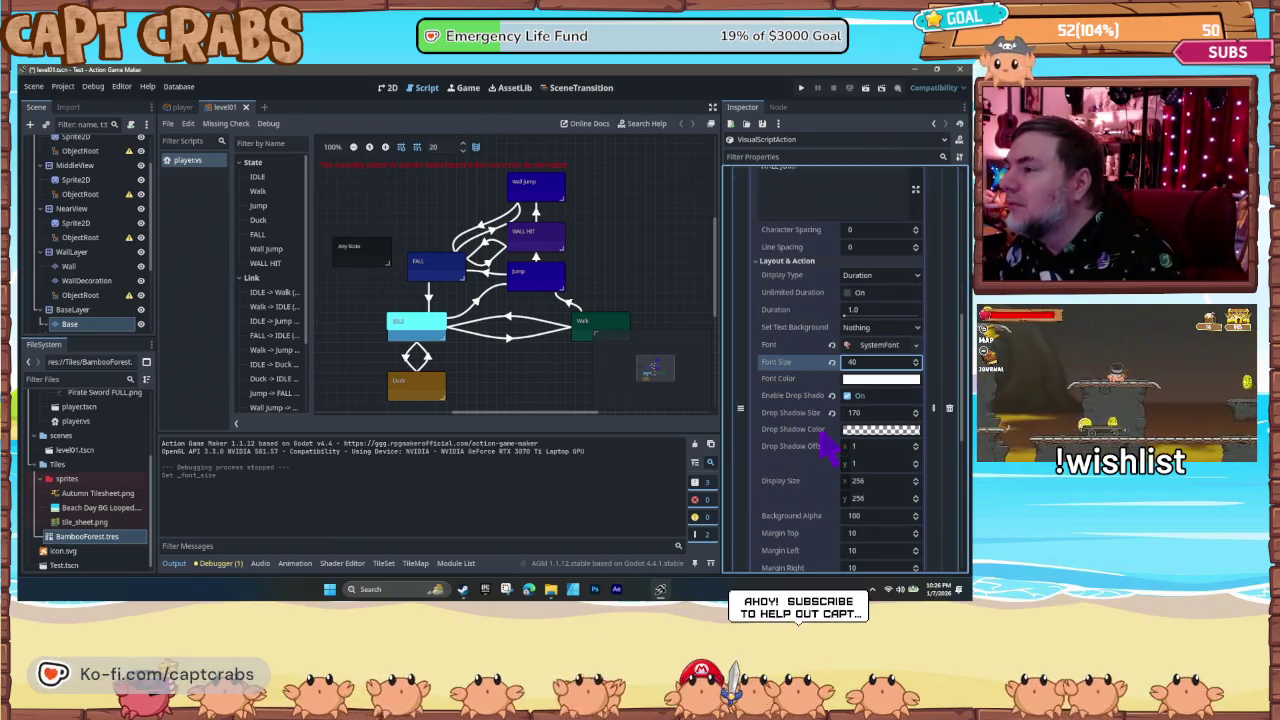
click(868, 498)
text(400)
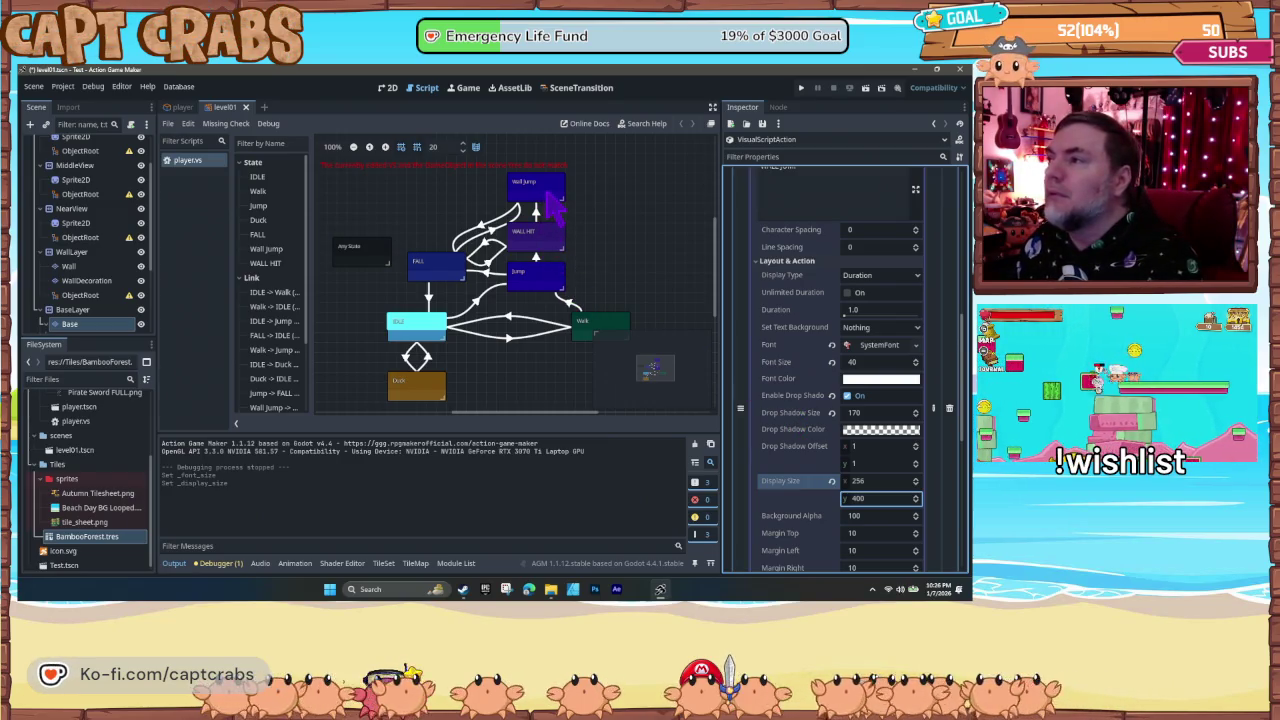
click(550, 200)
- Set the WALL HIT CLING text to font size 40, save with Ctrl+S, and rerun the game
click(541, 250)
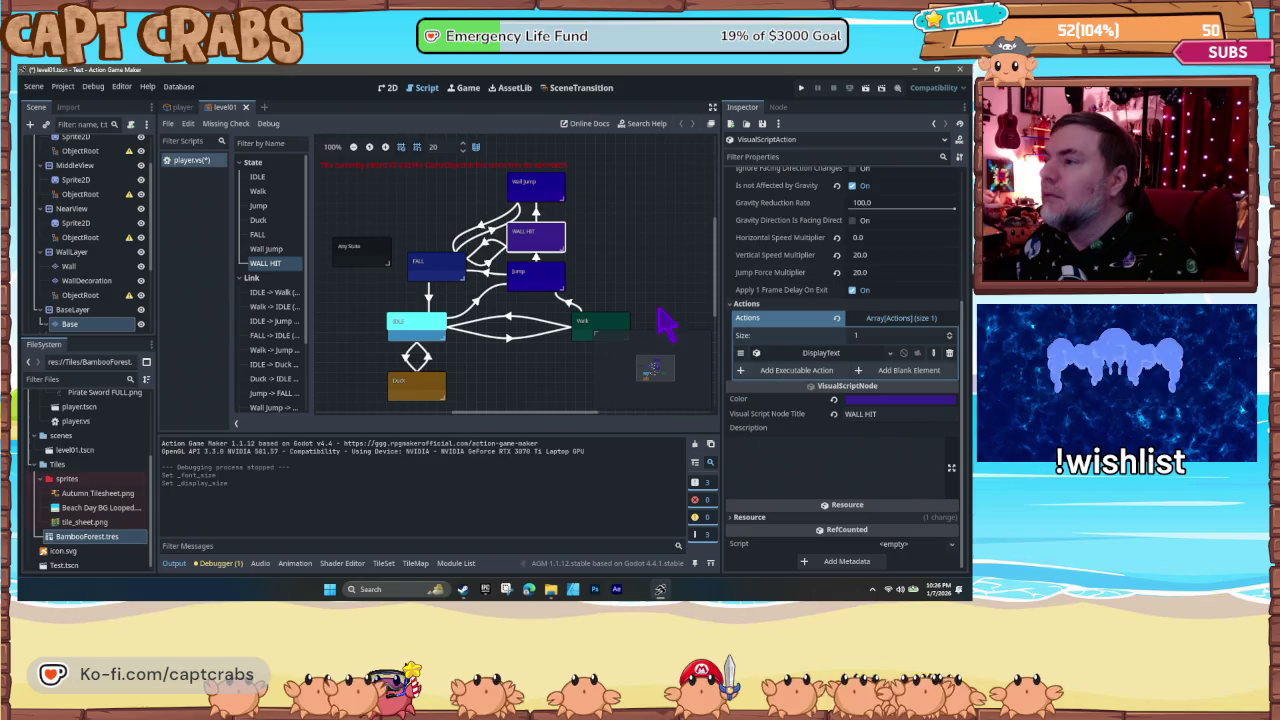
click(815, 358)
scroll(812, 470, down, 4)
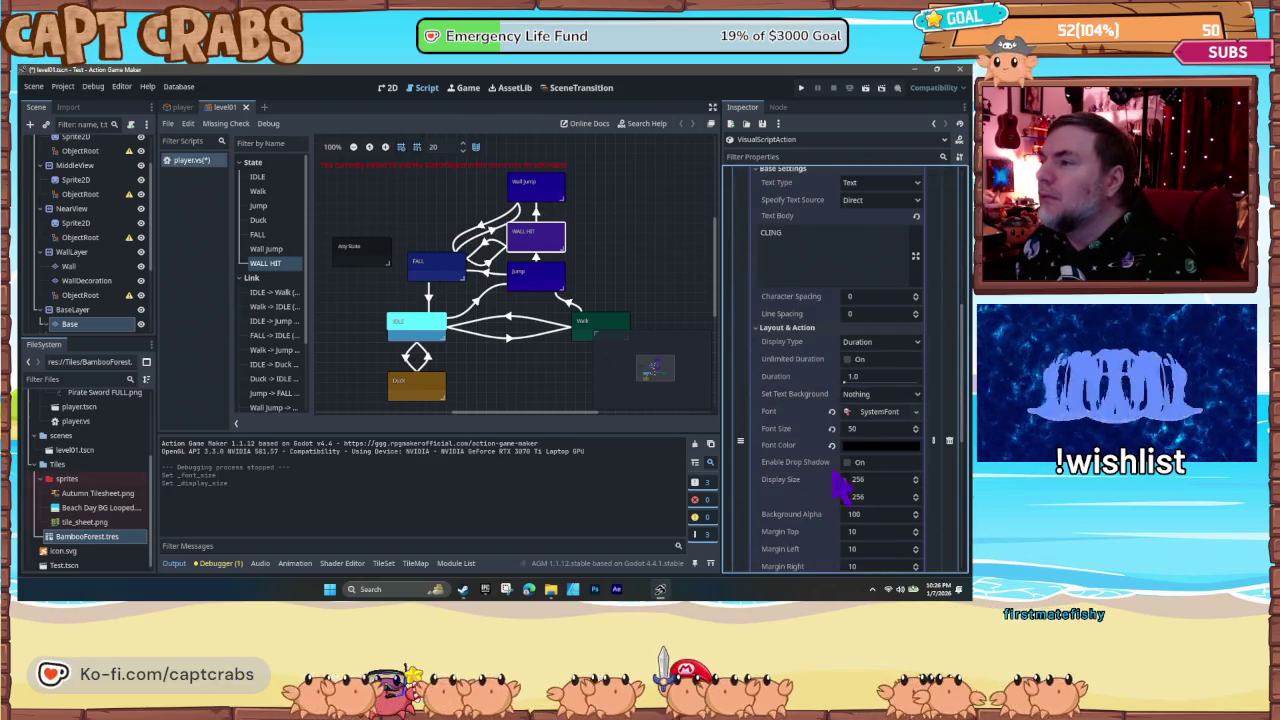
click(854, 431)
text(40)
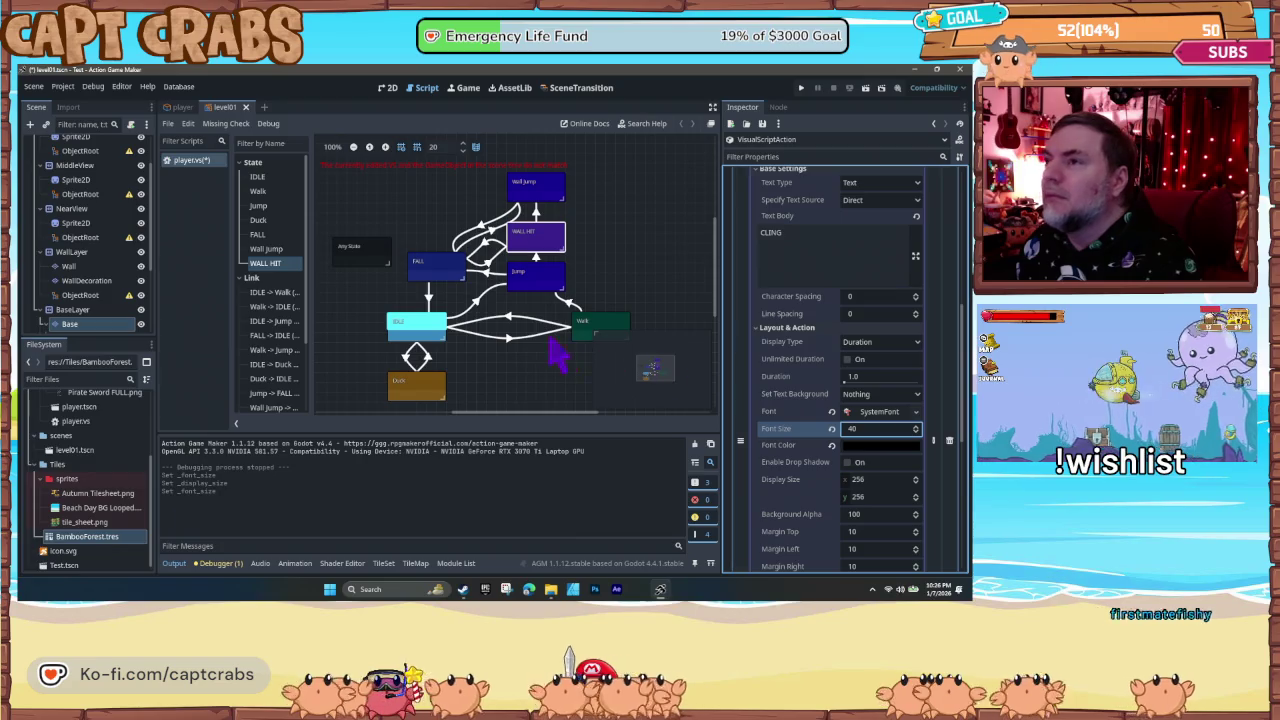
click(540, 372)
key(ctrl+s)
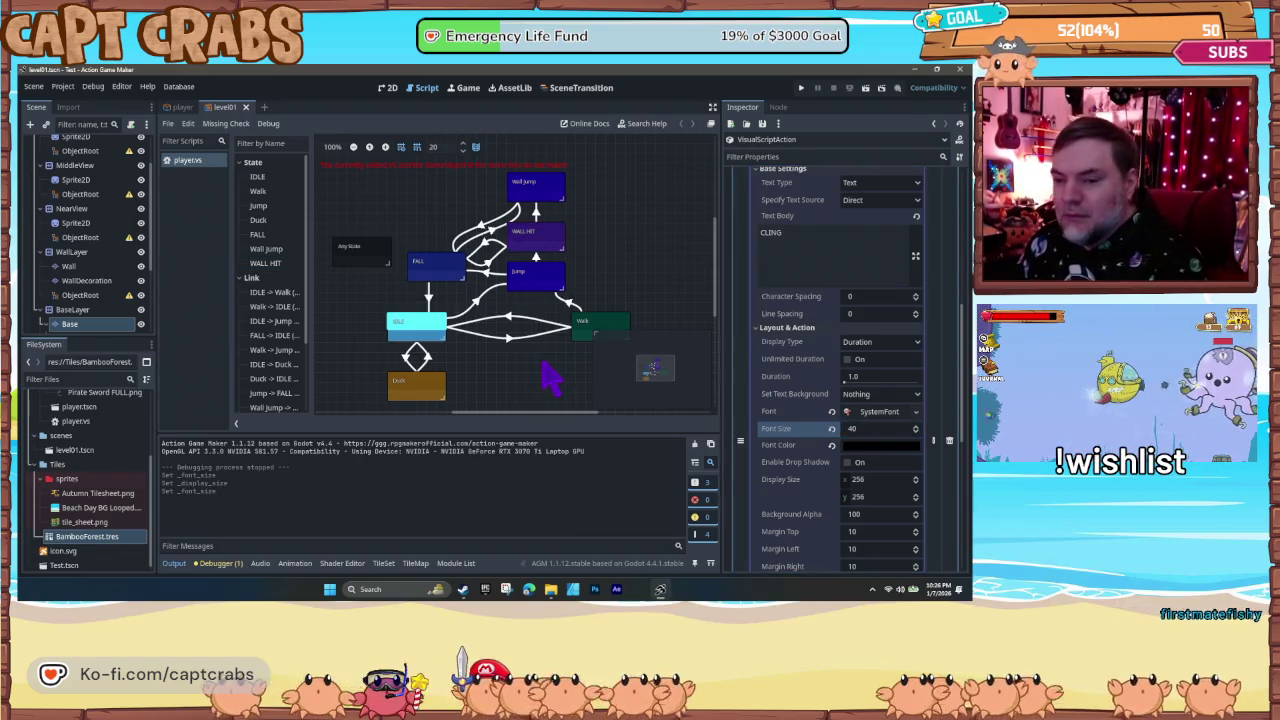
key(F5)
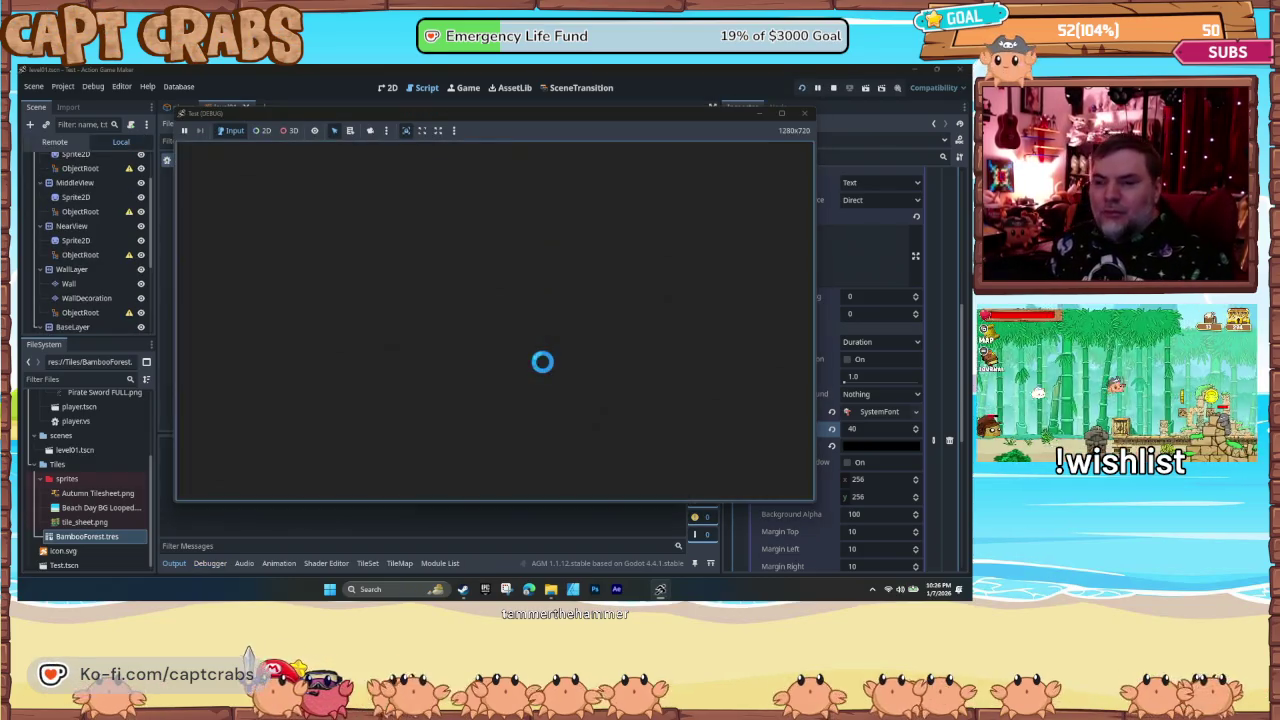
- Run the crab to the bamboo wall, cling, and wall-jump off it several times
key(Right)
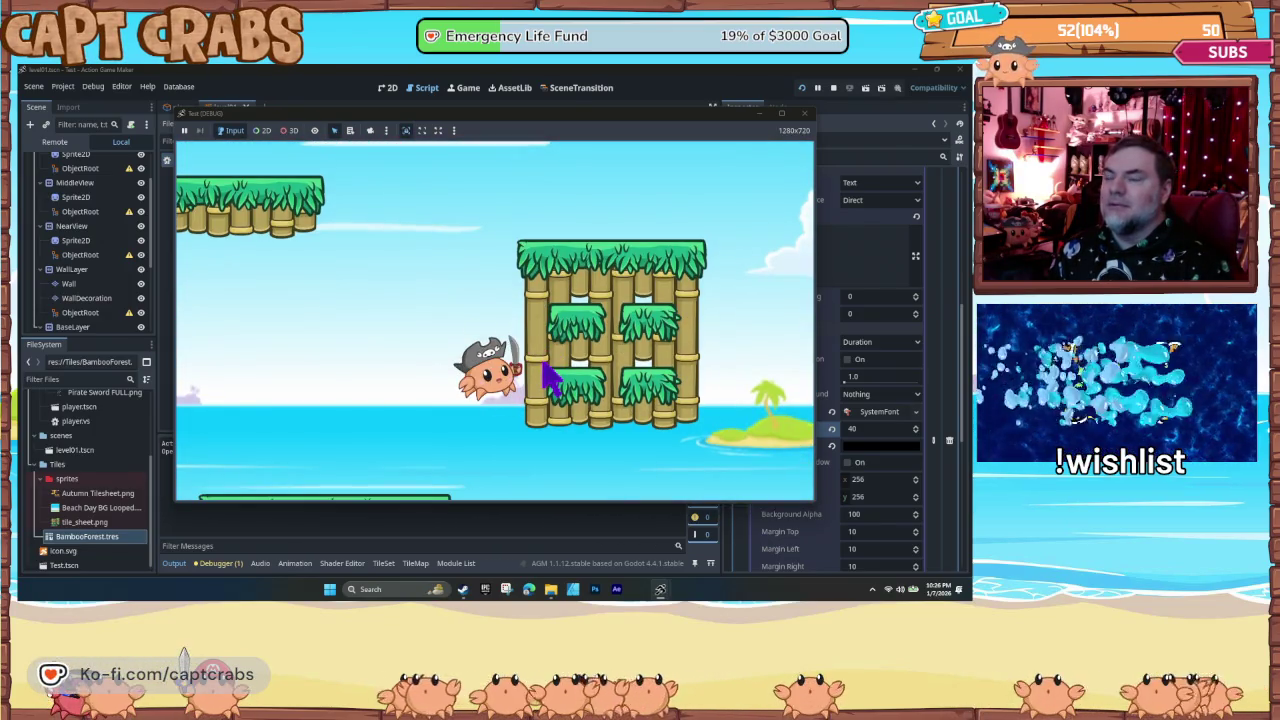
key(space)
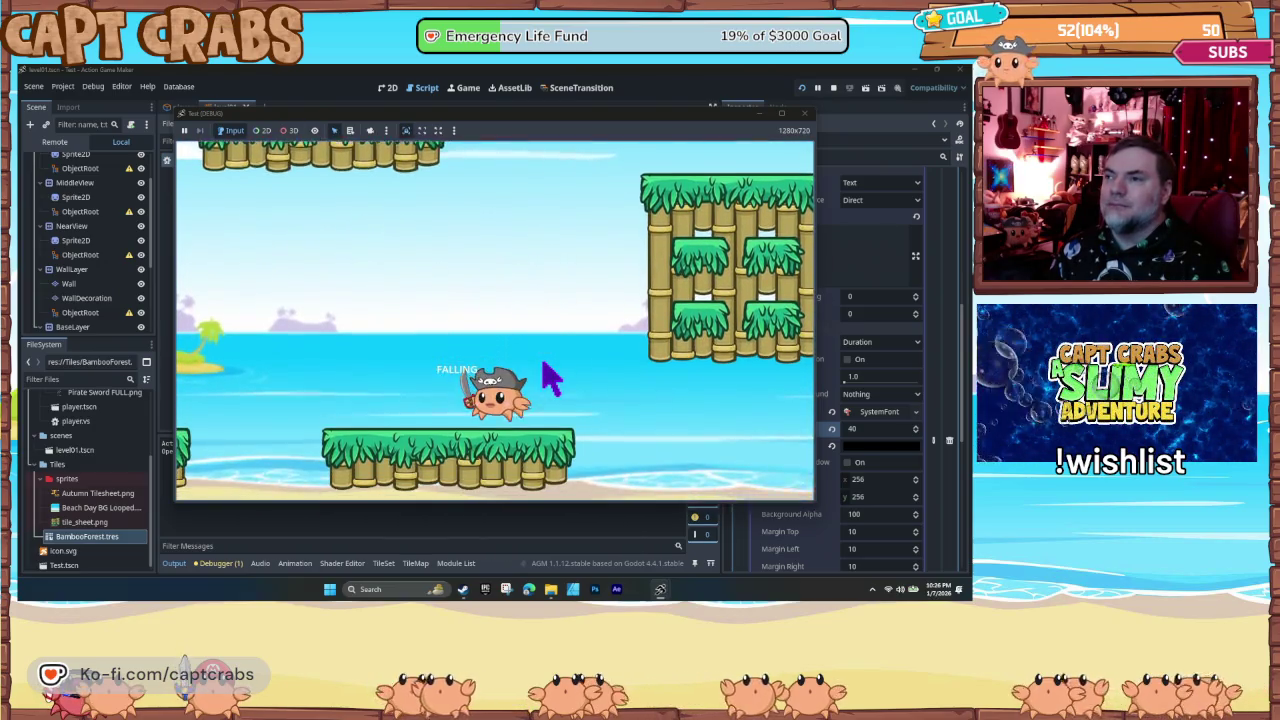
key(Right)
key(space)
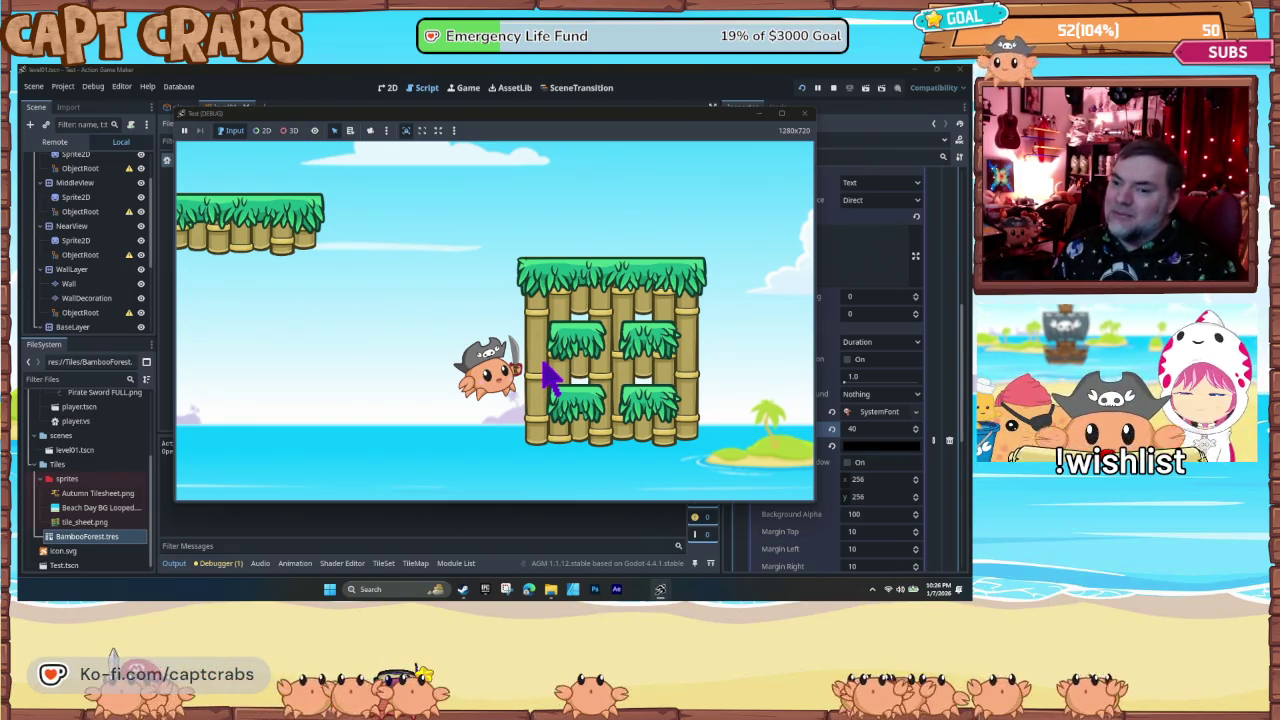
key(space)
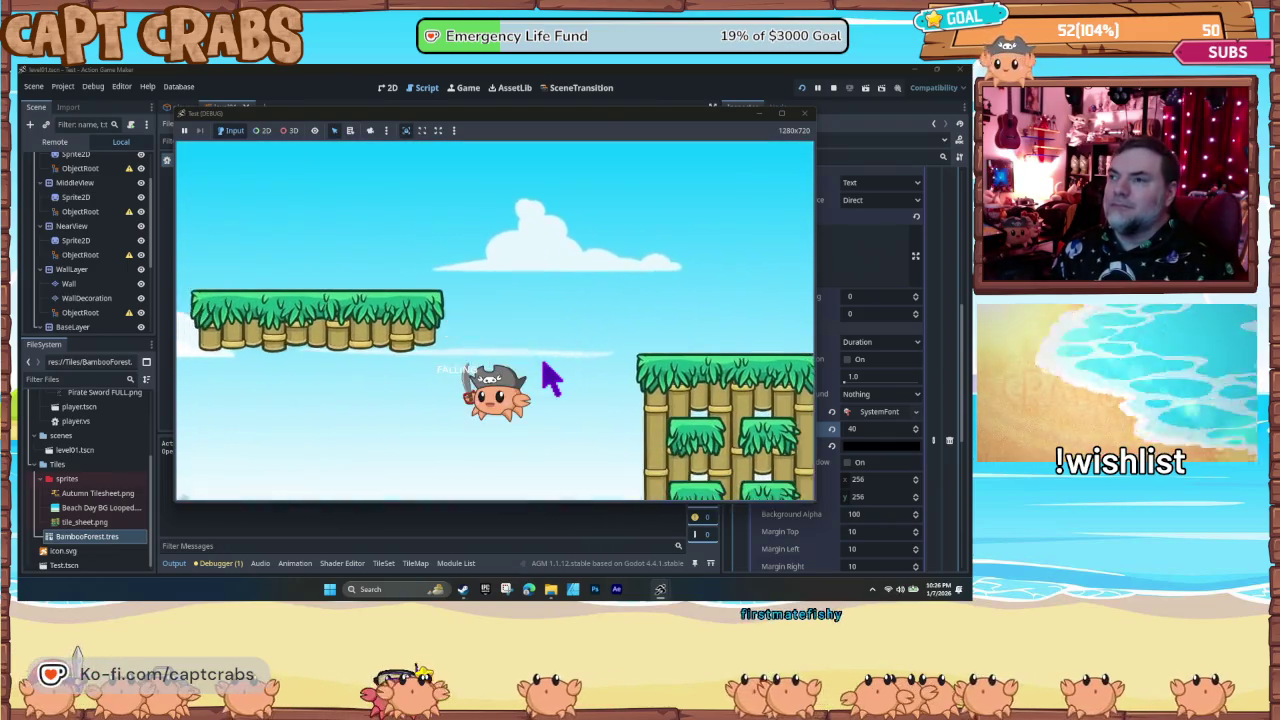
key(Right)
key(space)
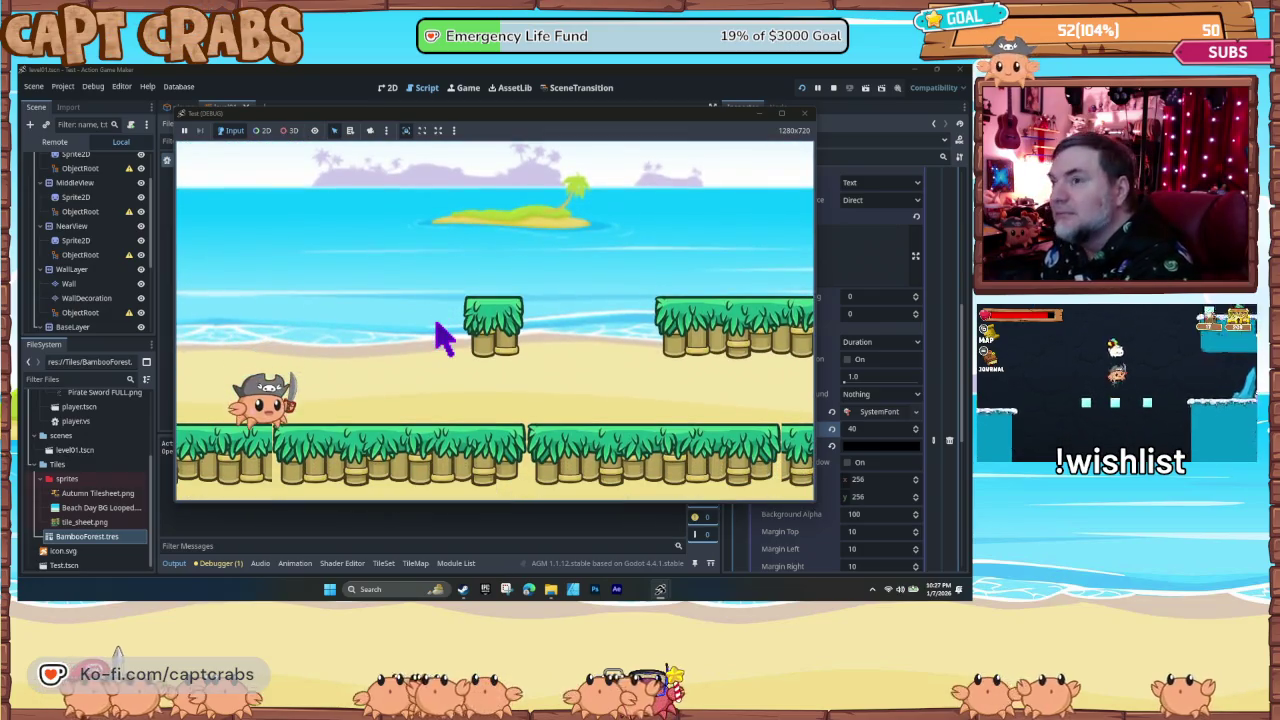
- Jump across the platforms to the higher one, cling to the wall, and wall-jump left
key(Right)
key(space)
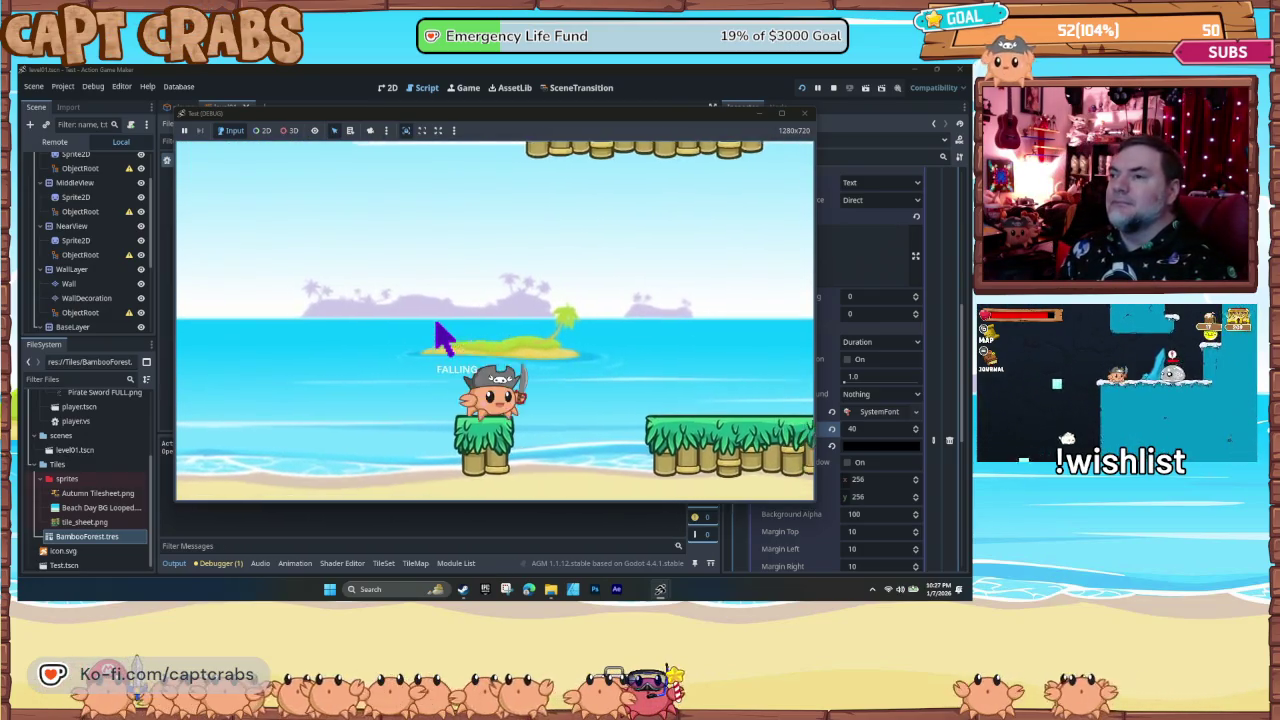
key(Right)
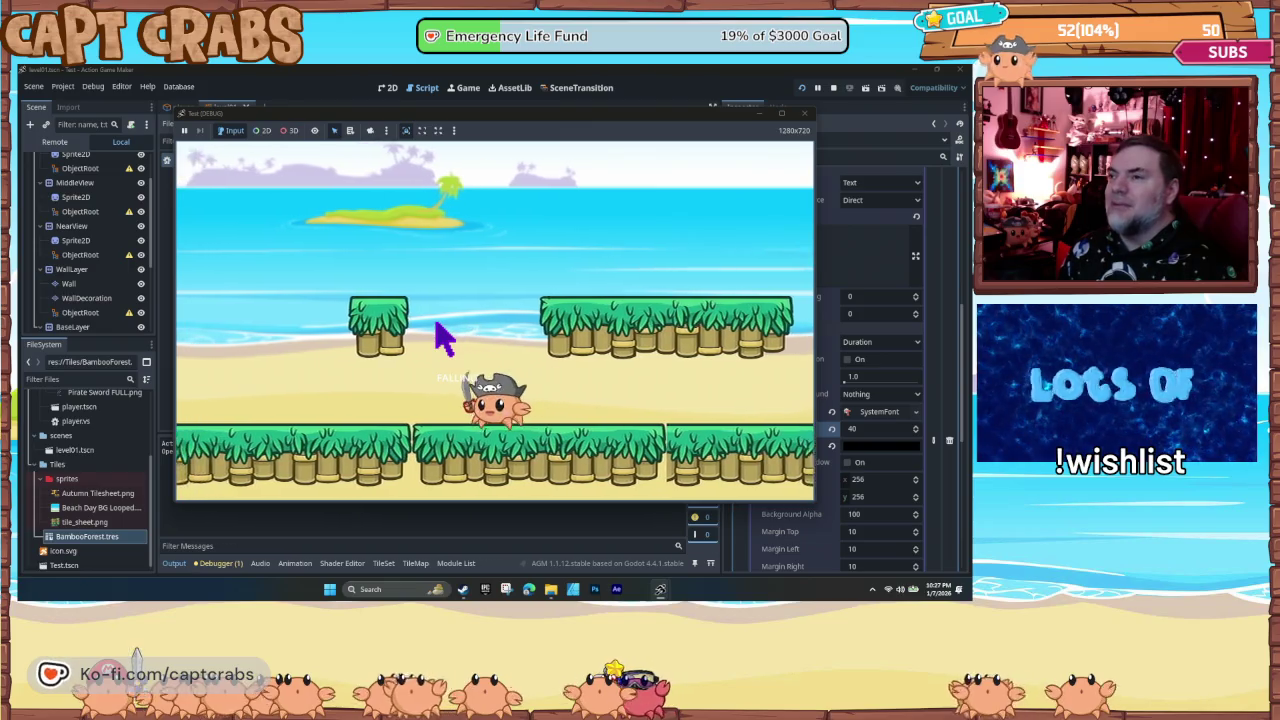
key(space)
key(Right)
key(space)
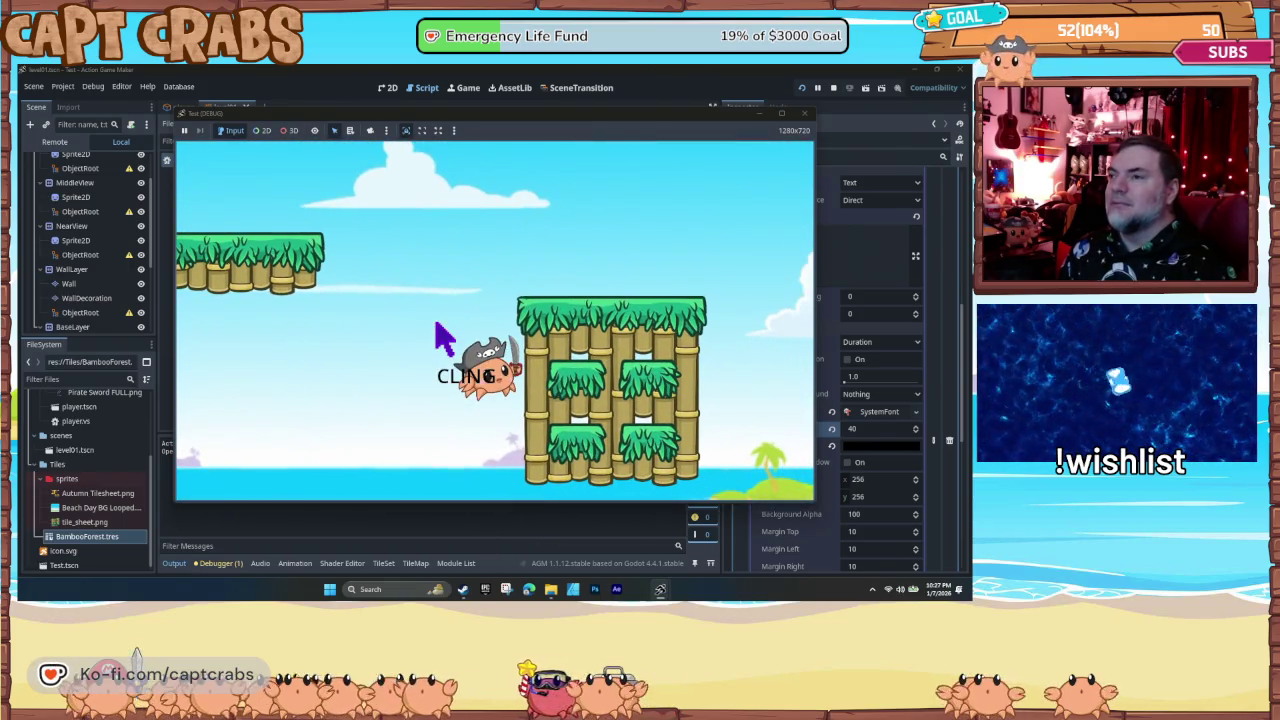
key(space)
key(Left)
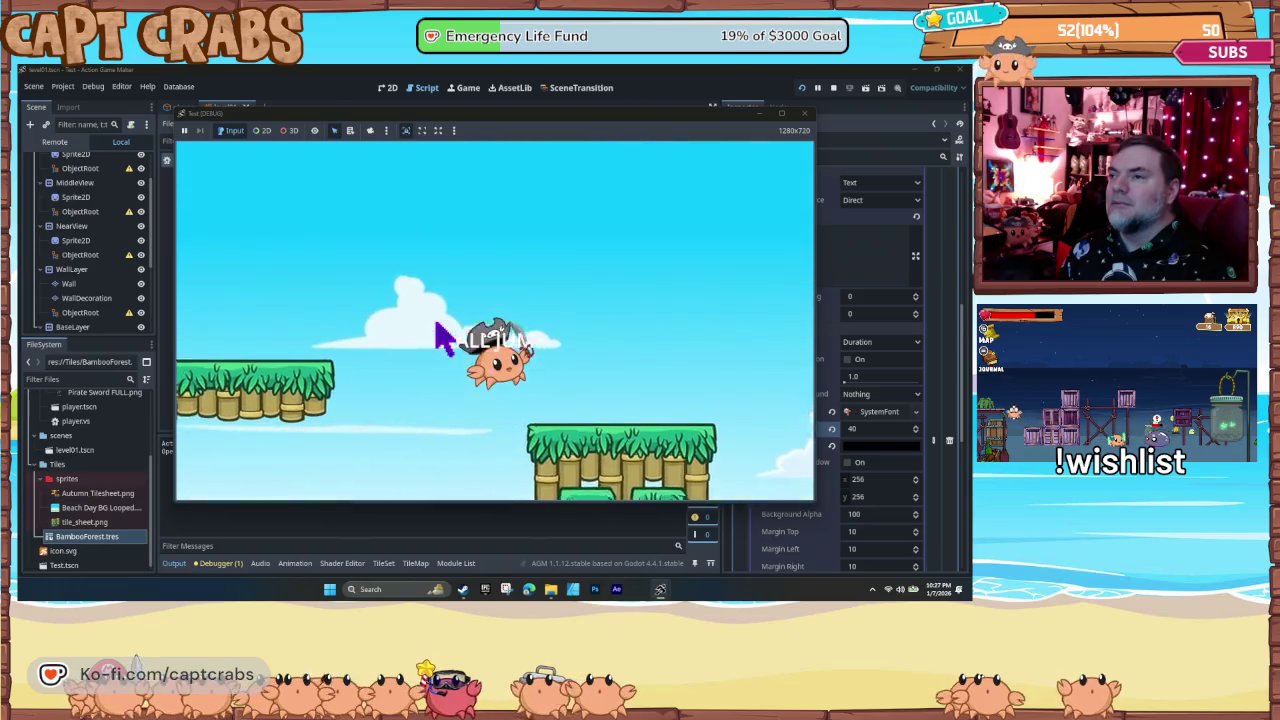
- Walk right off the platform and repeatedly cling to and wall-jump off the bamboo tower
key(Right)
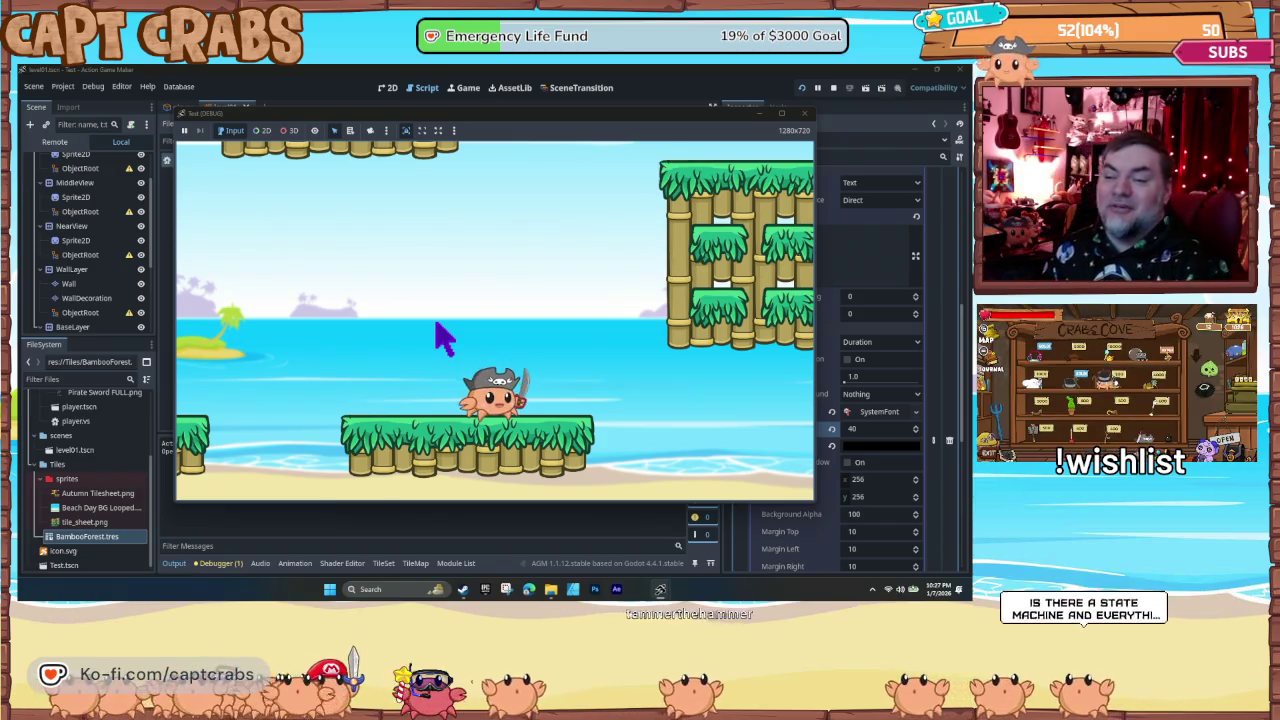
key(Right)
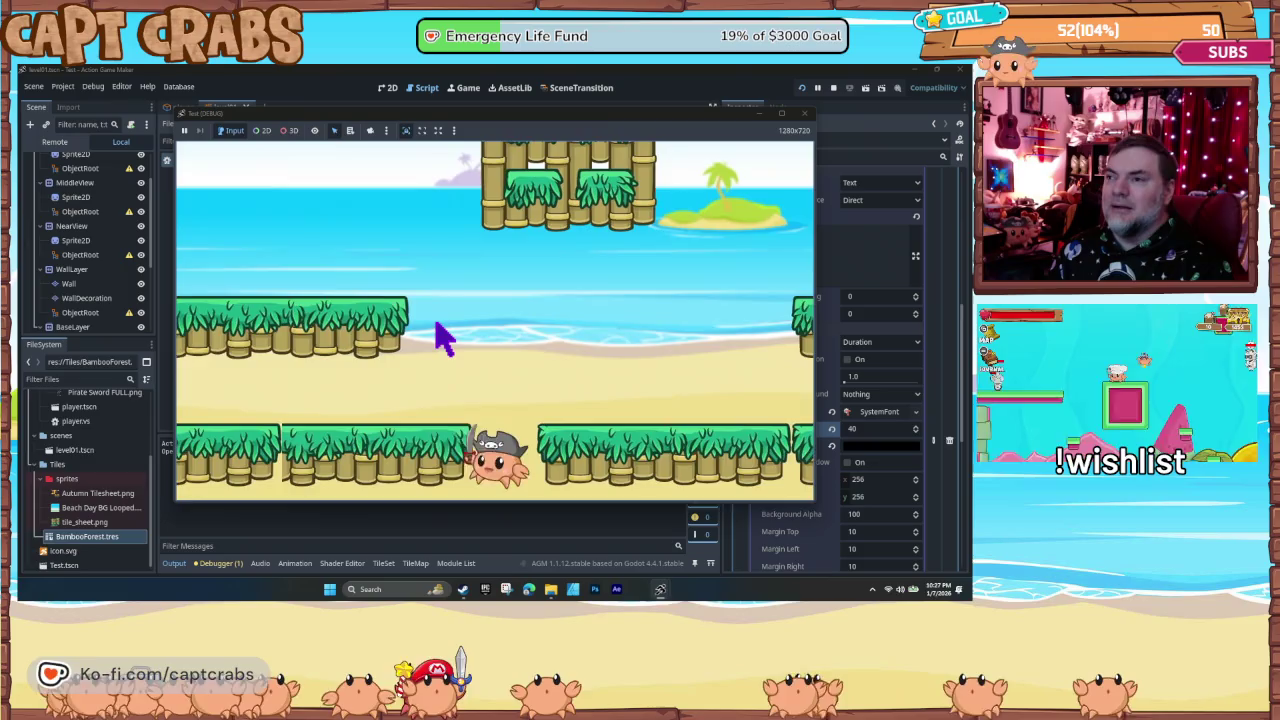
key(space)
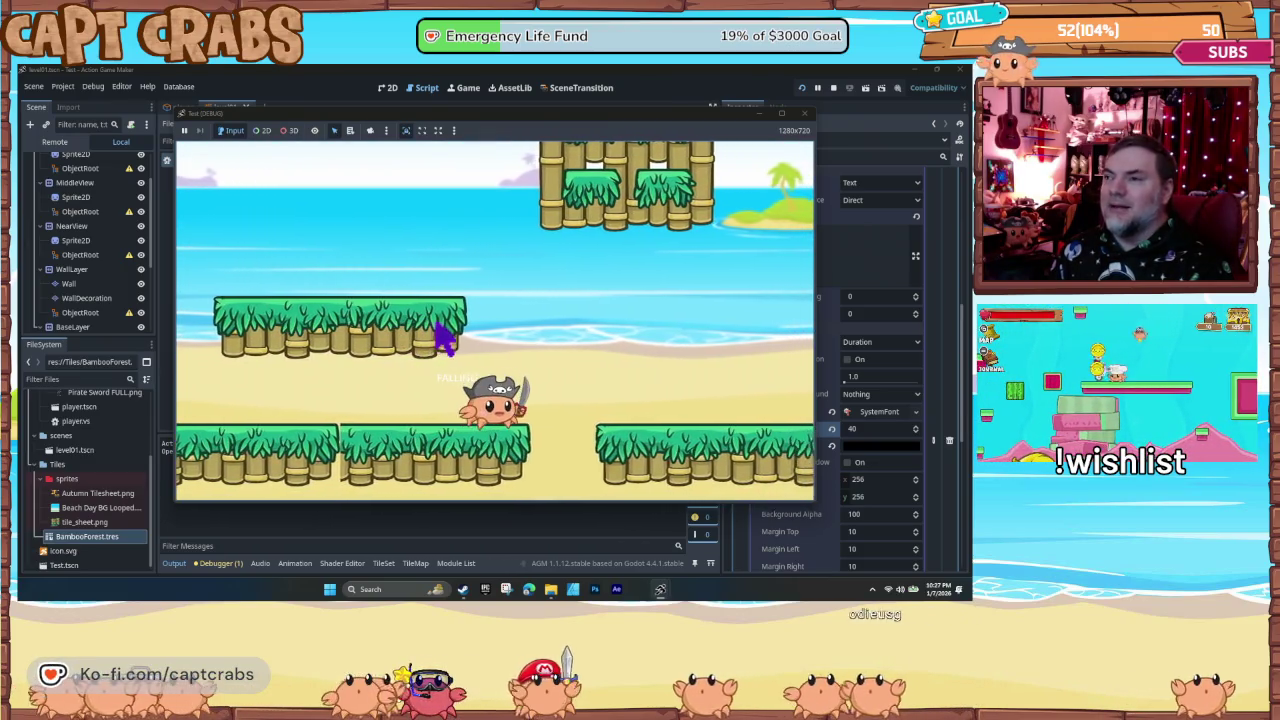
key(space)
key(Right)
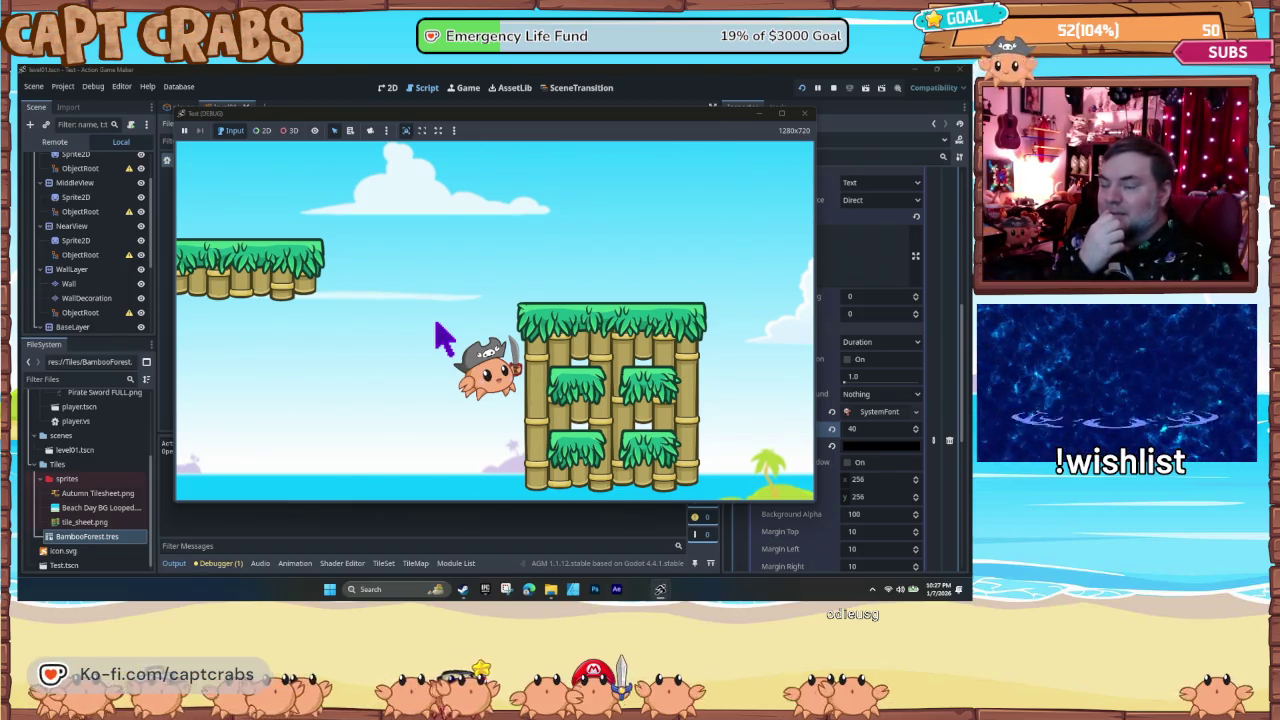
key(space)
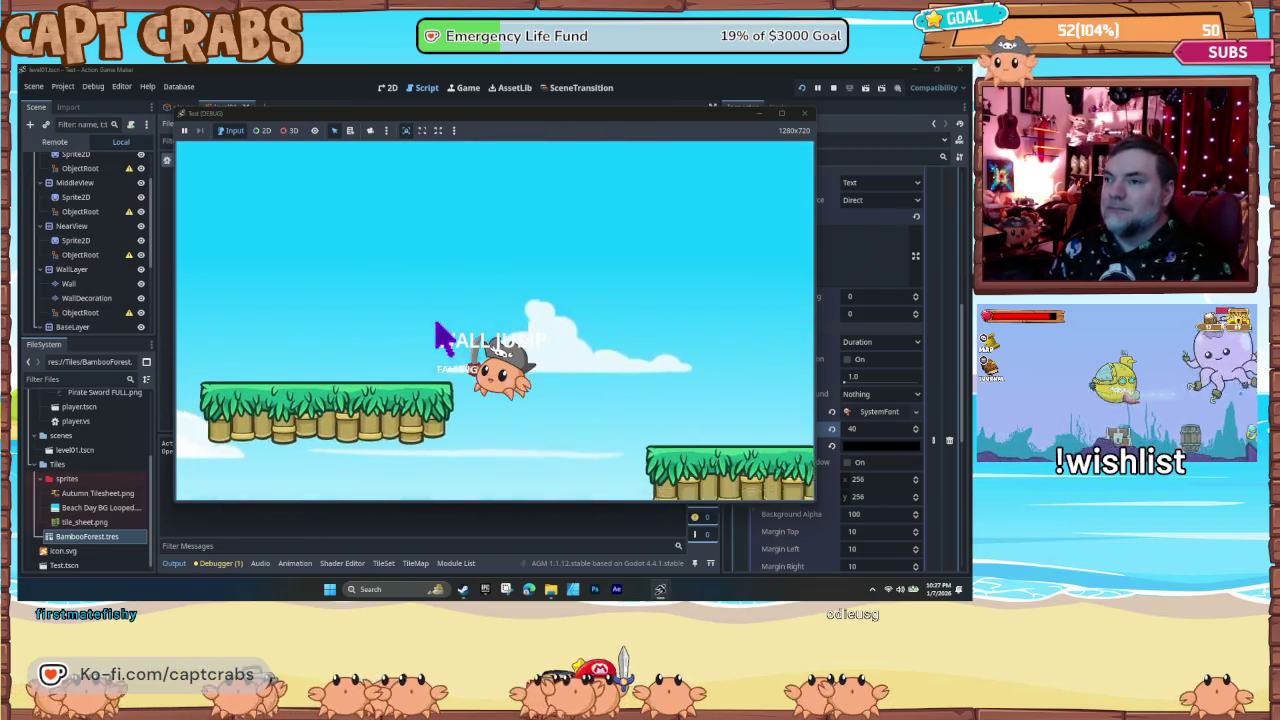
key(Right)
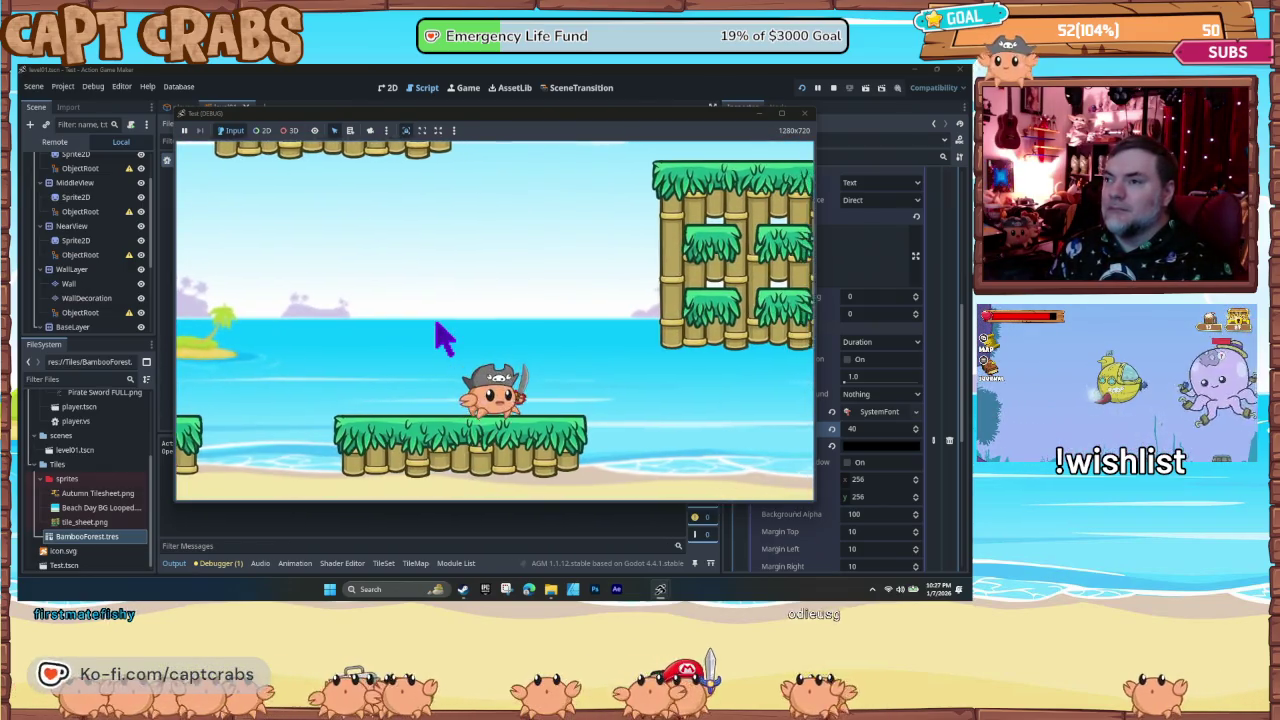
key(space)
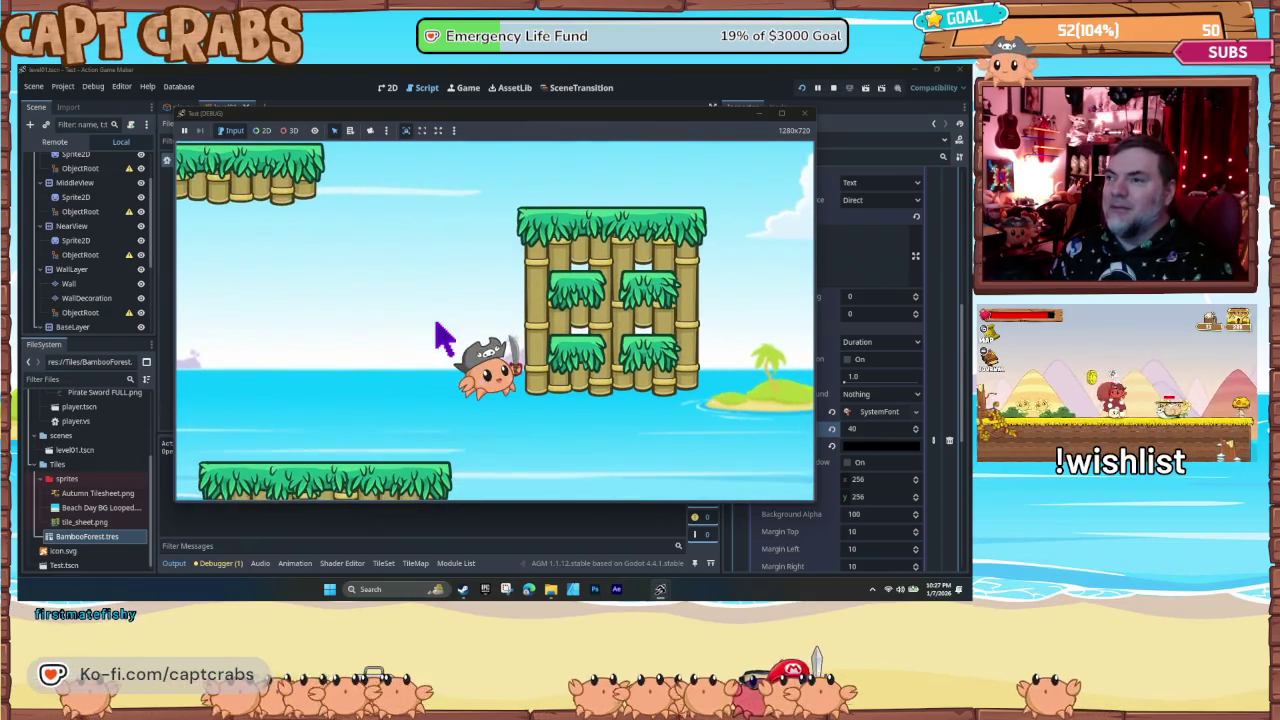
key(space)
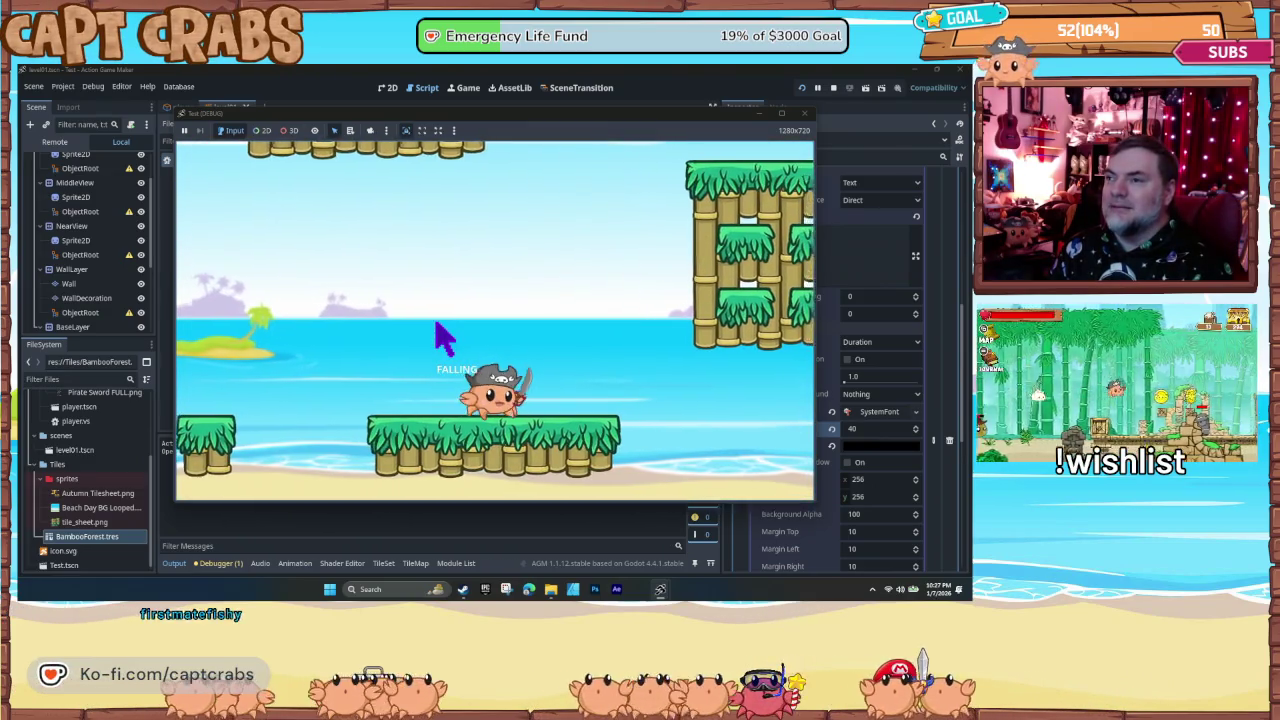
- Cling to the bamboo tower again, hop between platforms, wall-jump left, then stop the game
key(Right)
key(space)
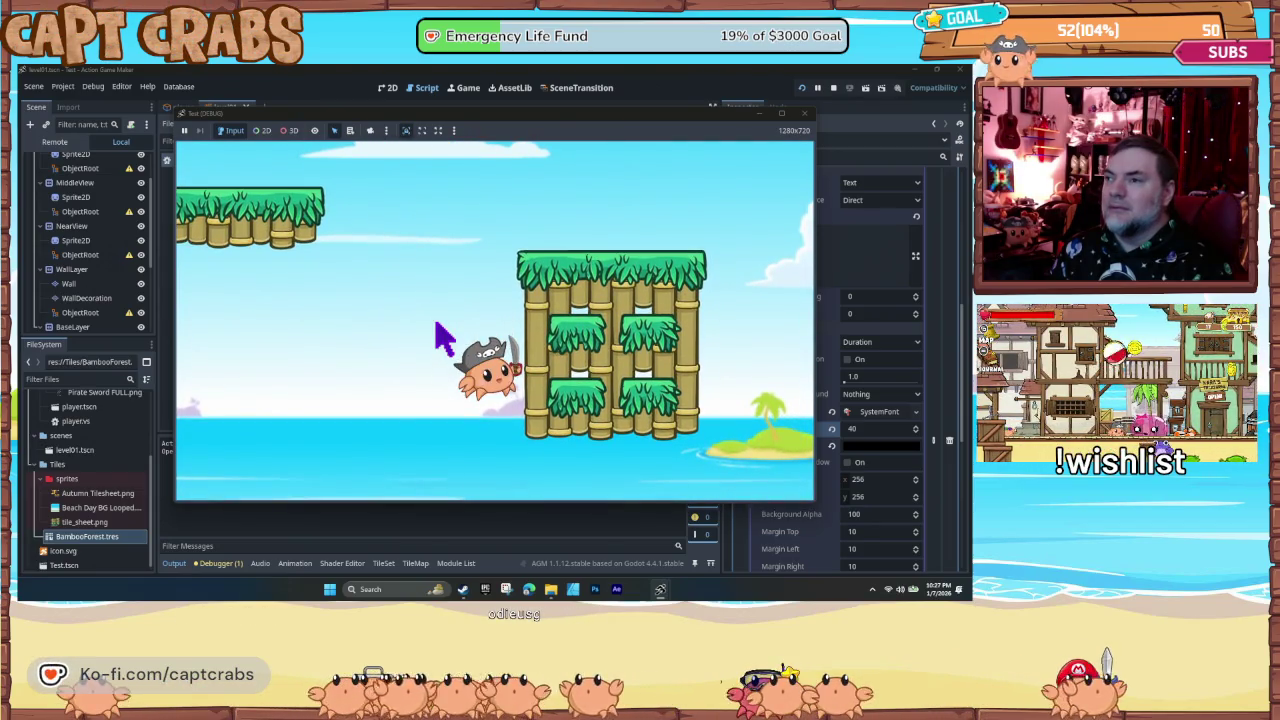
key(space)
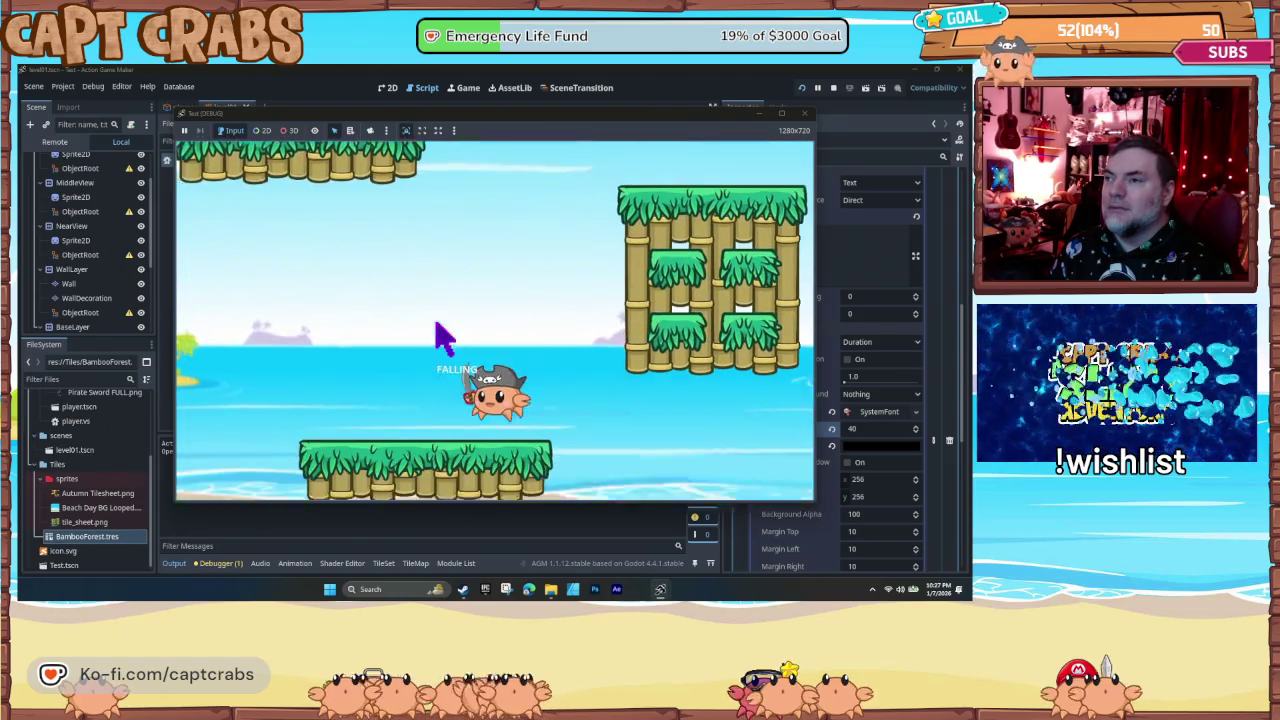
key(space)
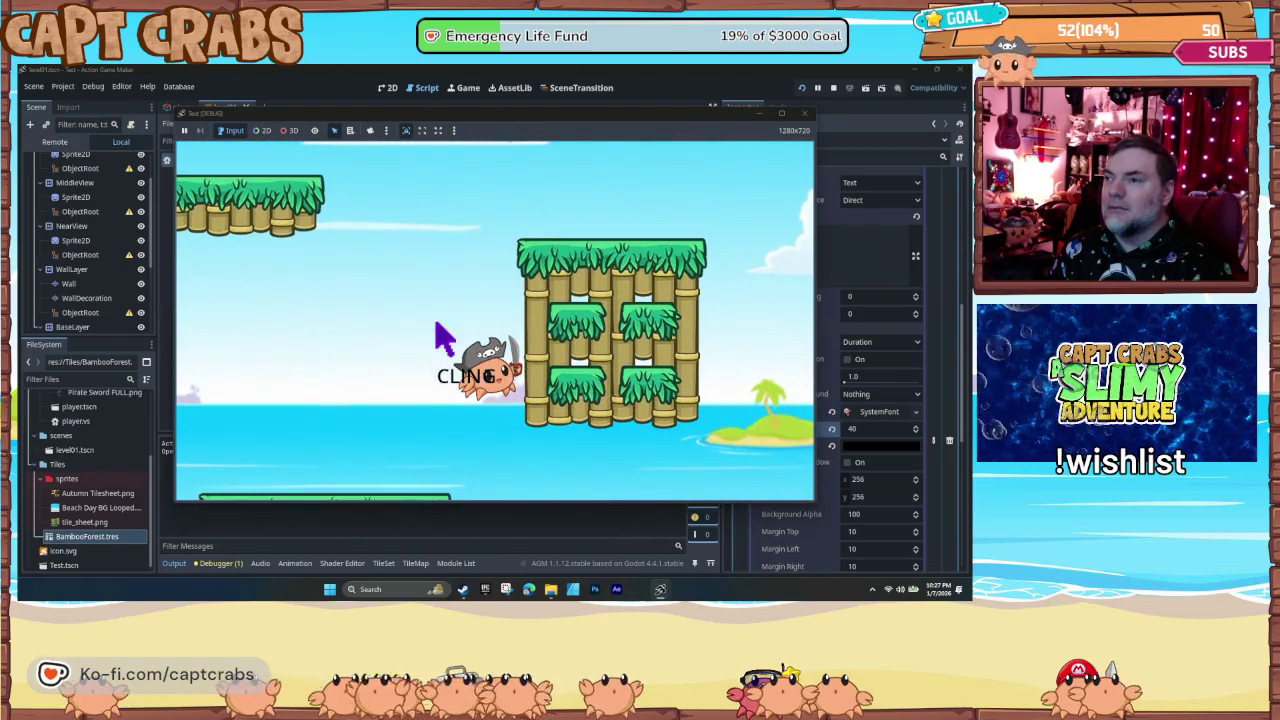
key(space)
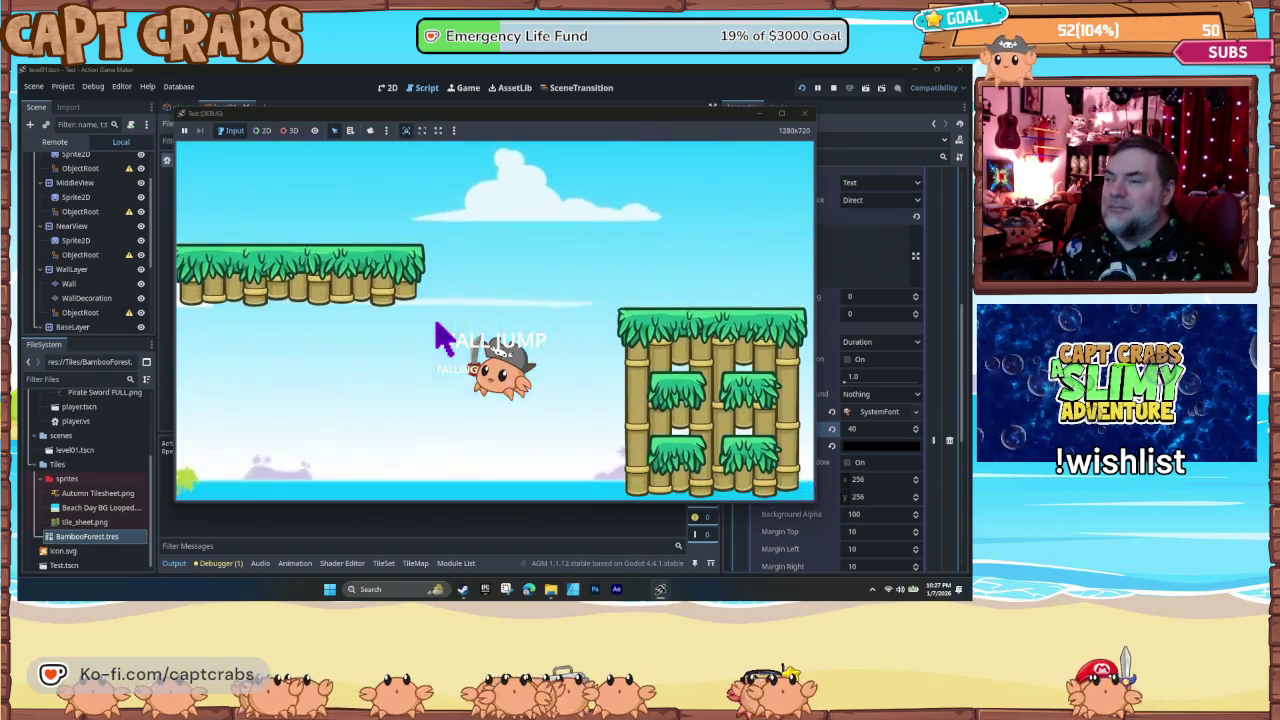
key(space)
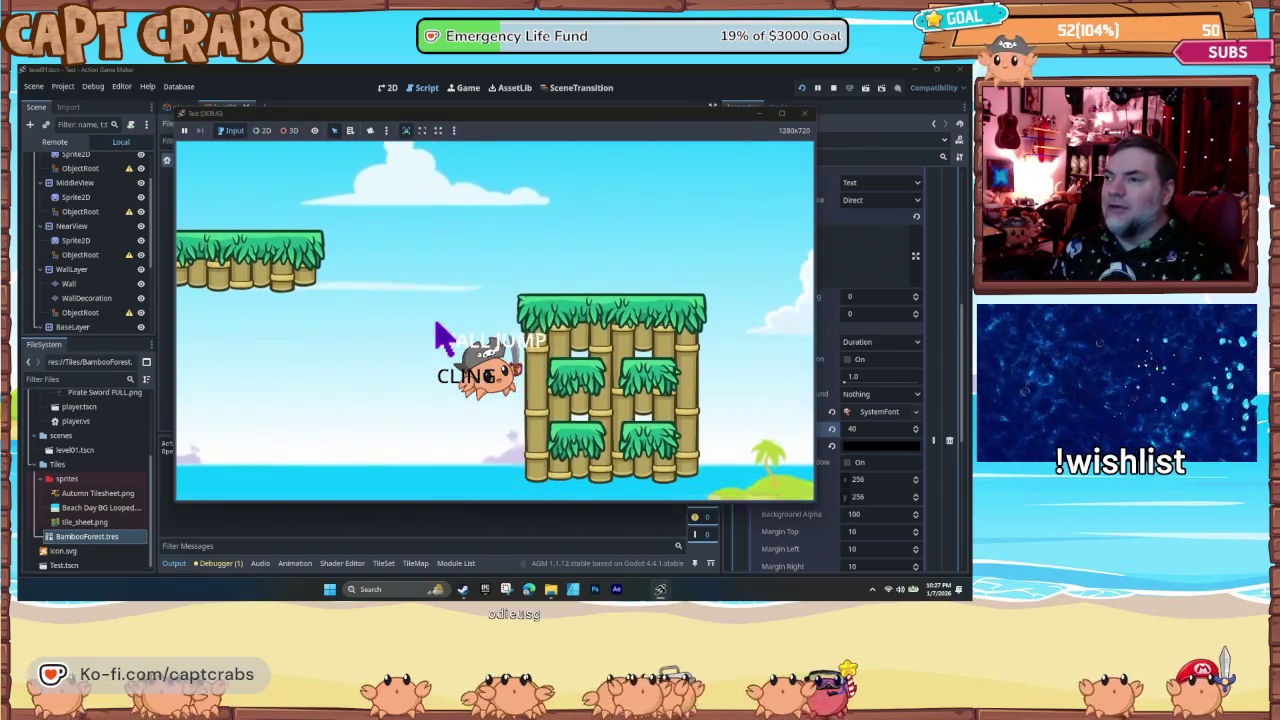
key(space)
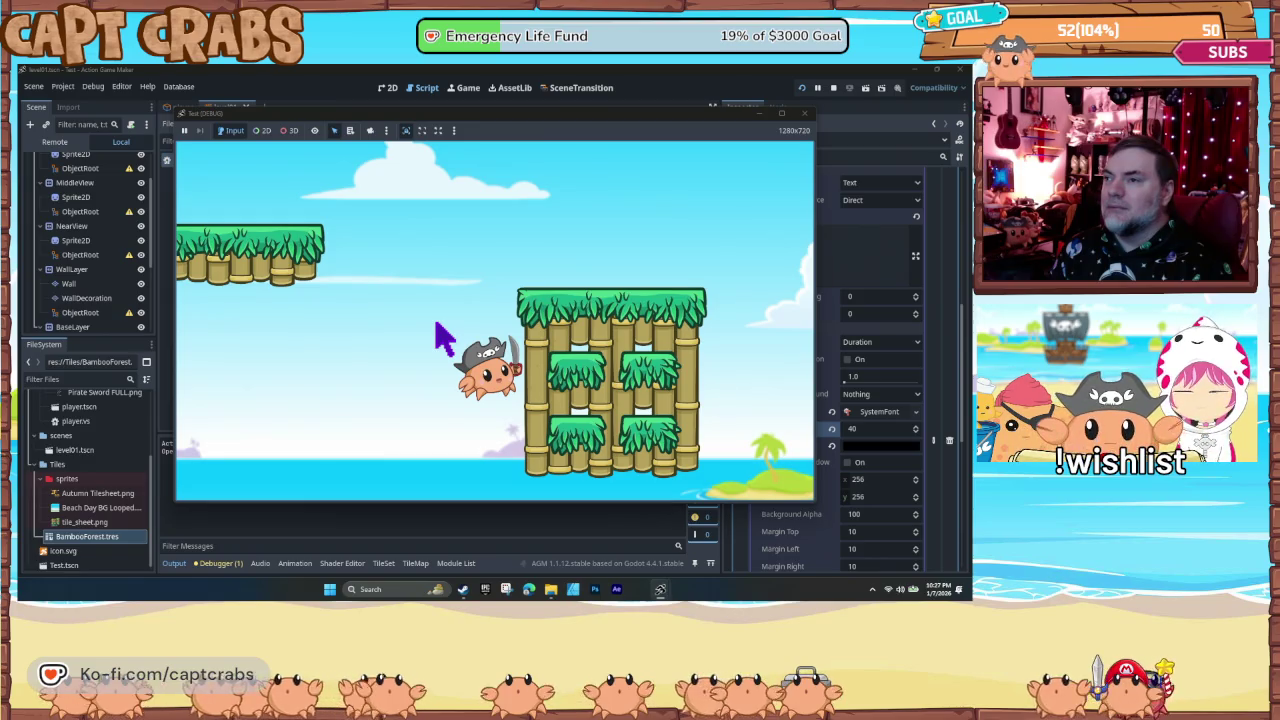
key(space)
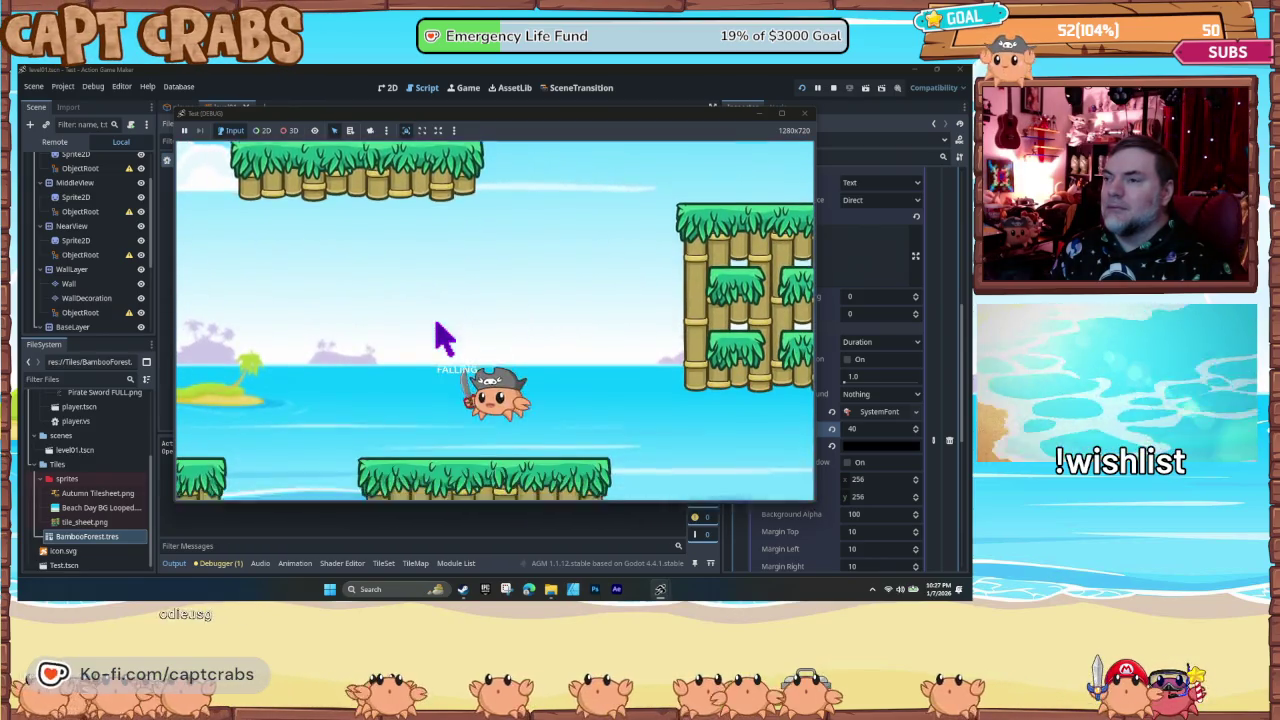
key(Right)
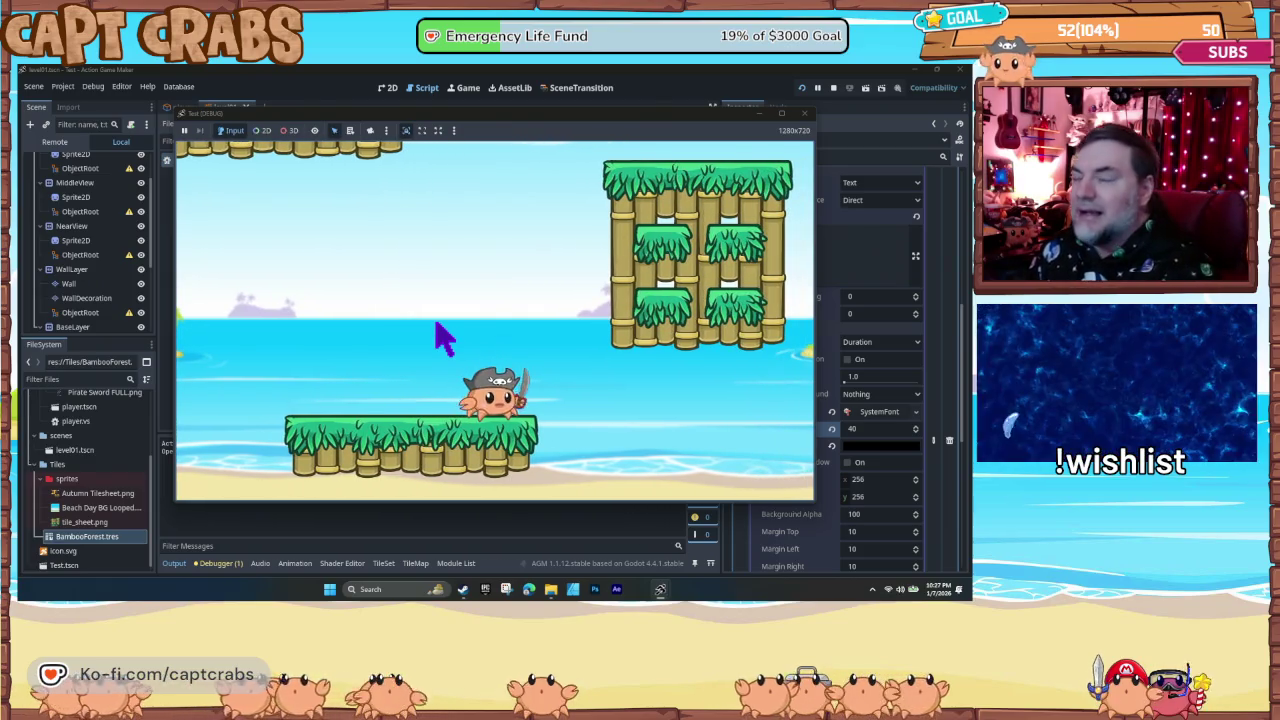
click(804, 113)
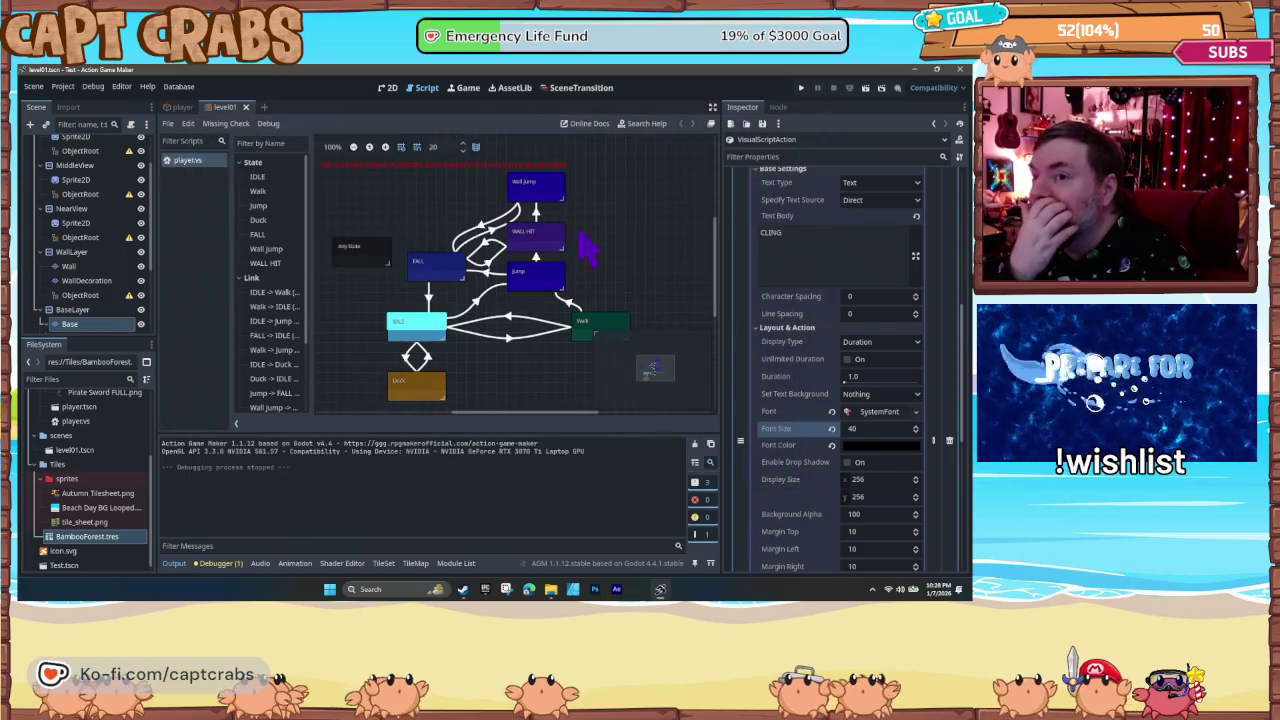
- Switch to the 2D view, open the player scene, and select its Sprite2D node
click(298, 569)
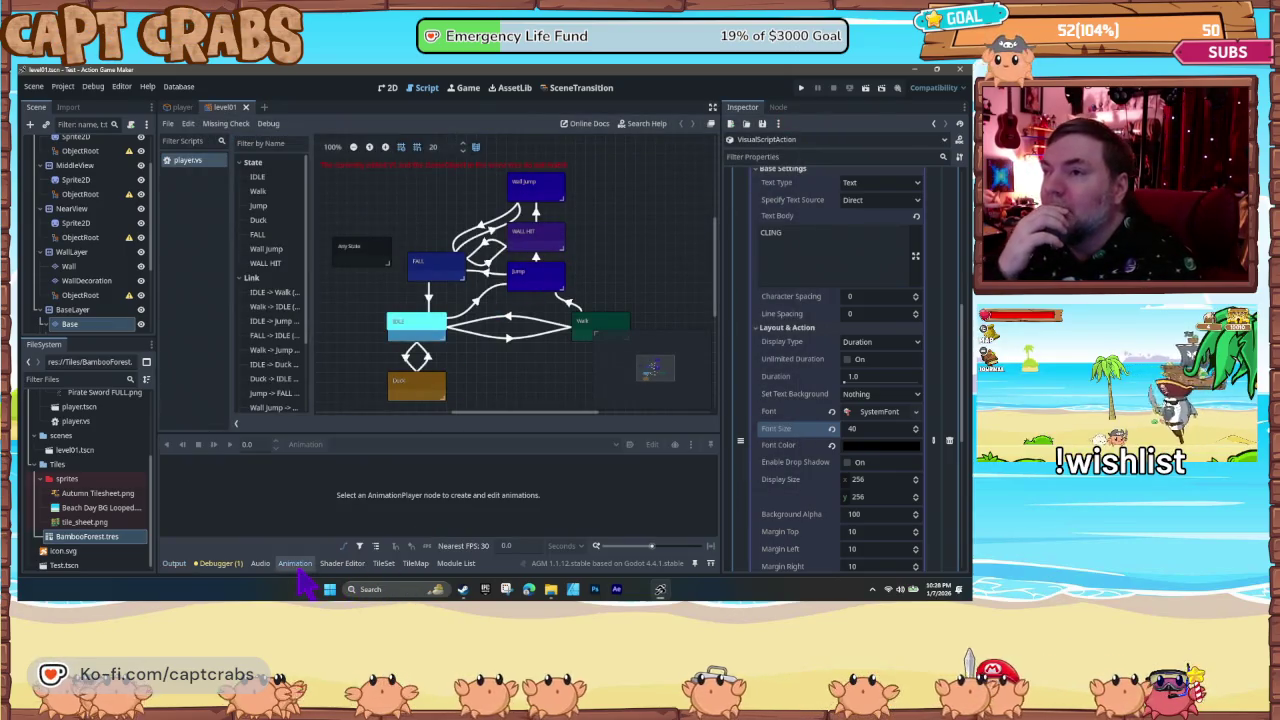
click(389, 89)
click(182, 107)
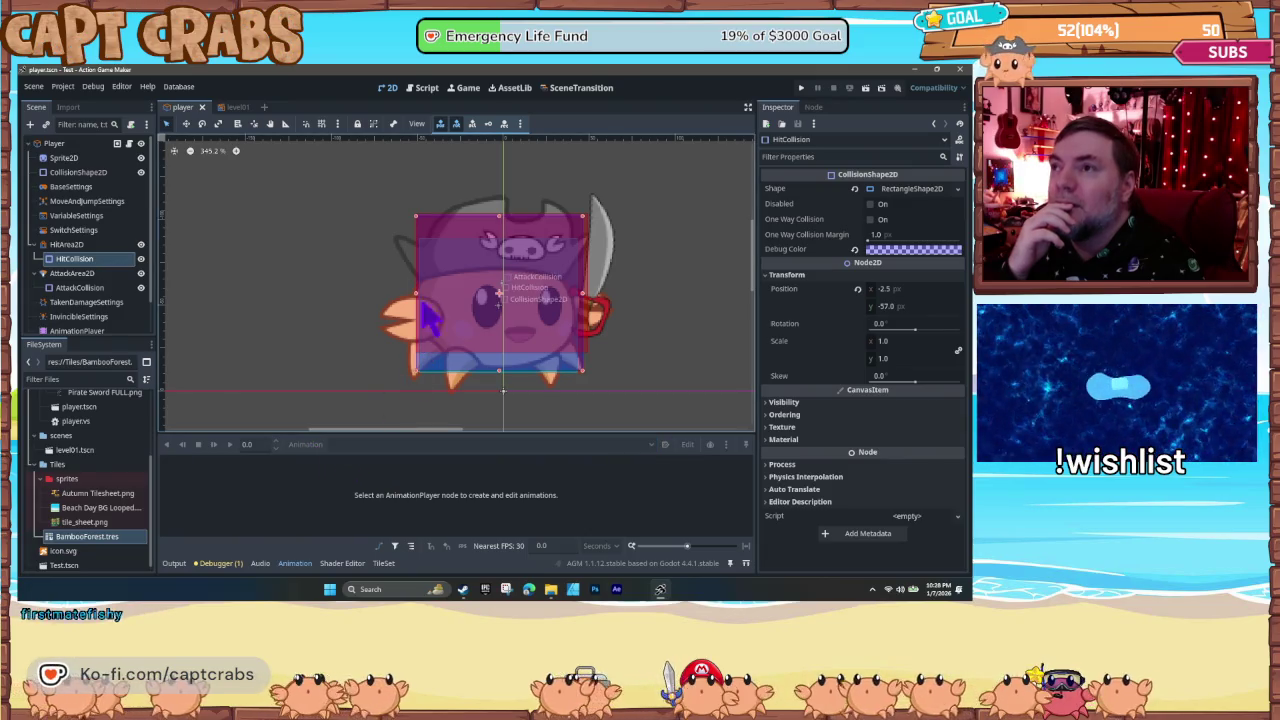
click(75, 158)
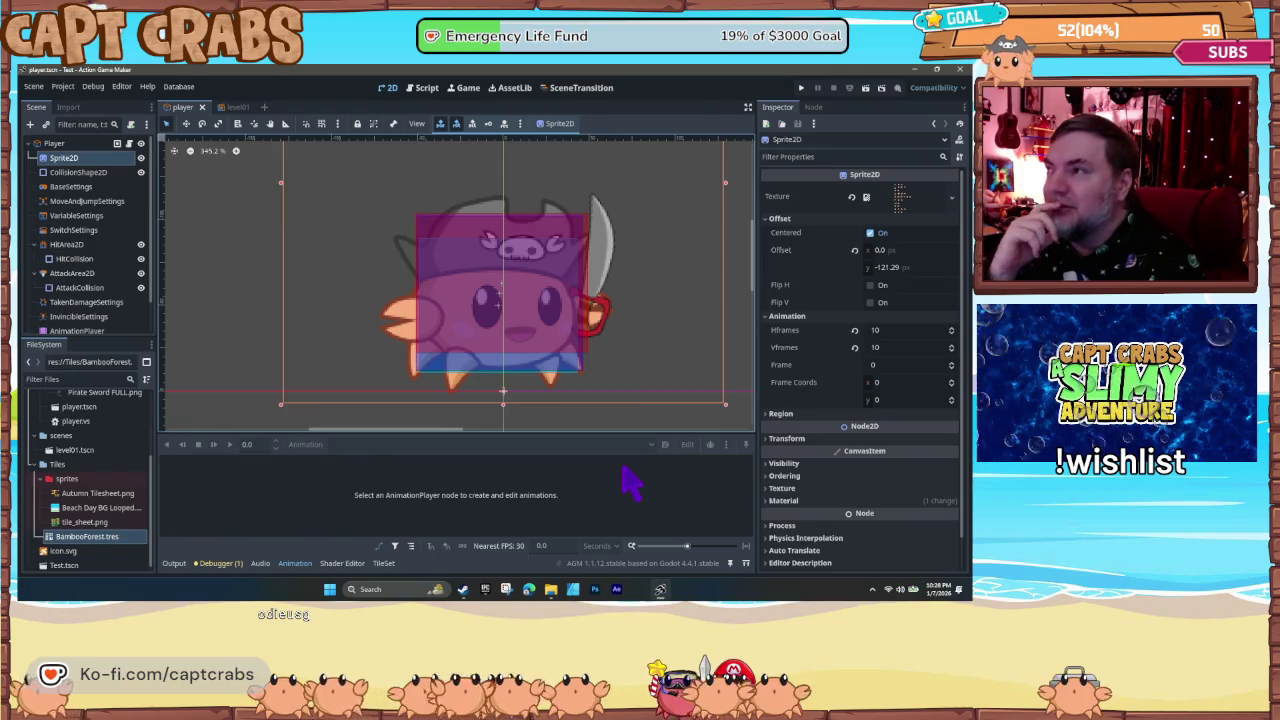
- Reopen the animation panel and select the AnimationPlayer node to show the walk tracks
click(293, 562)
click(294, 565)
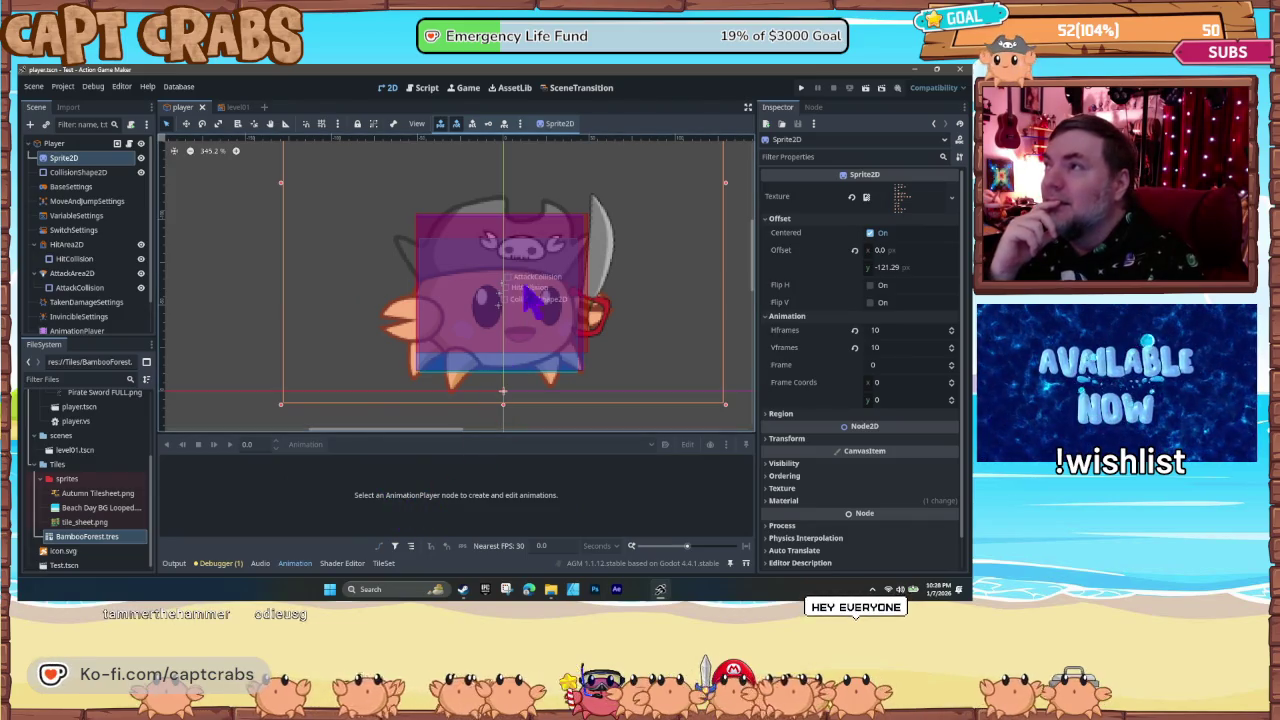
scroll(90, 320, down, 1)
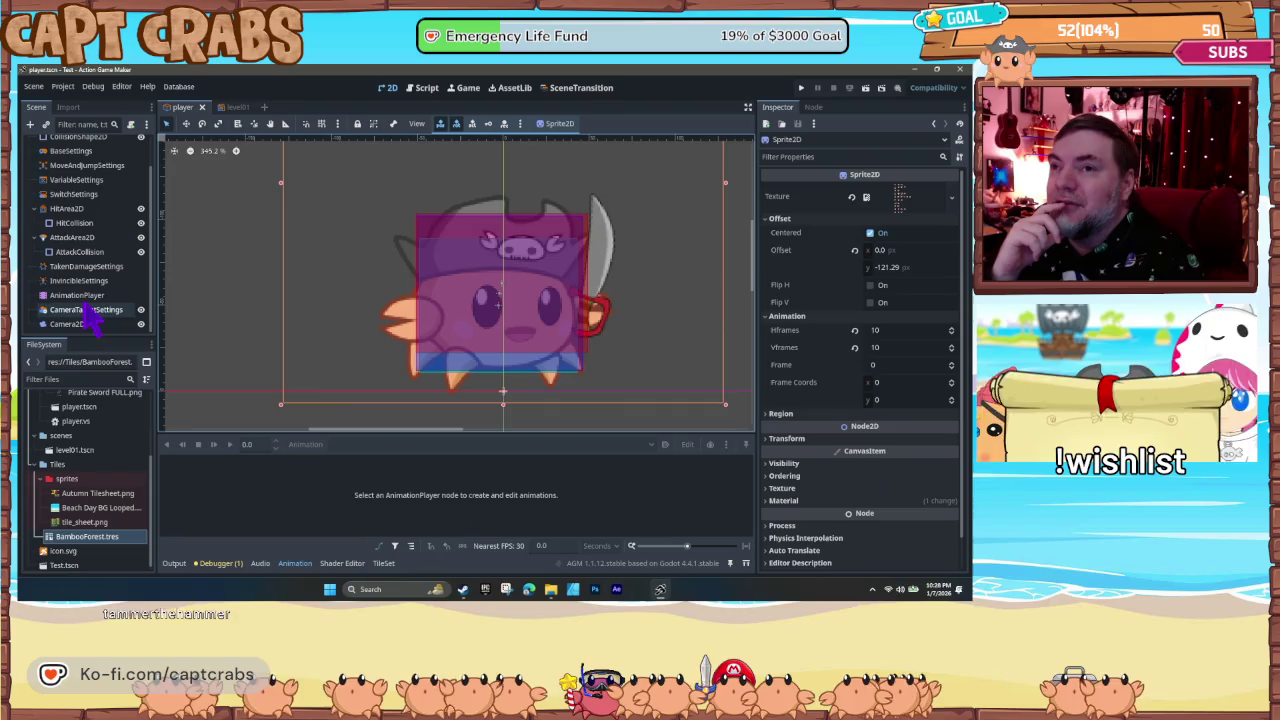
click(84, 298)
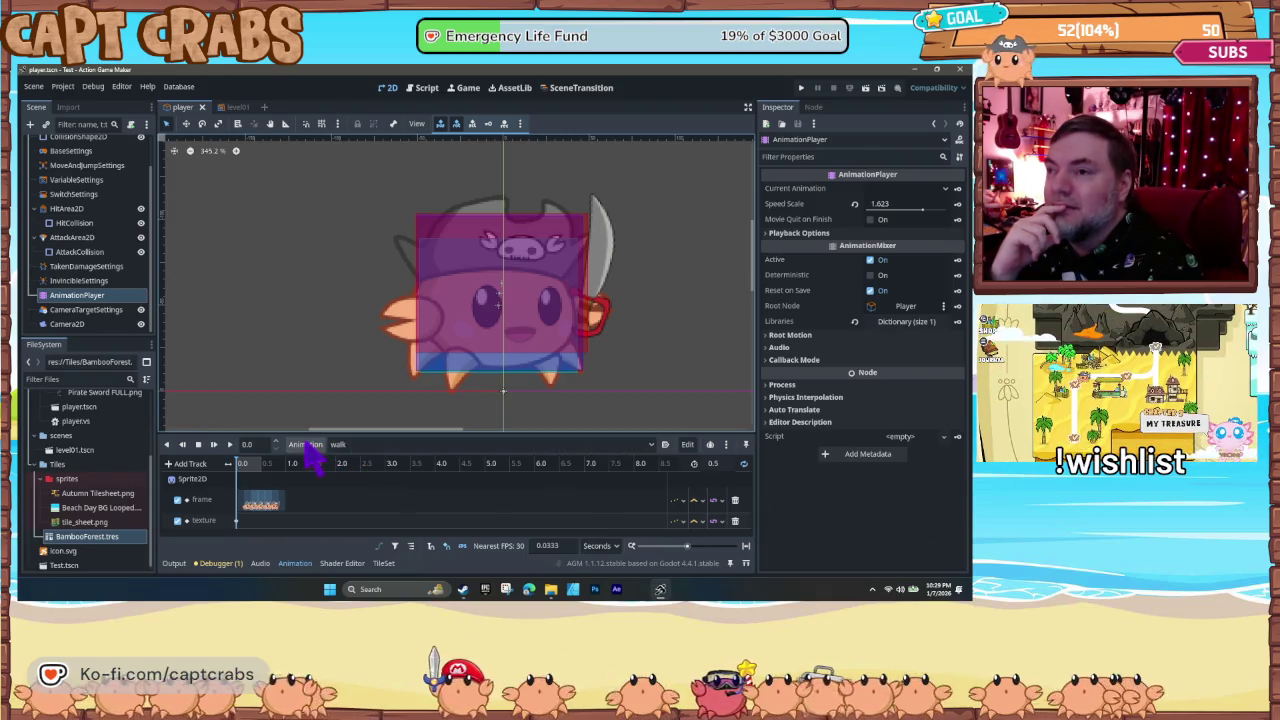
- Create a new animation named 'Hang' via Animation > New, then select Sprite2D
click(306, 445)
click(337, 462)
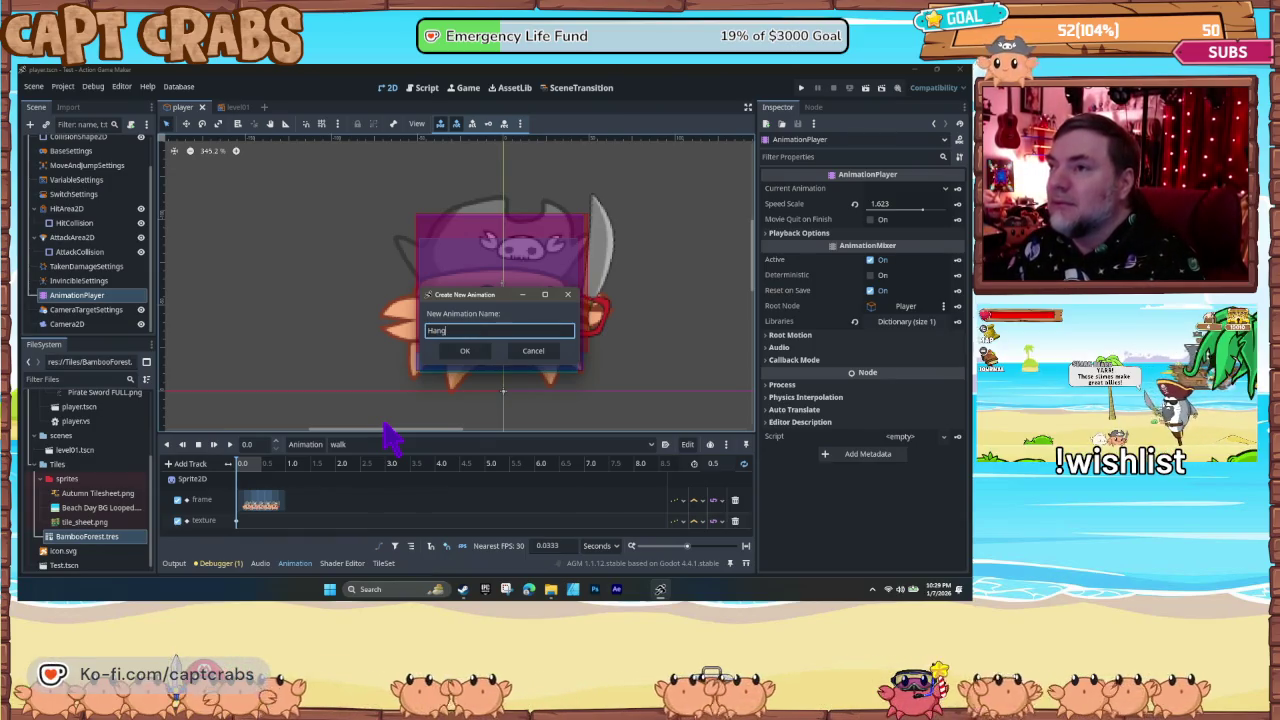
text(Hang)
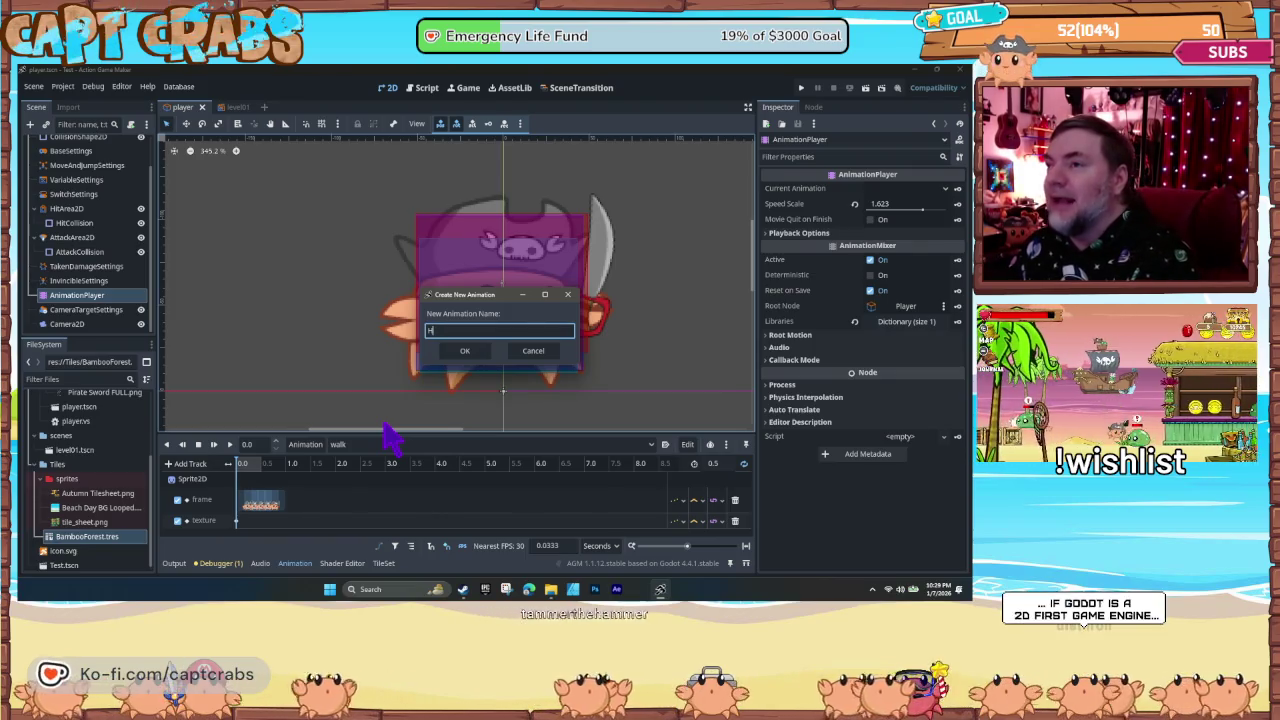
key(Return)
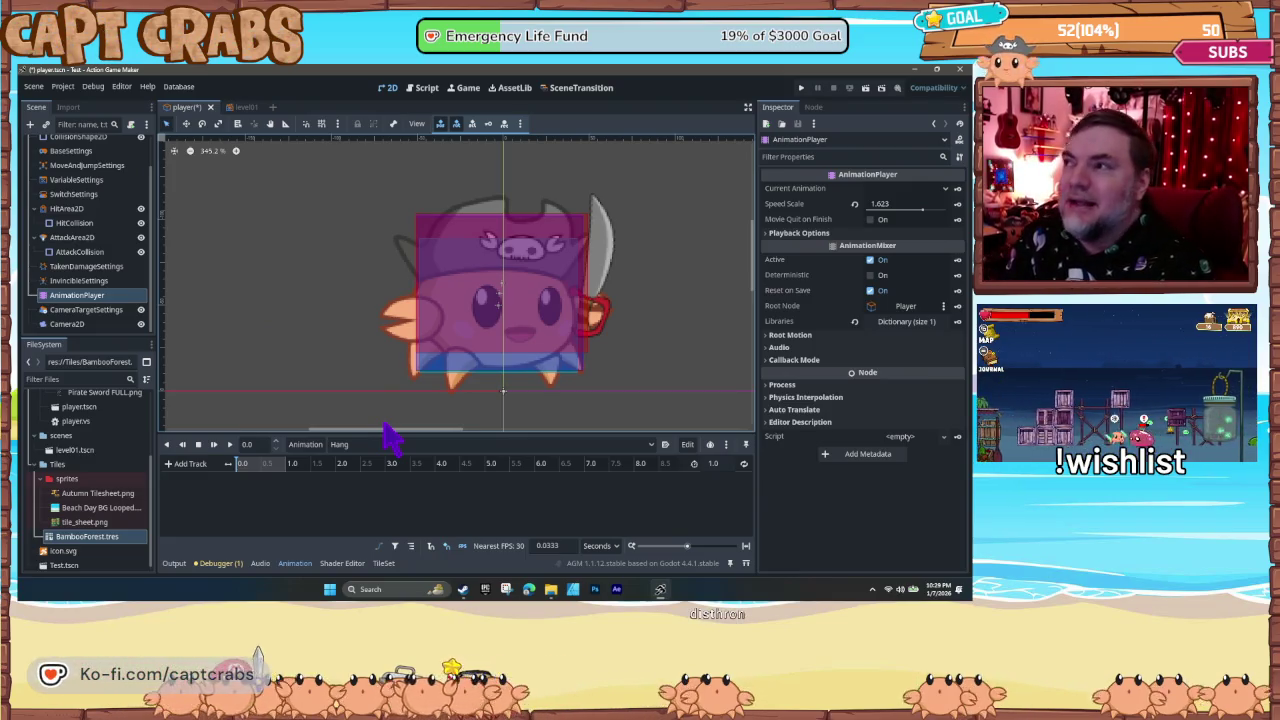
scroll(100, 270, up, 2)
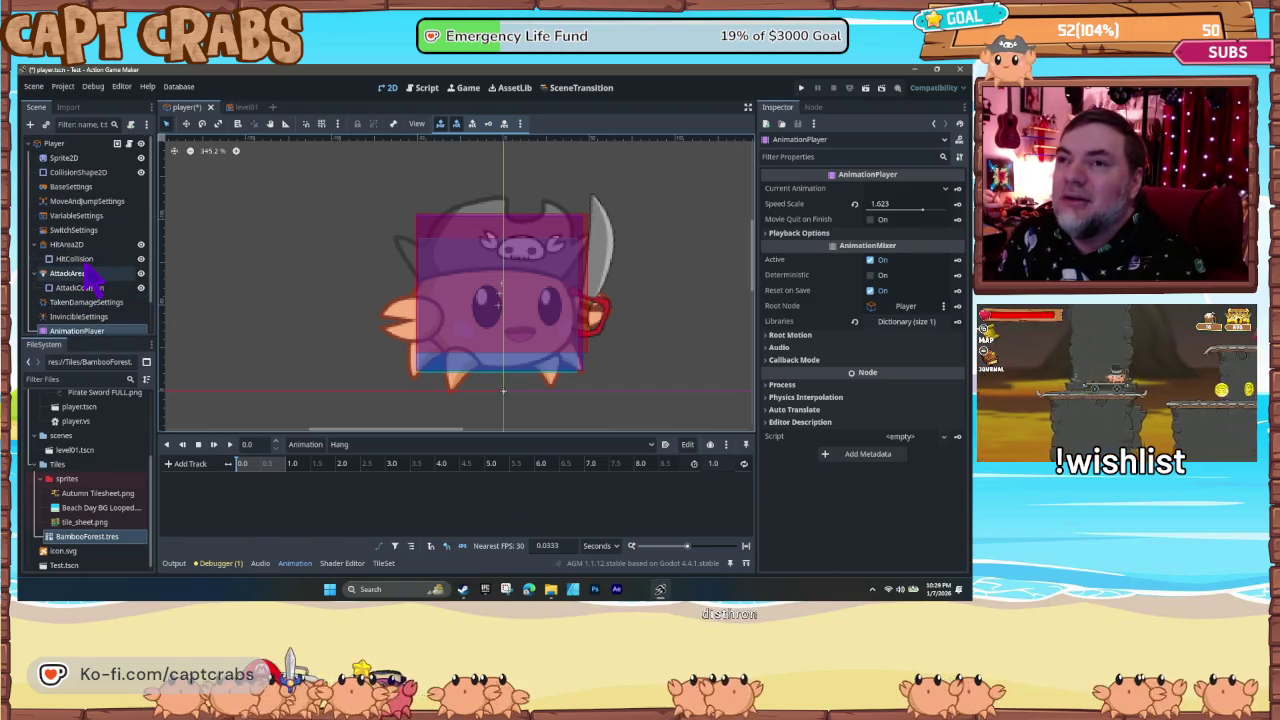
click(66, 159)
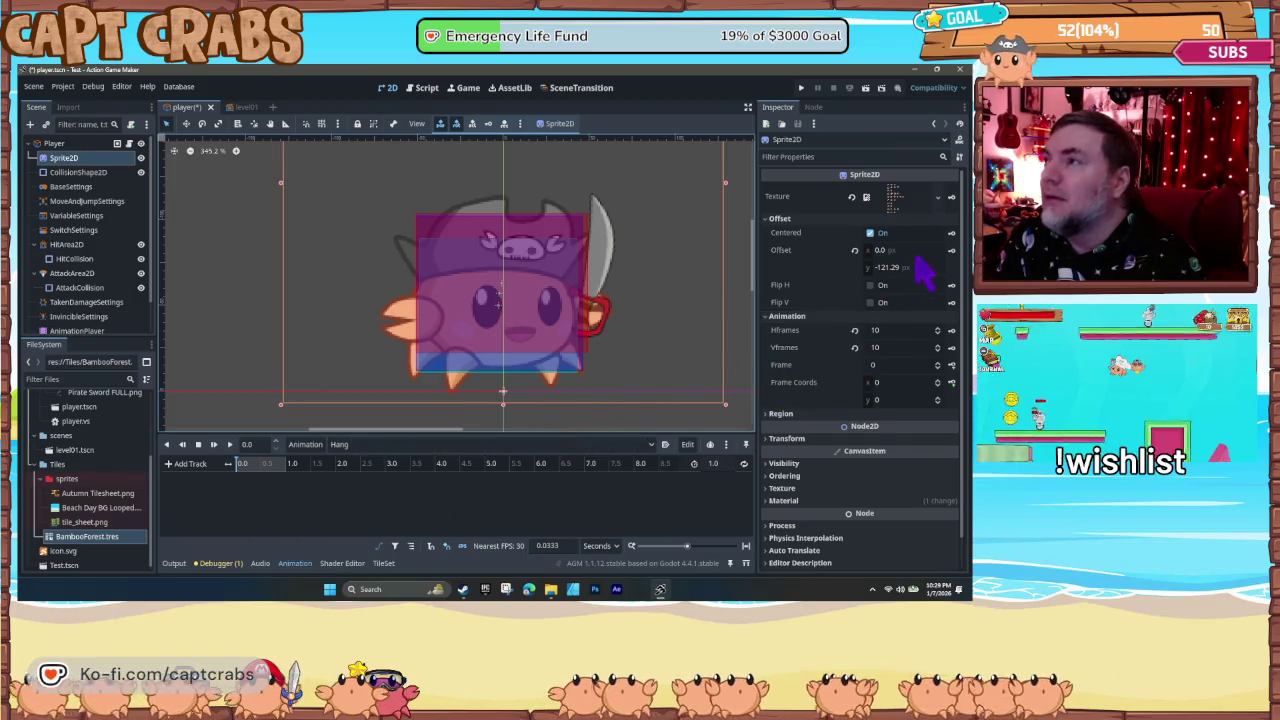
- Key the Sprite2D Texture and Frame properties into Hang, creating both tracks
click(951, 197)
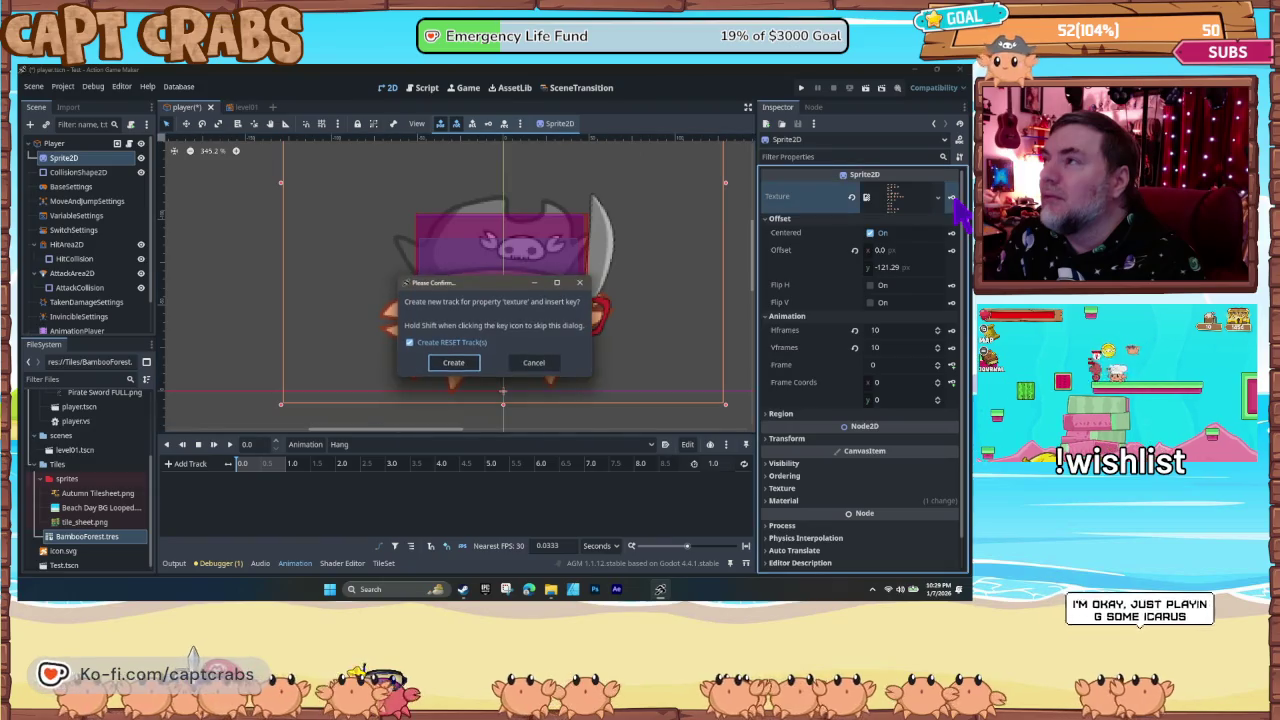
click(455, 363)
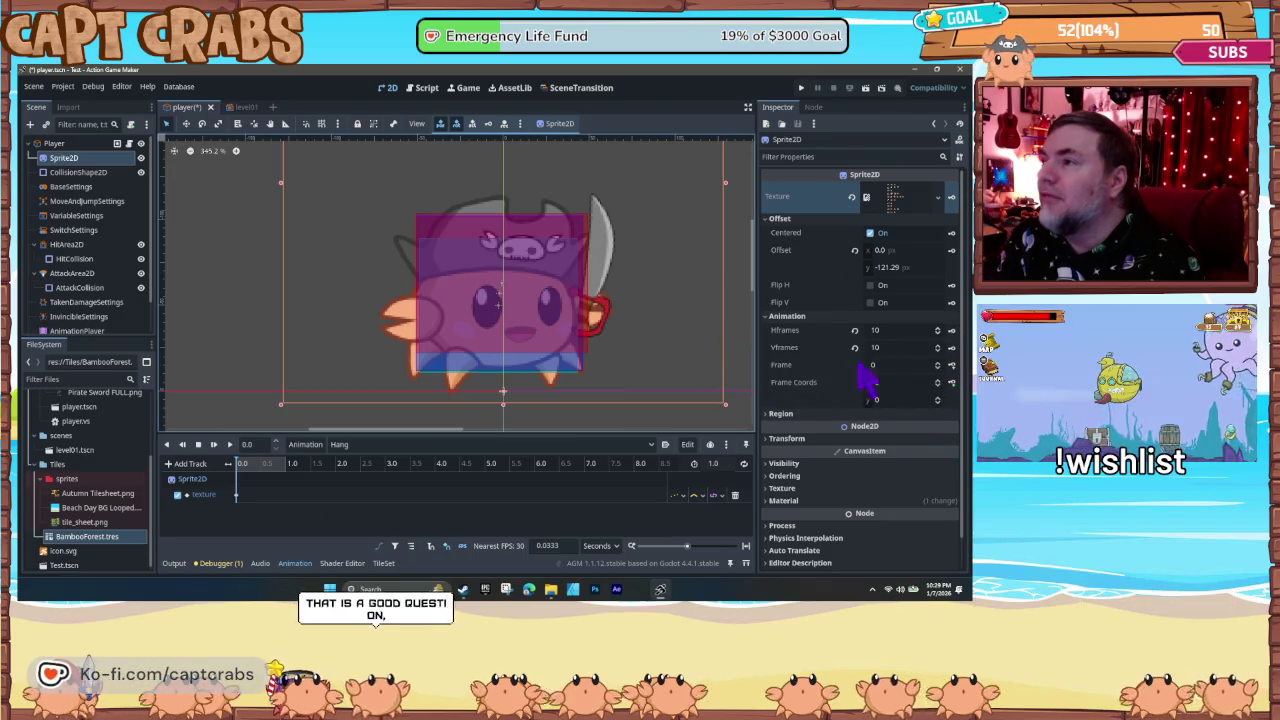
click(951, 366)
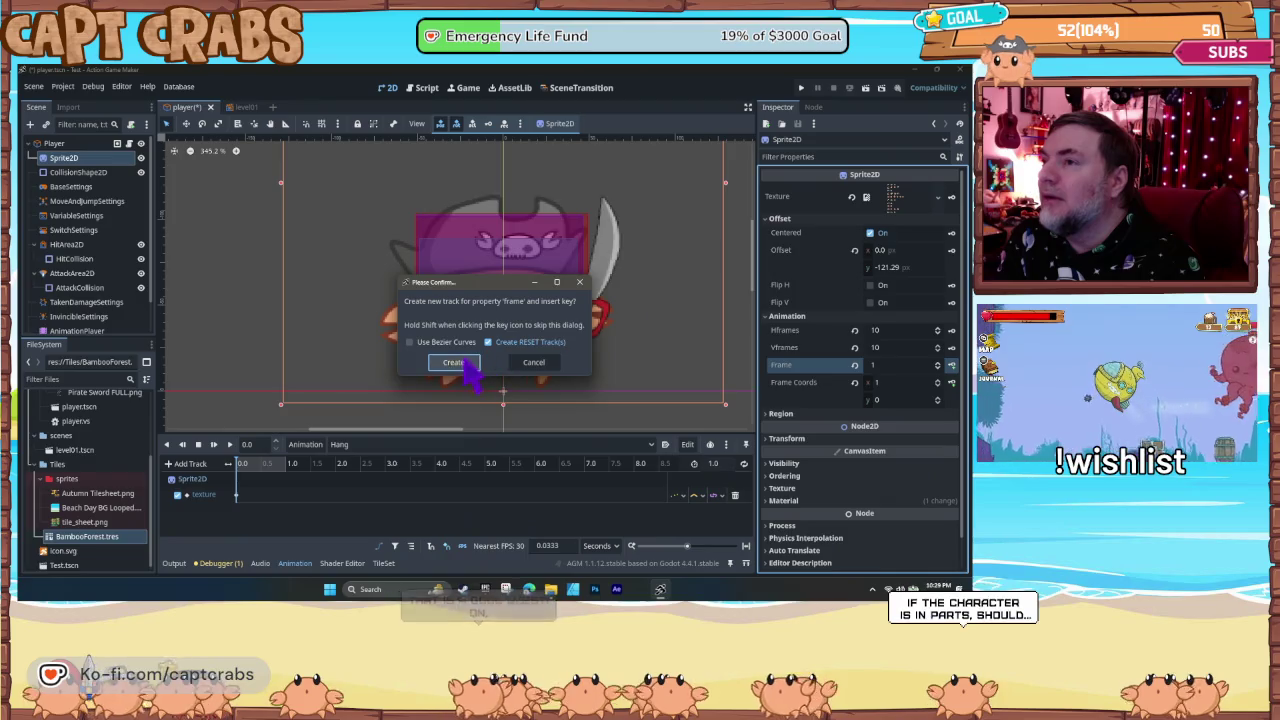
click(455, 362)
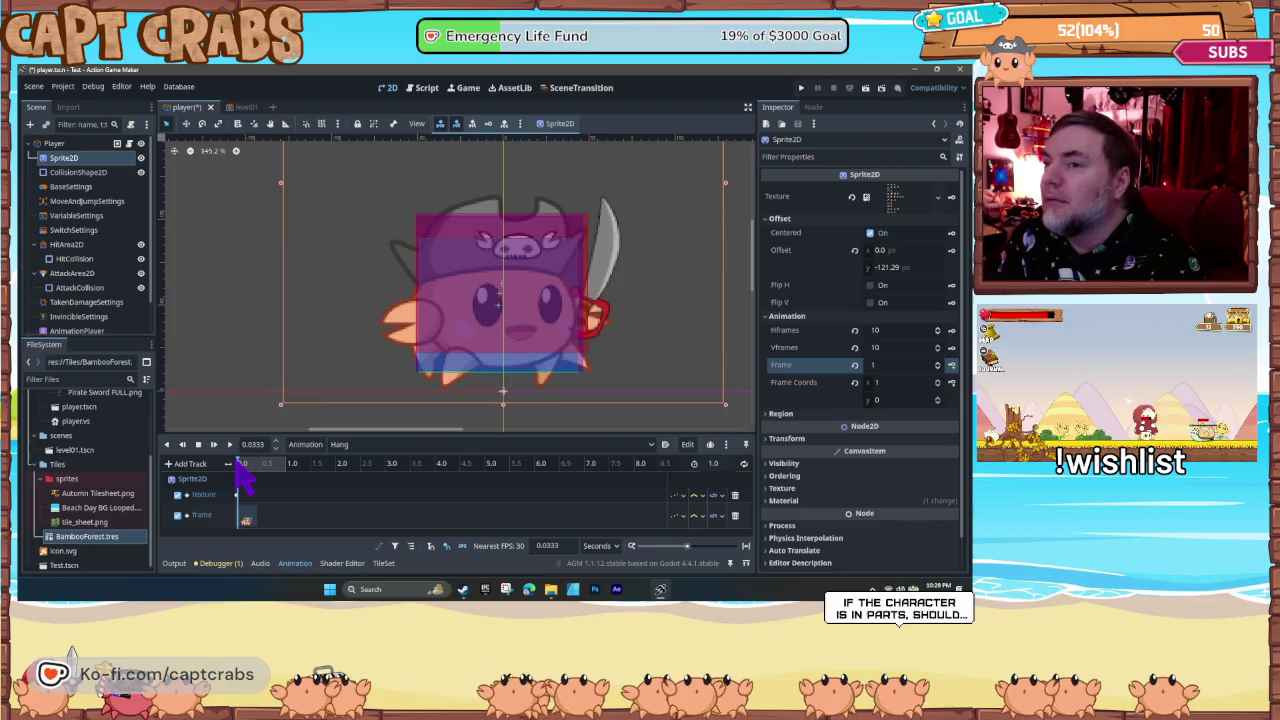
- Return the playhead to 0 and set the sprite frame to 40
click(241, 465)
drag(240, 466, 235, 466)
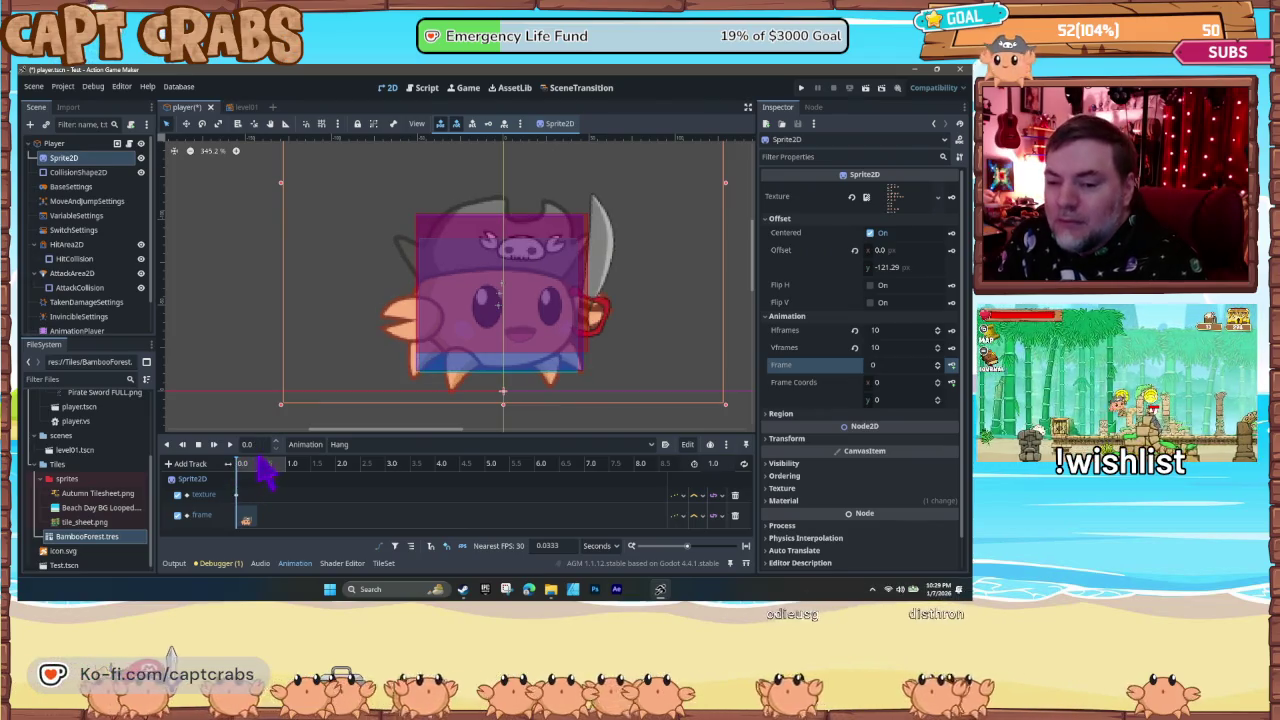
drag(941, 366, 940, 370)
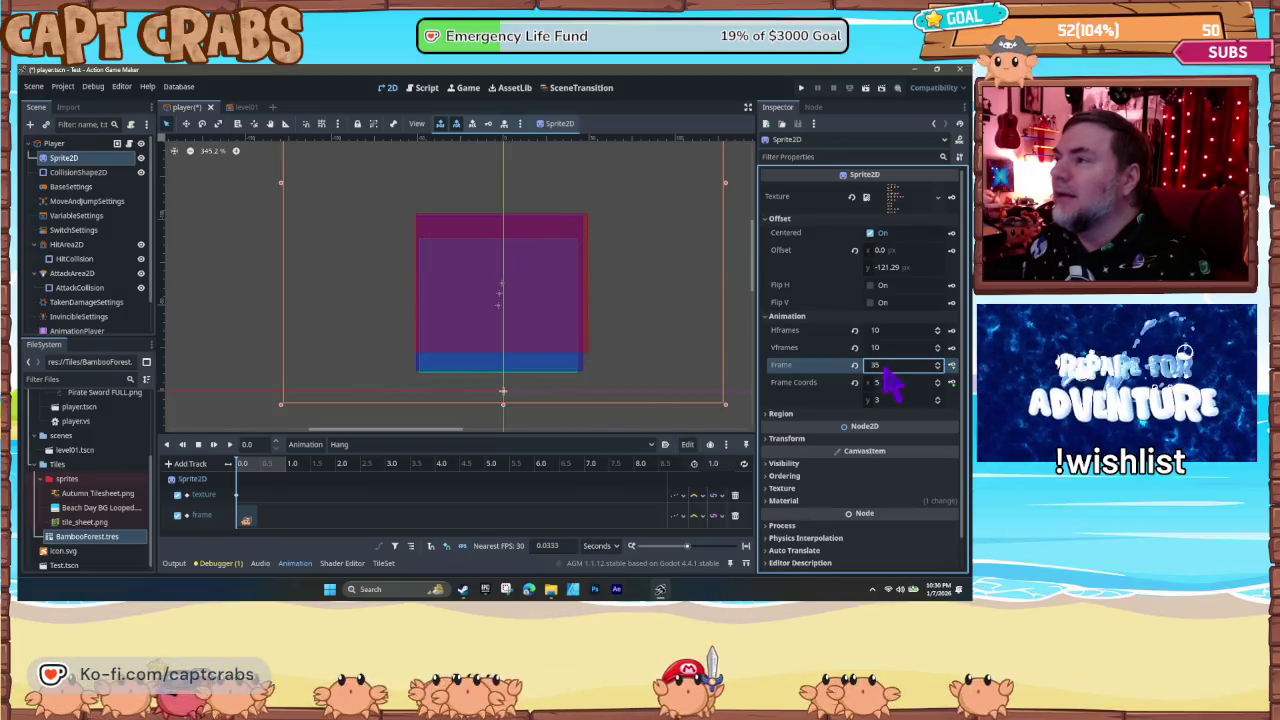
text(0)
key(Return)
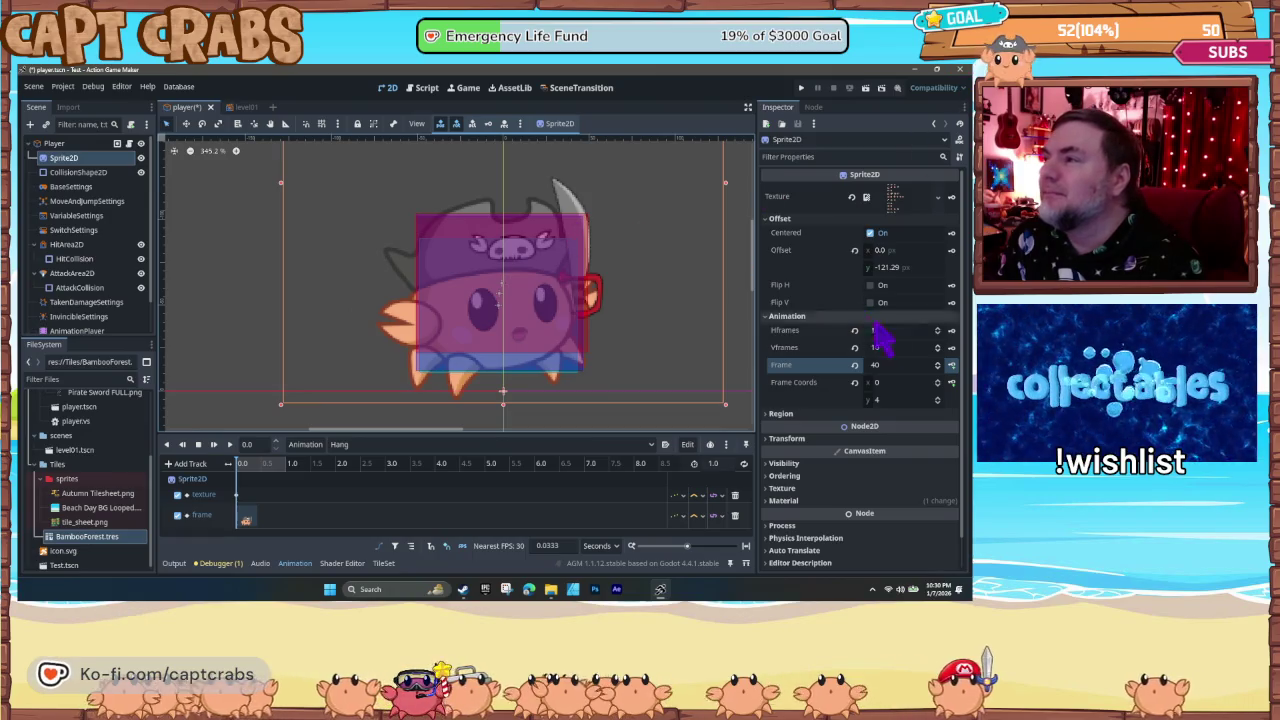
- Step through neighbouring sprite frames to preview poses, ending back on frame 40
click(937, 362)
click(937, 362)
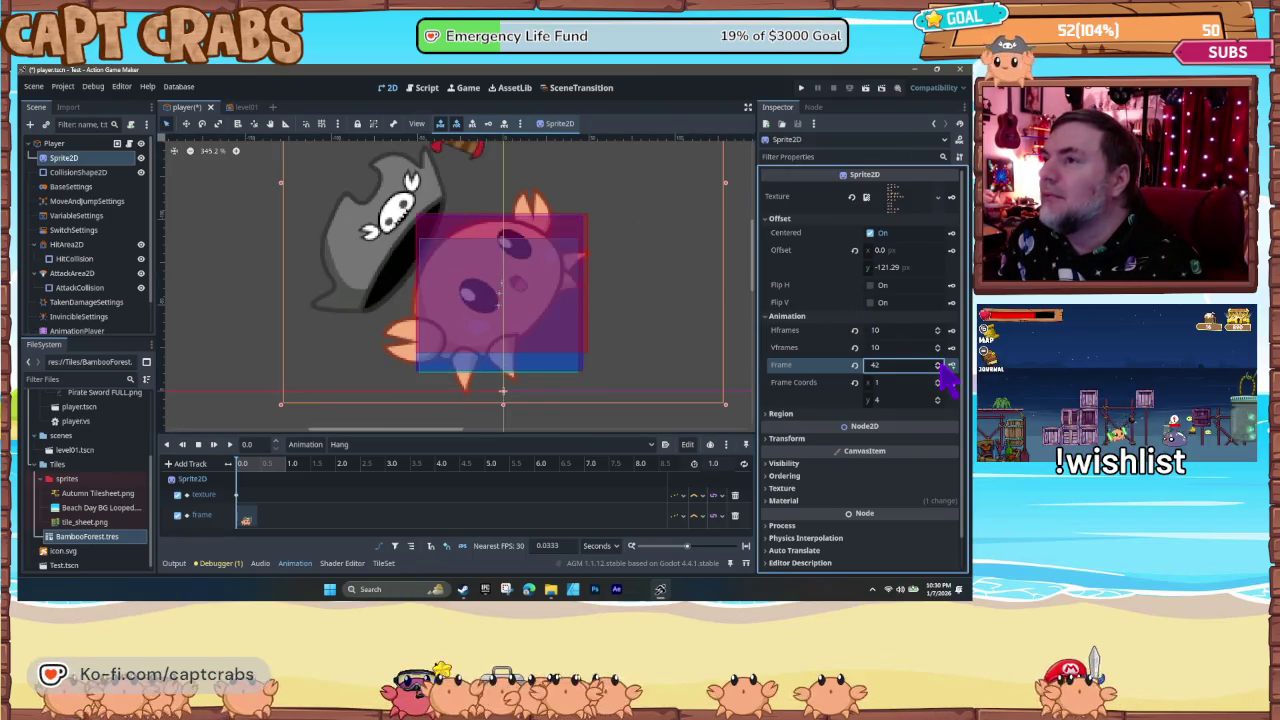
click(938, 363)
click(938, 363)
click(938, 363)
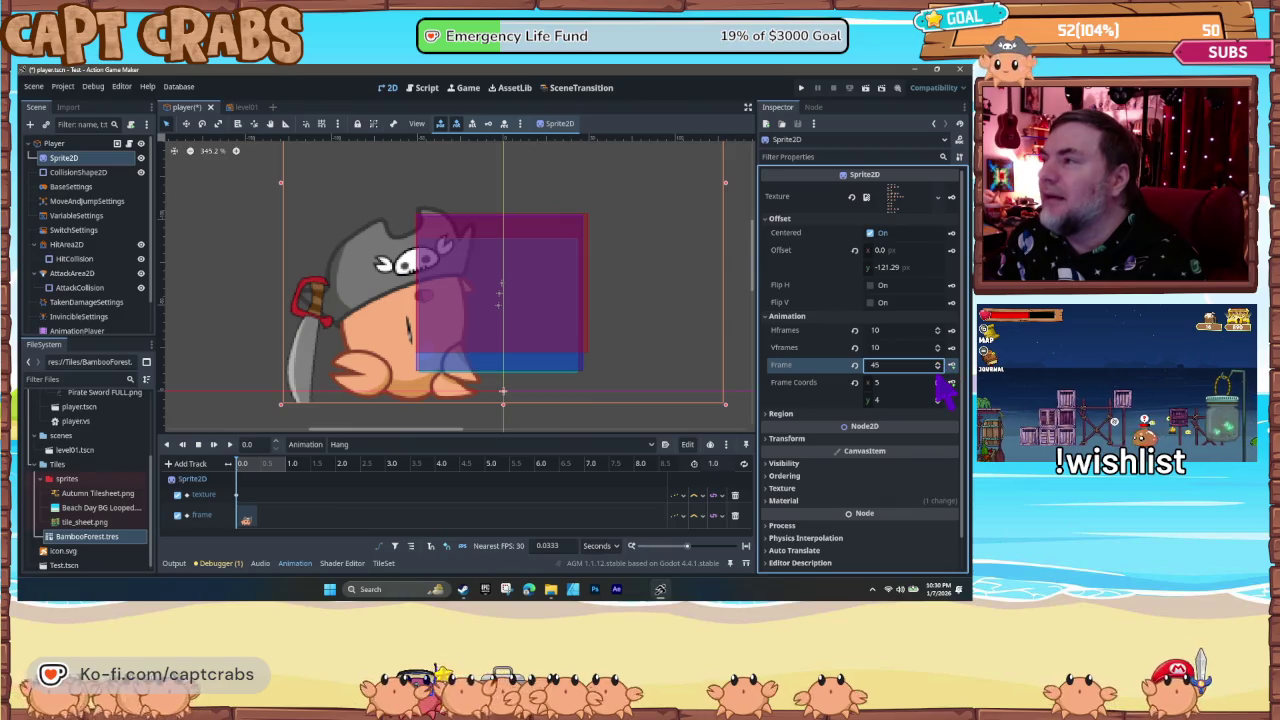
click(938, 368)
click(938, 368)
click(938, 368)
click(938, 368)
click(938, 368)
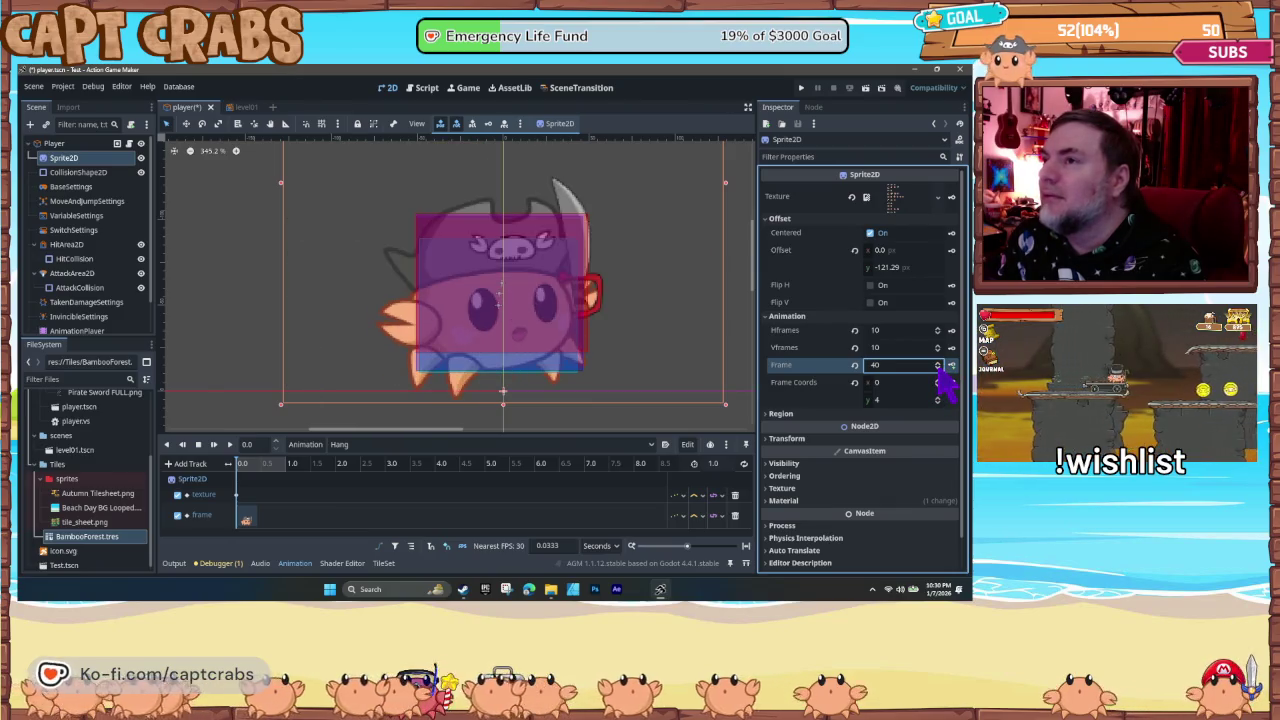
click(938, 368)
click(937, 362)
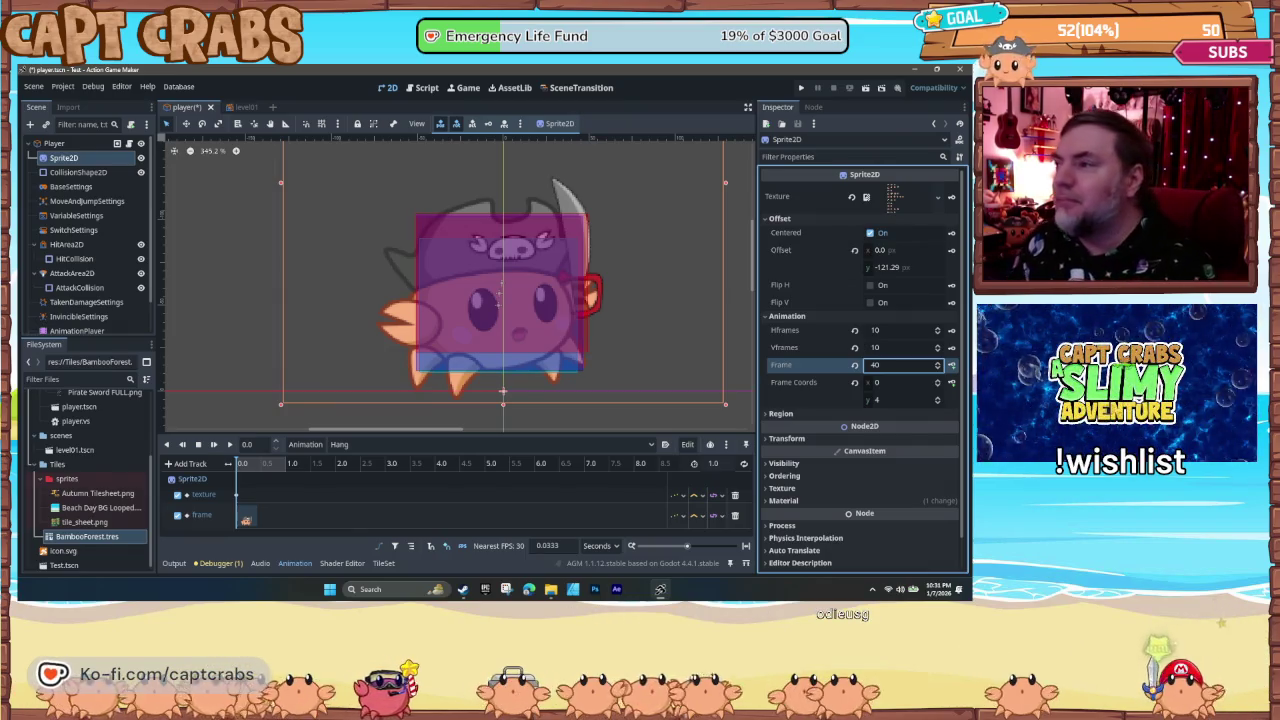
- Try sprite frames 20, 22 and 19, settling back on frame 20
click(890, 366)
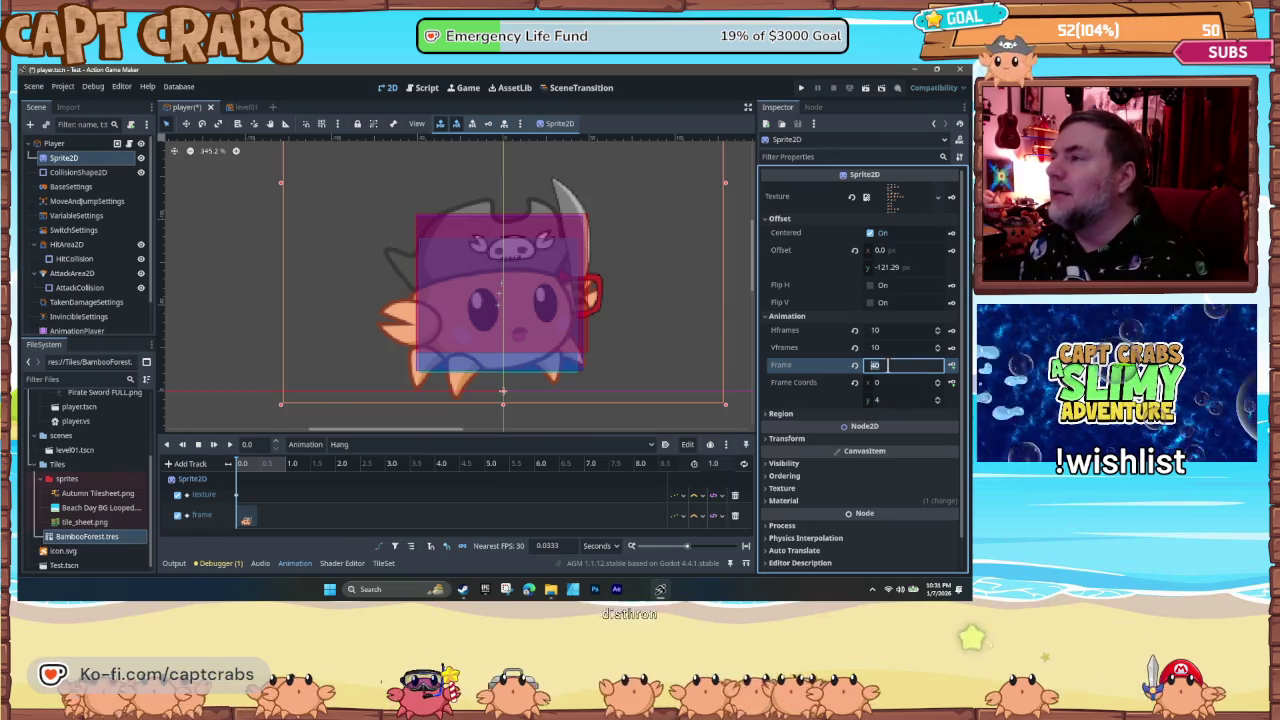
text(20)
key(Return)
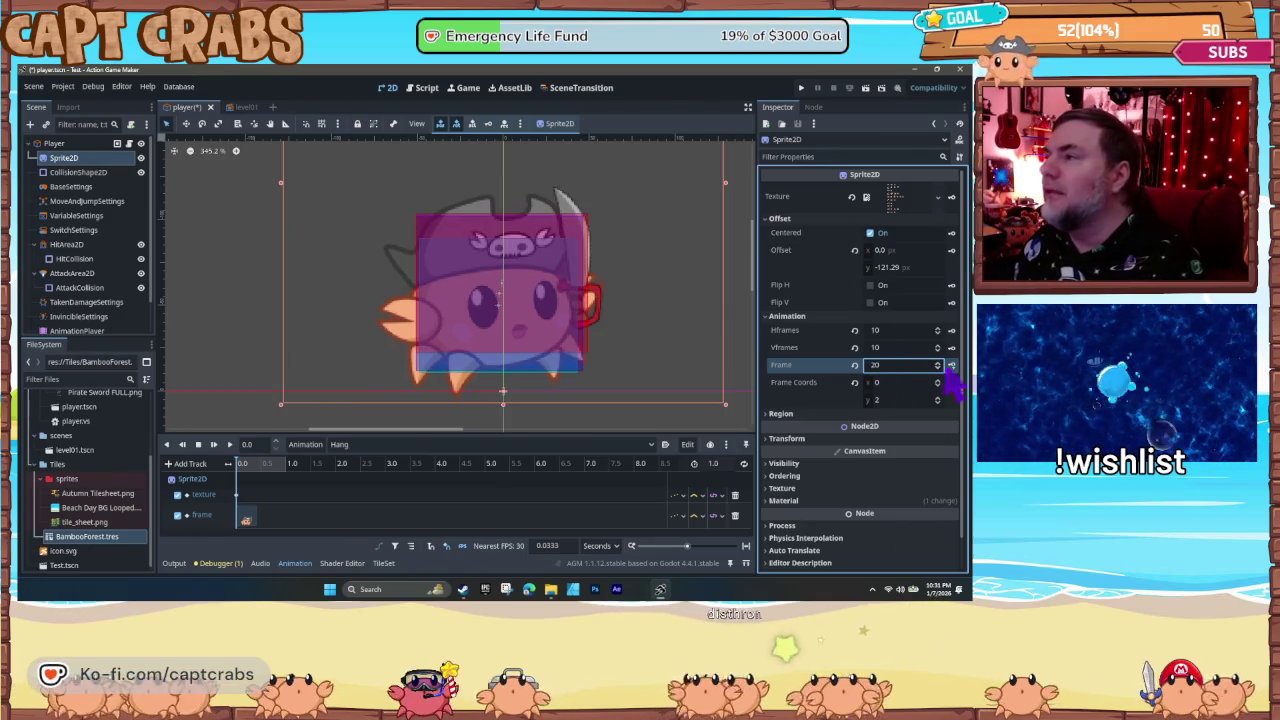
click(941, 363)
click(941, 363)
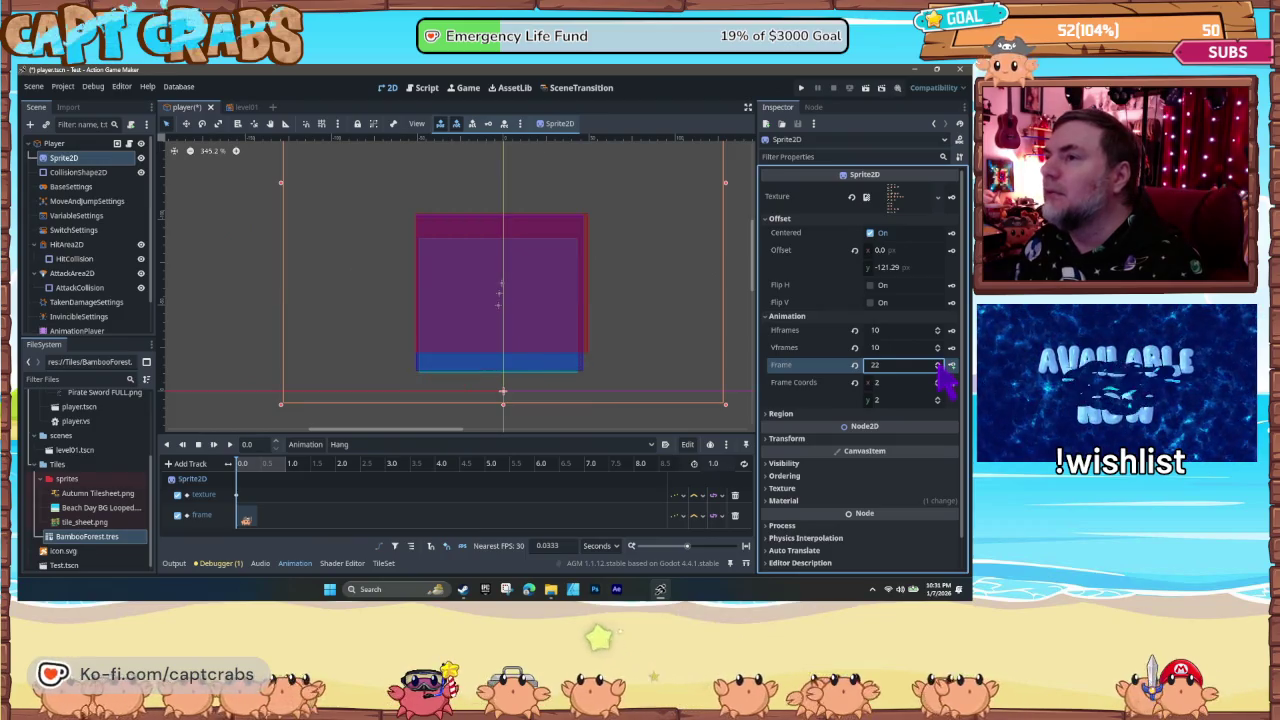
click(941, 369)
click(941, 369)
click(941, 369)
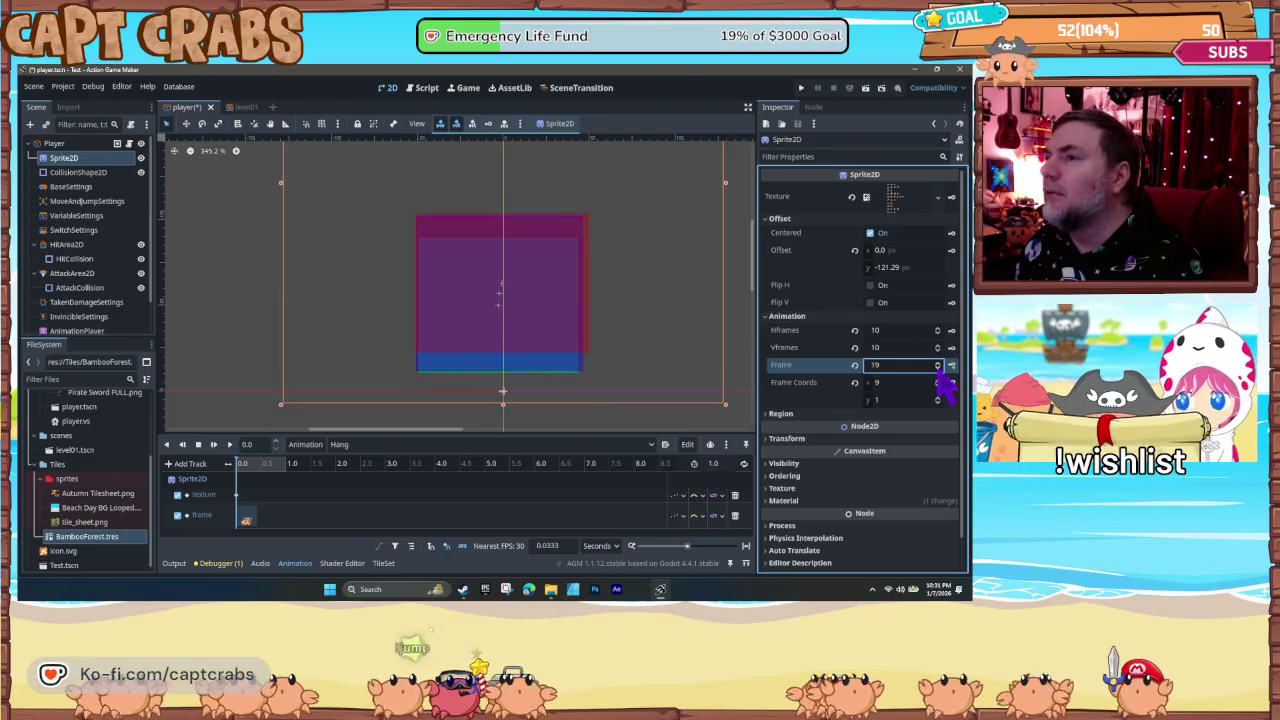
click(937, 362)
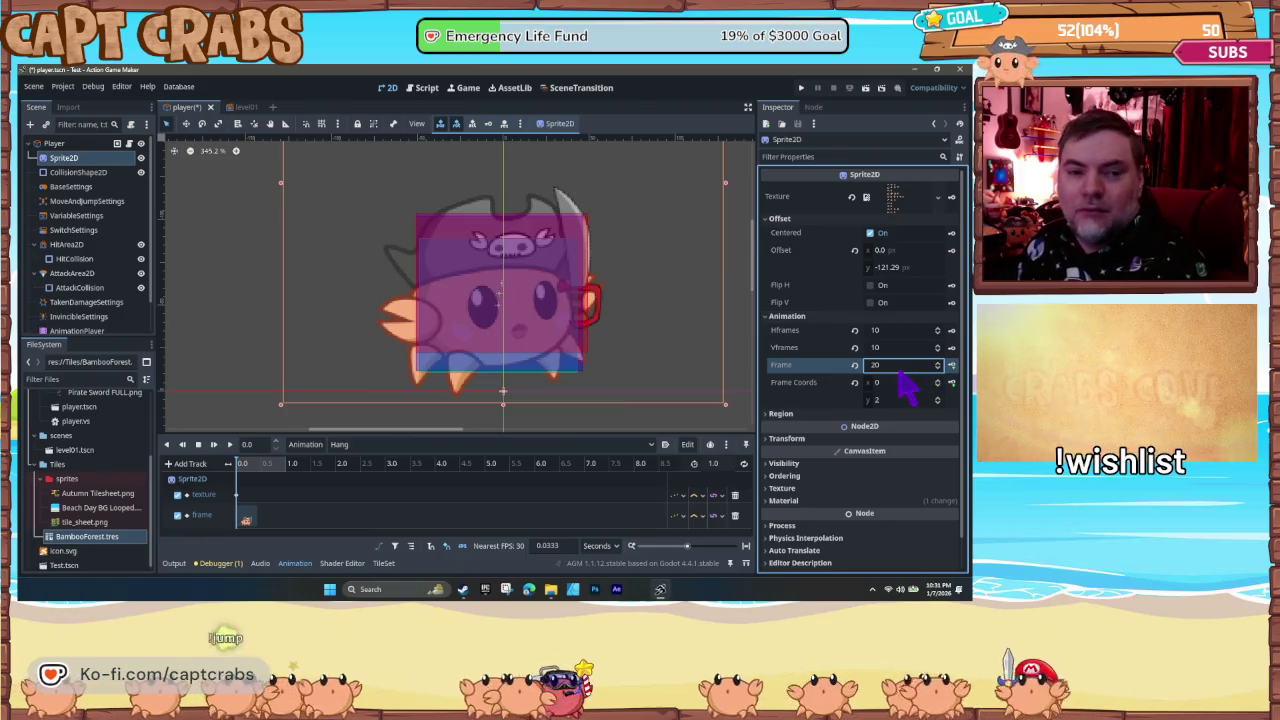
- Set the sprite to frame 10, preview frames 11–12, and scrub the timeline and back
double_click(898, 368)
text(10)
key(Return)
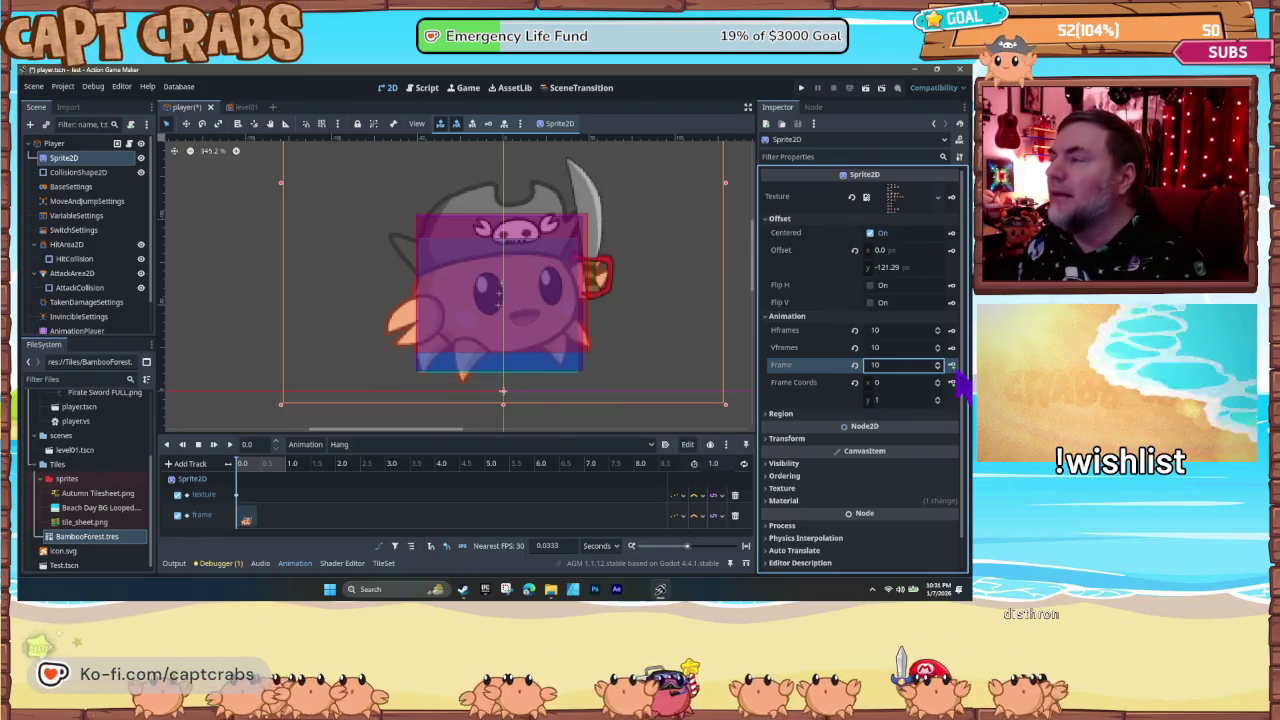
click(939, 363)
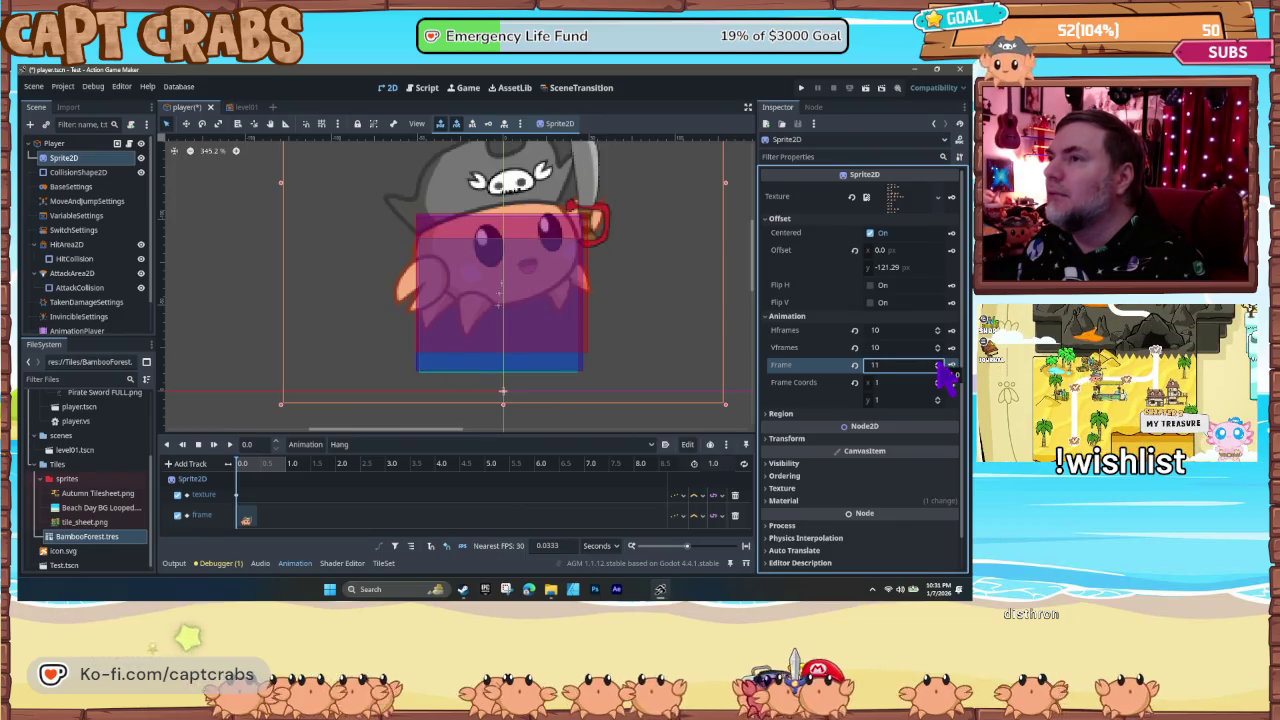
click(939, 363)
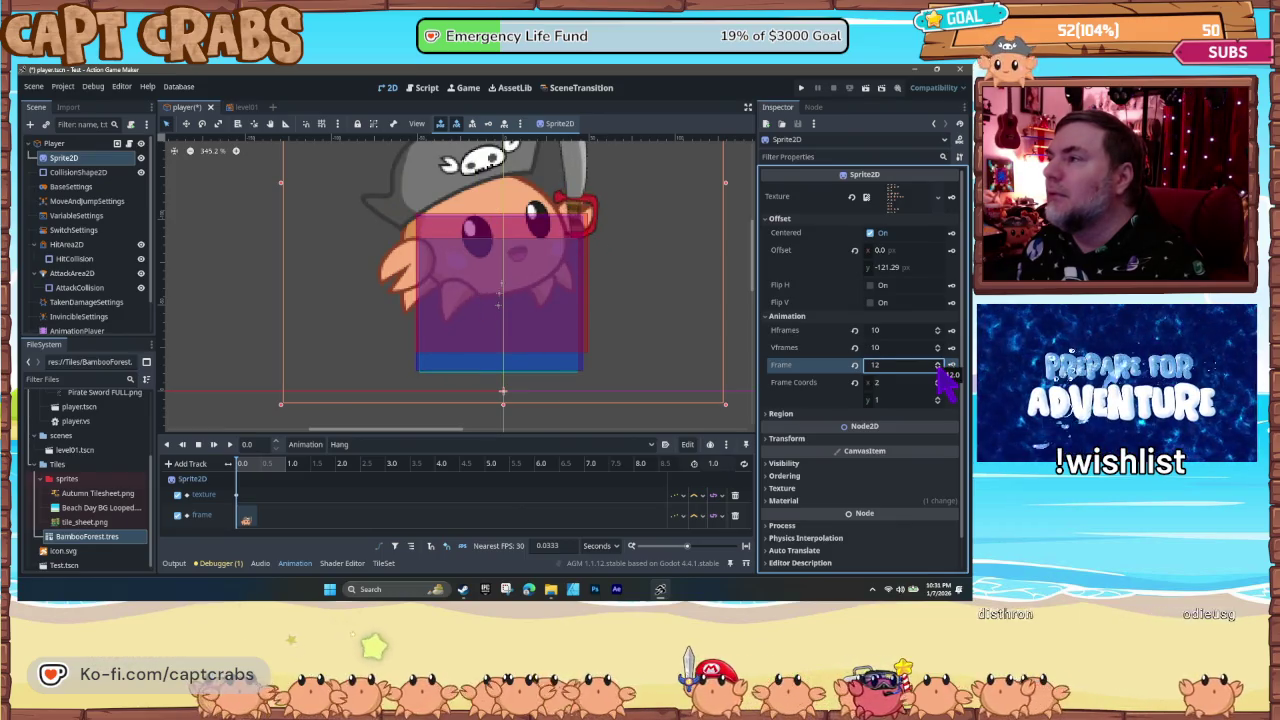
click(938, 369)
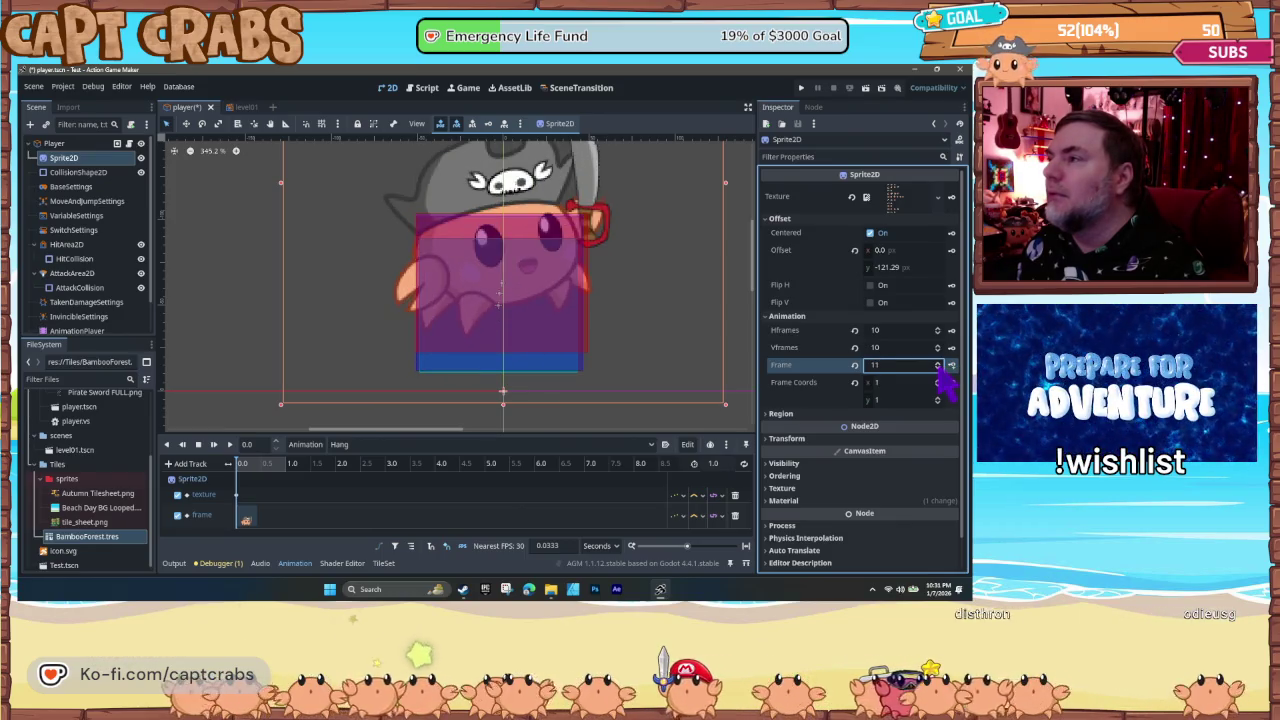
click(263, 483)
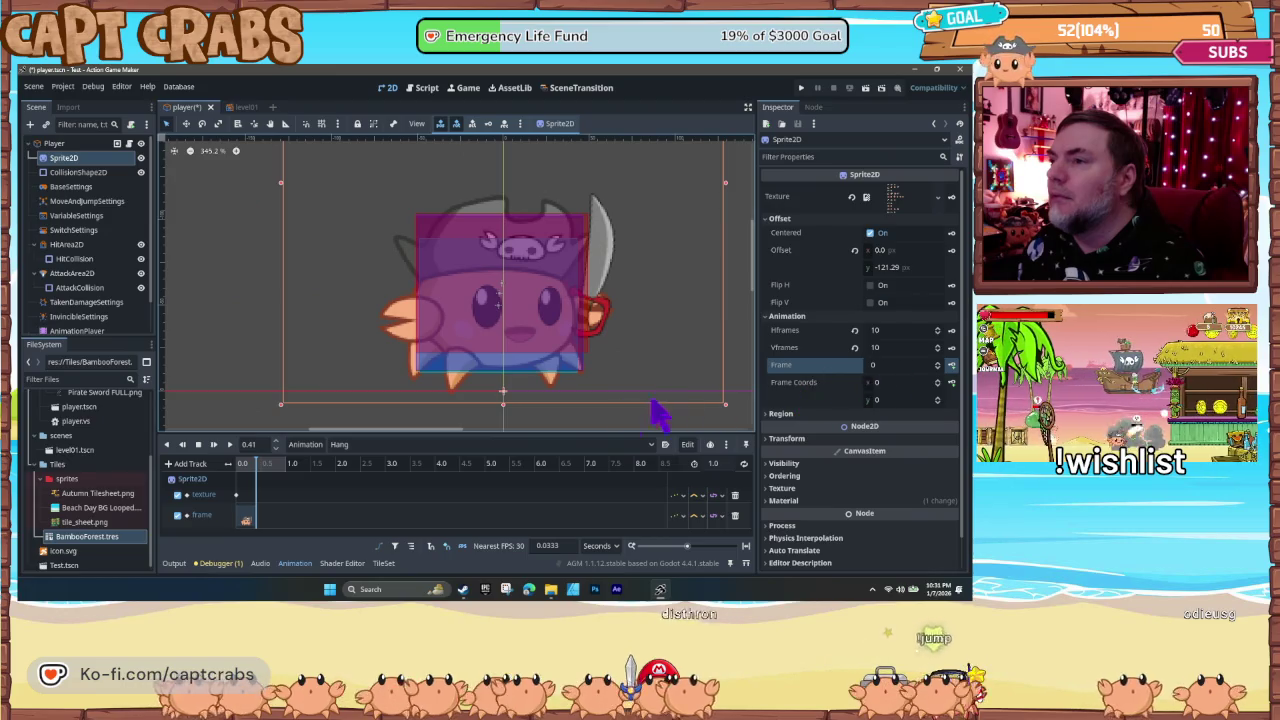
click(240, 480)
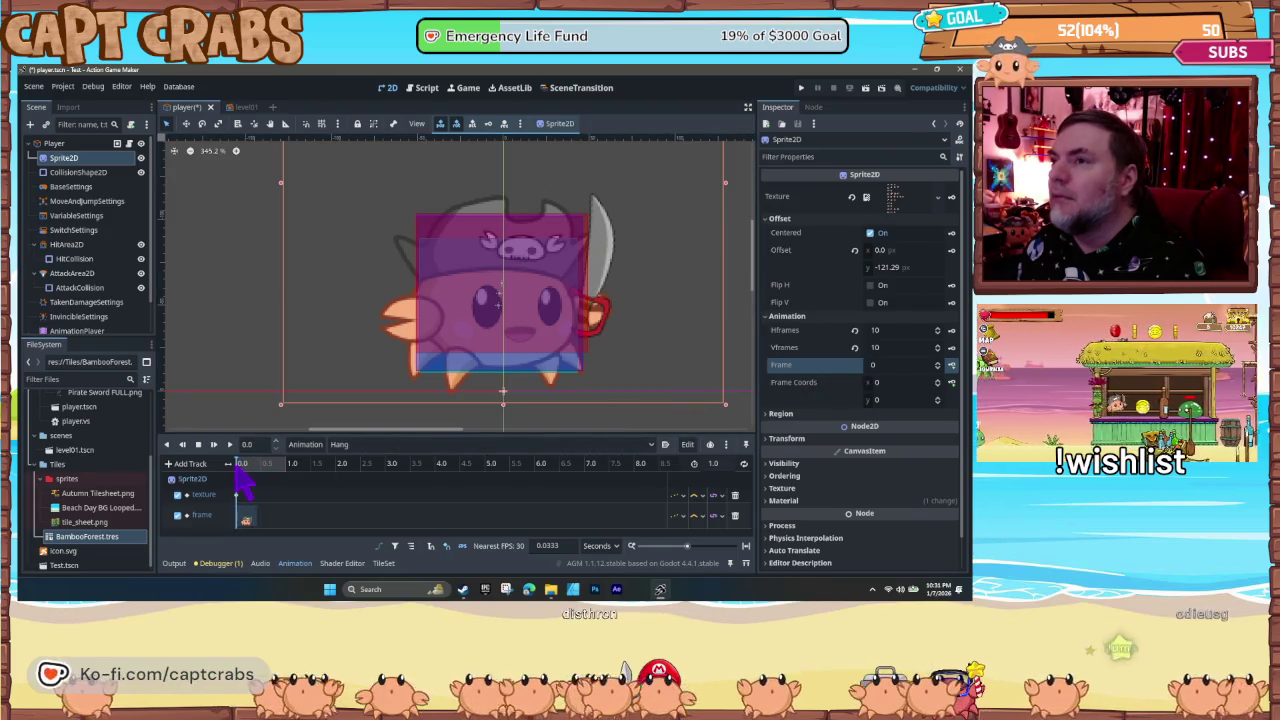
- Key sprite frames 11–13 onto Hang's frame track at the start and near 0.5 s, then rewind
click(890, 366)
text(10)
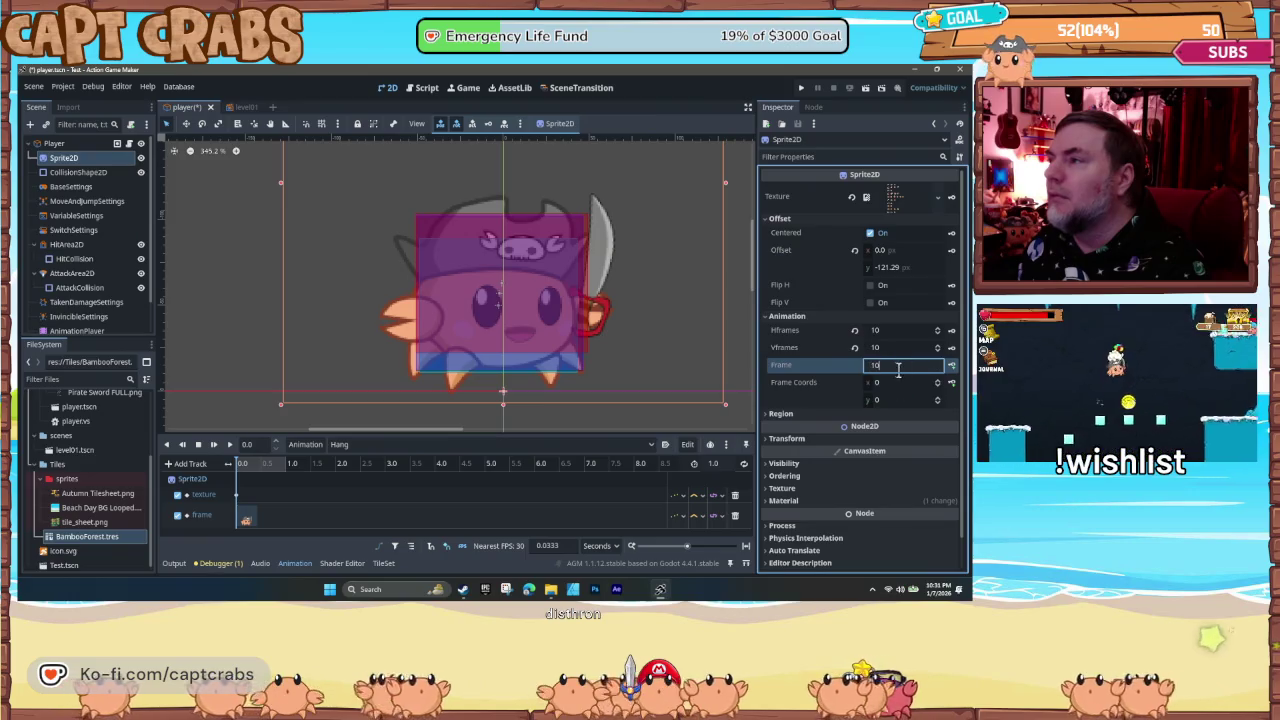
key(Return)
click(938, 363)
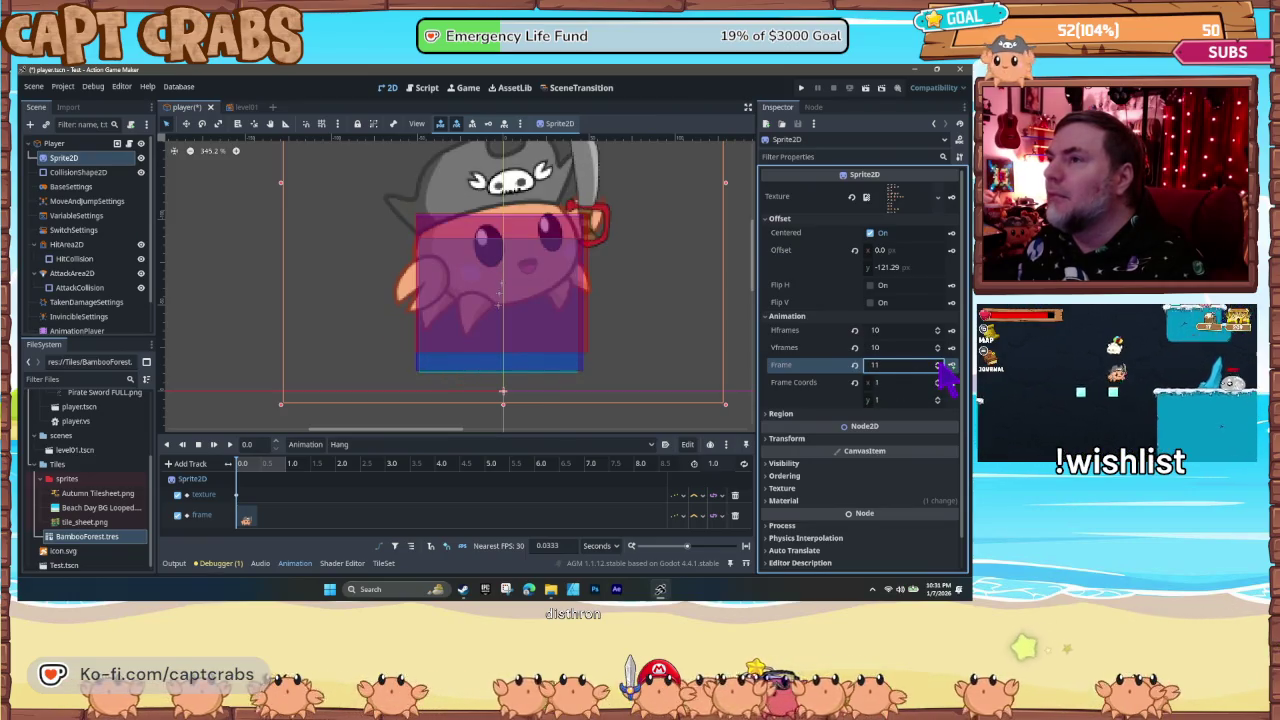
click(951, 365)
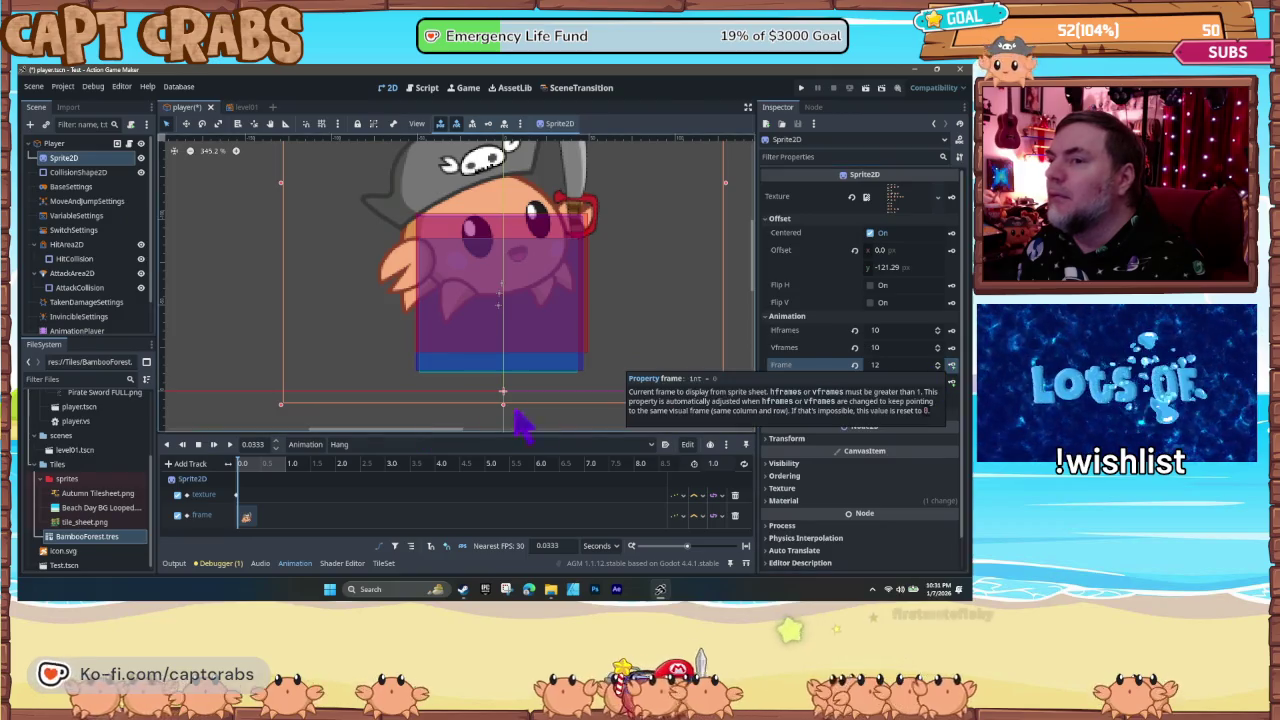
click(248, 464)
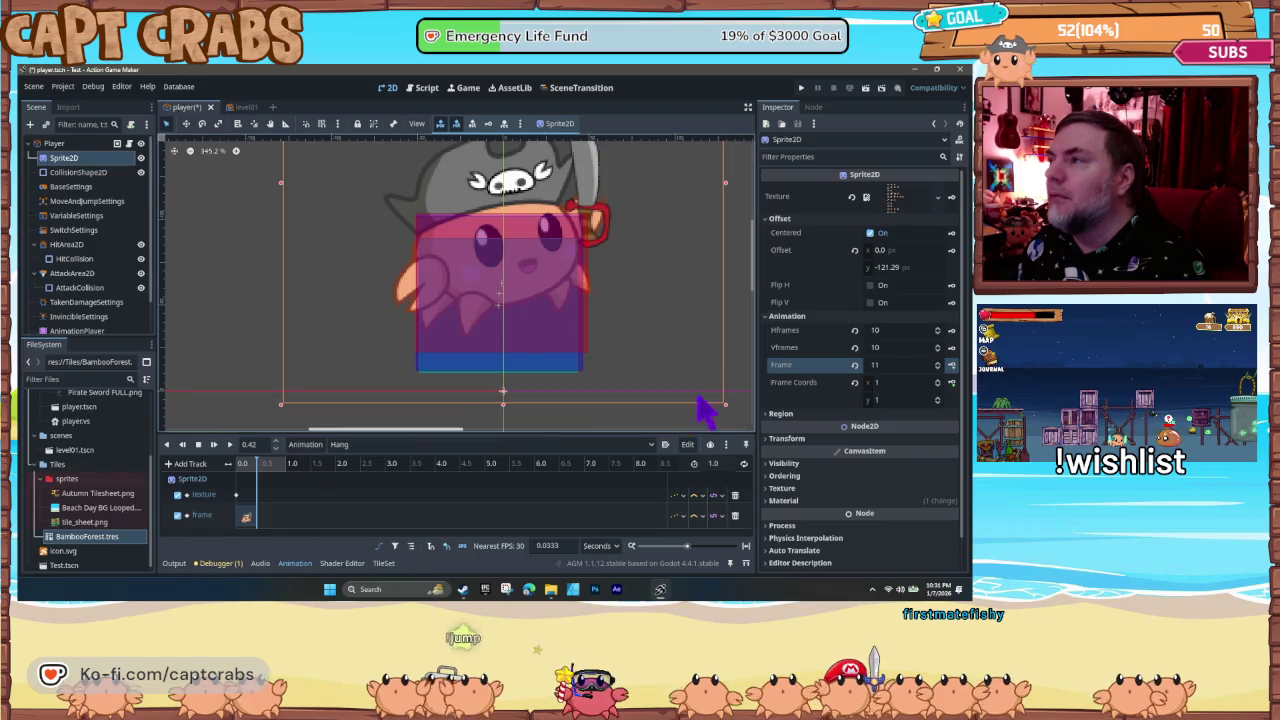
click(938, 363)
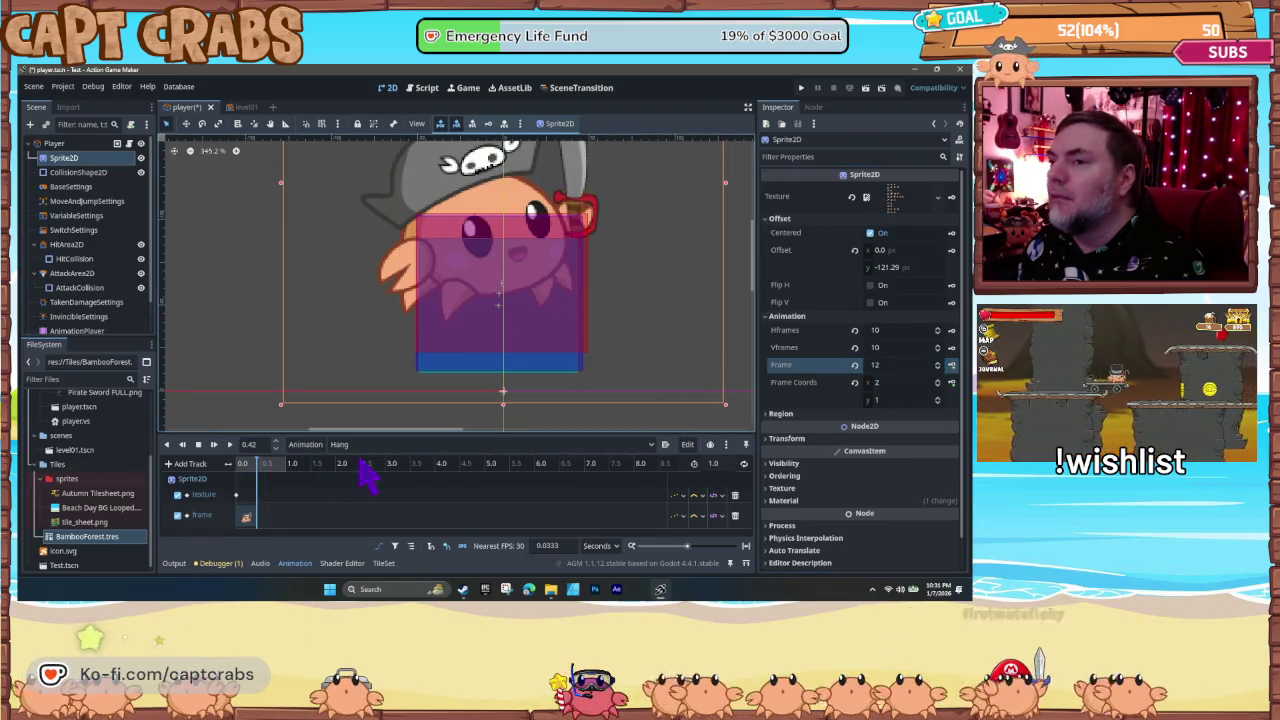
click(951, 364)
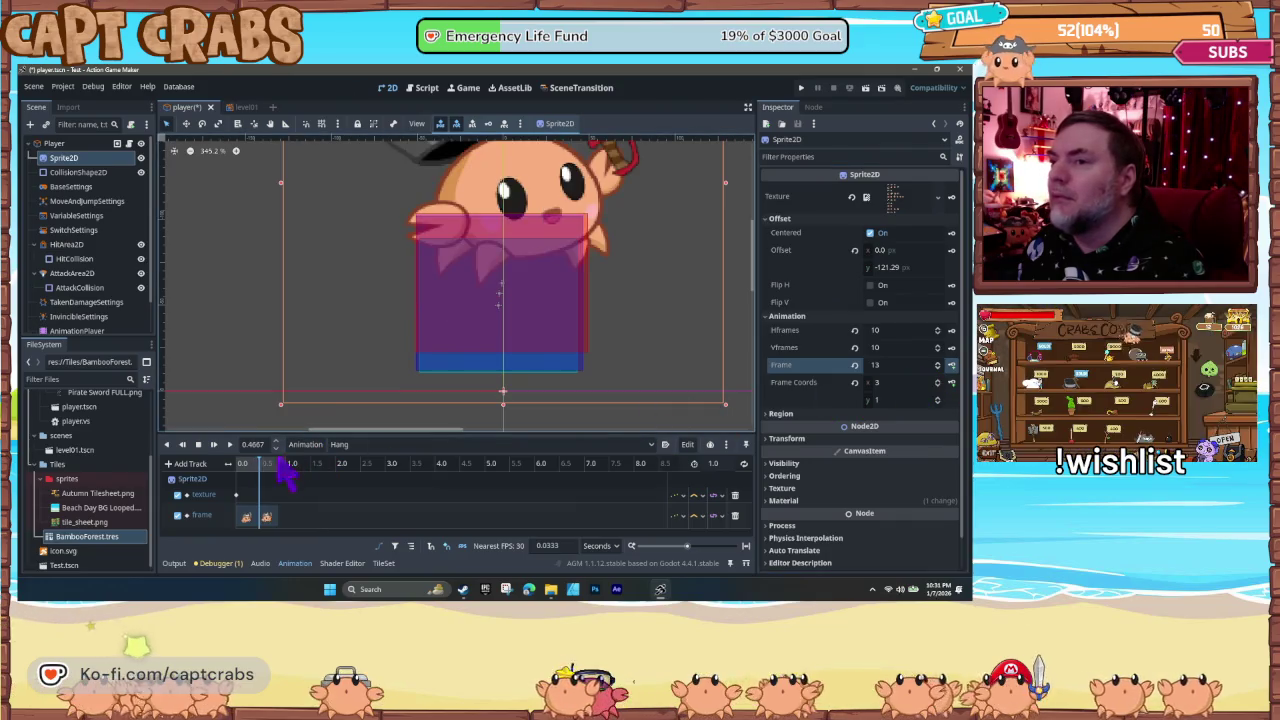
drag(256, 463, 240, 465)
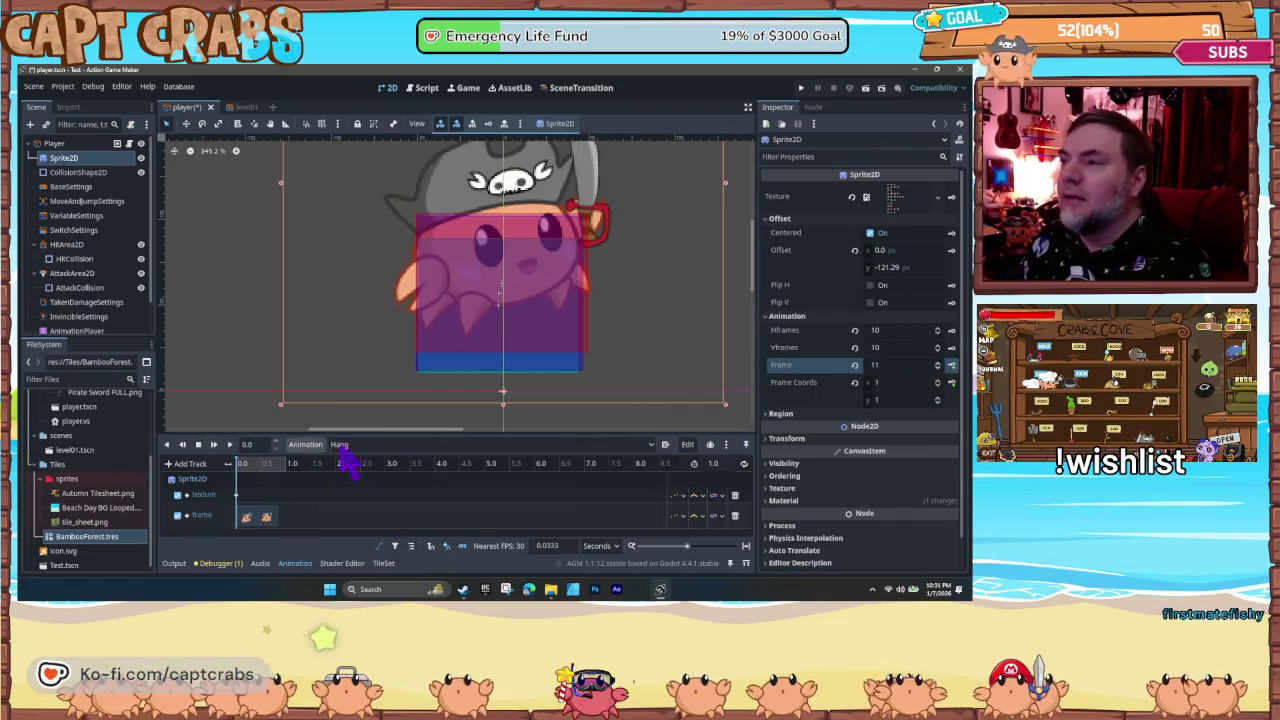
- Preview the Hang loop, step the sprite through frames 10–13, replay it, and select the Player node
click(229, 445)
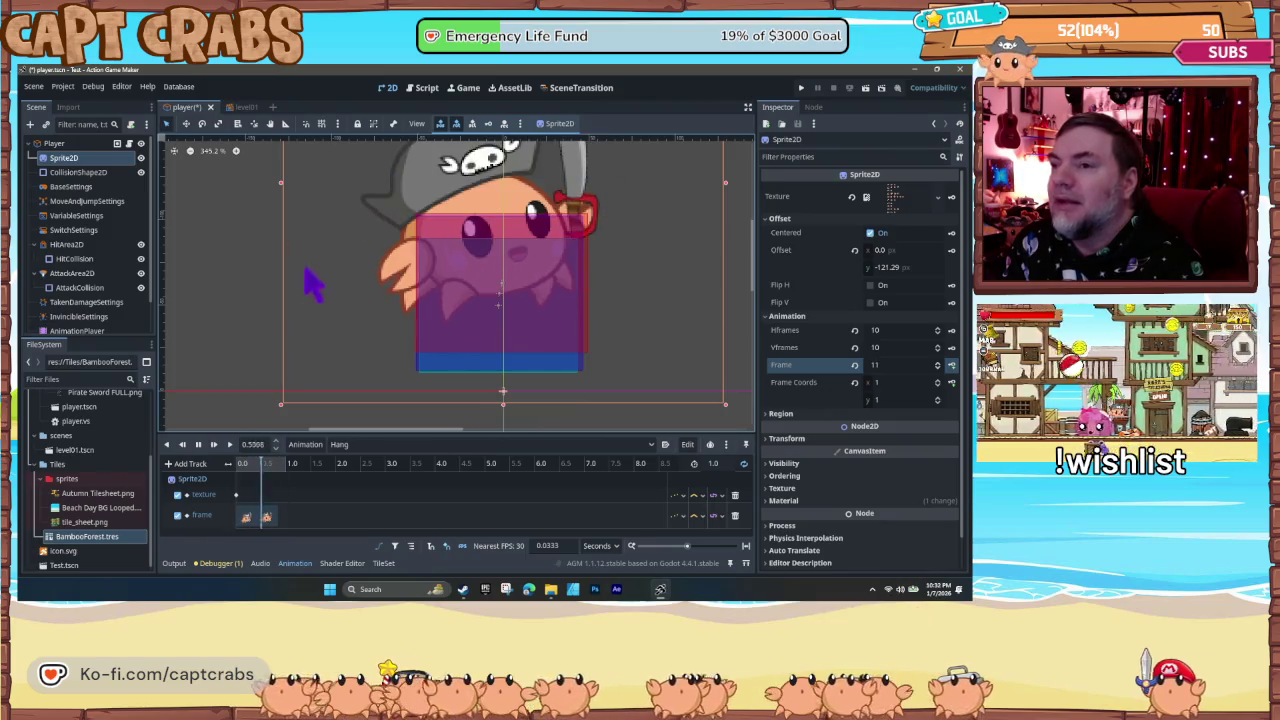
click(199, 445)
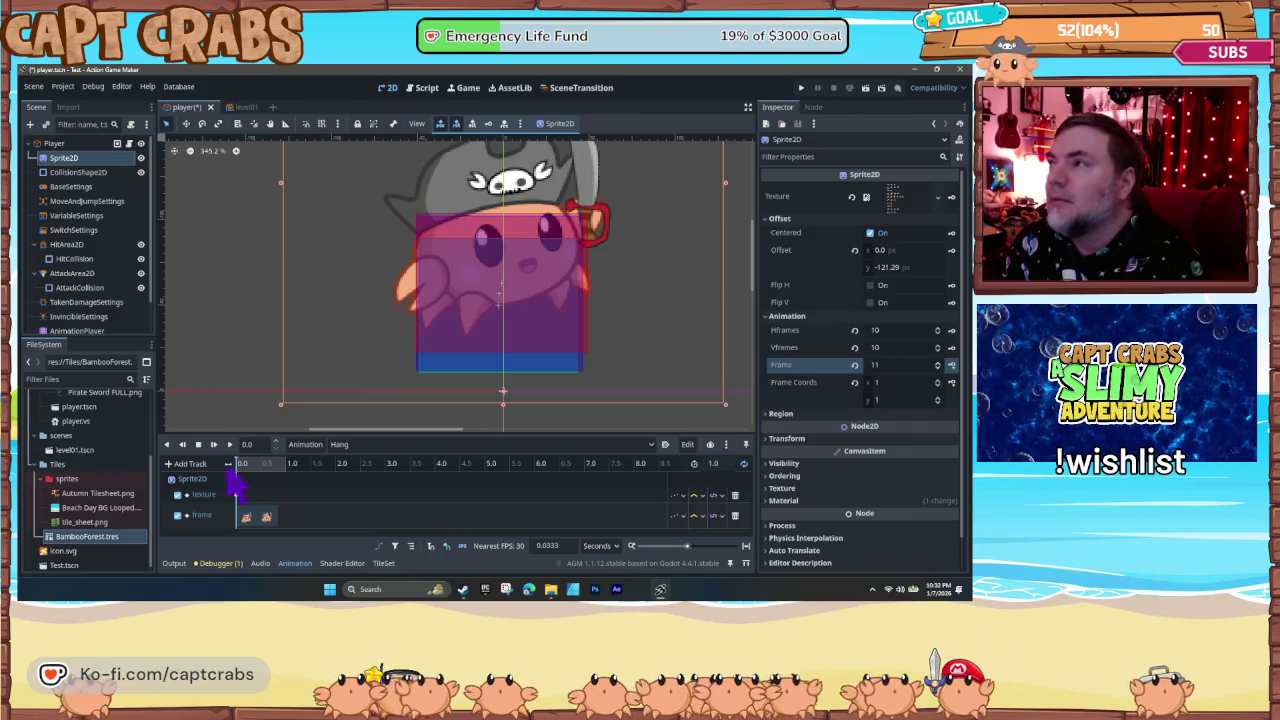
click(938, 368)
click(938, 364)
click(938, 364)
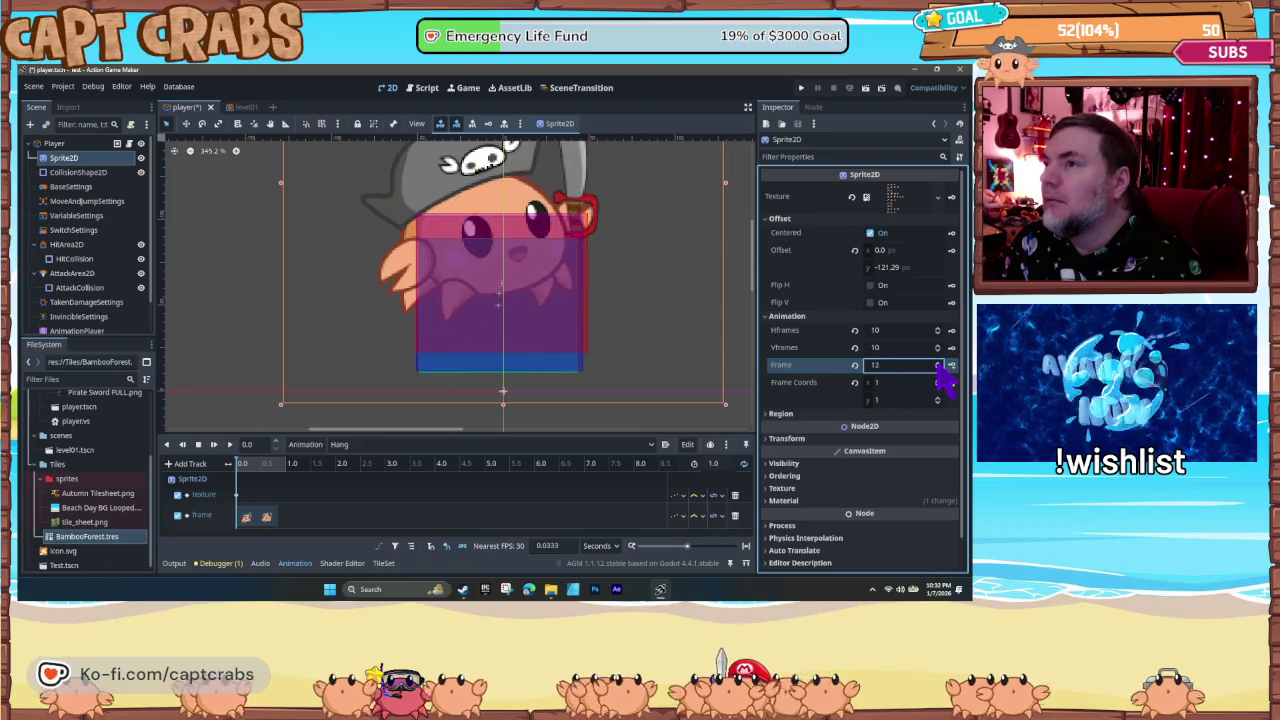
click(938, 364)
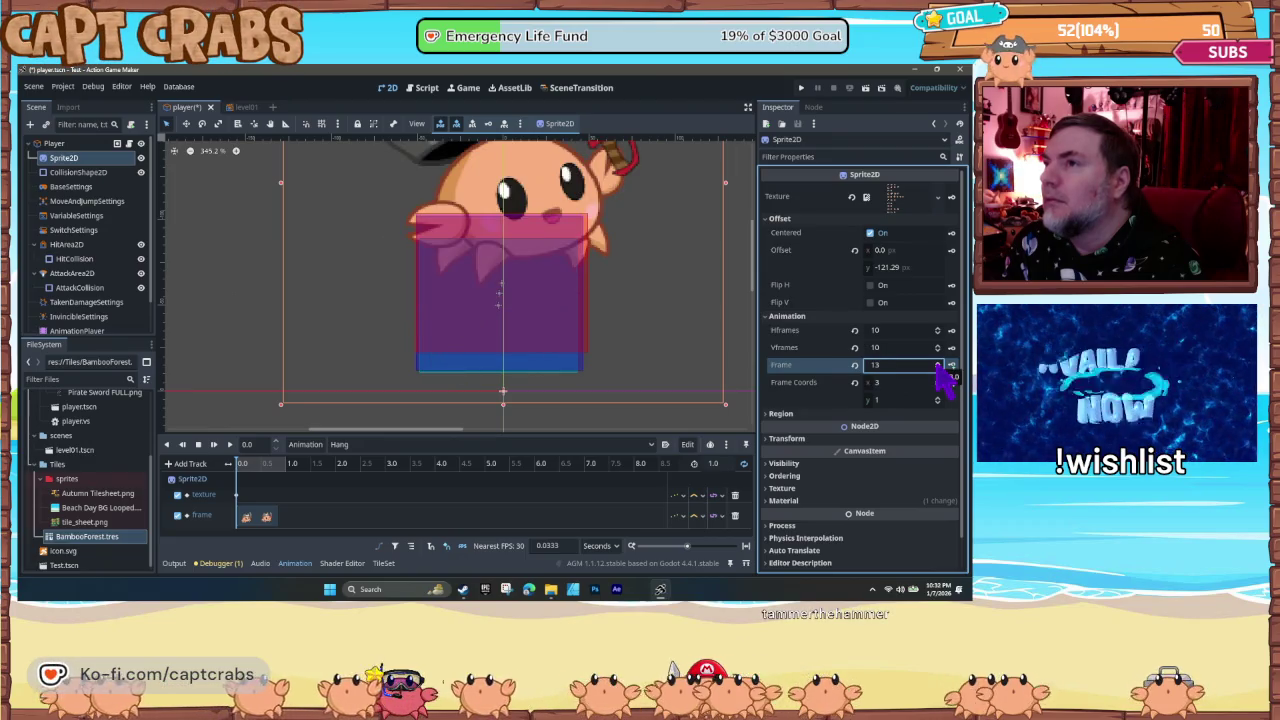
click(938, 368)
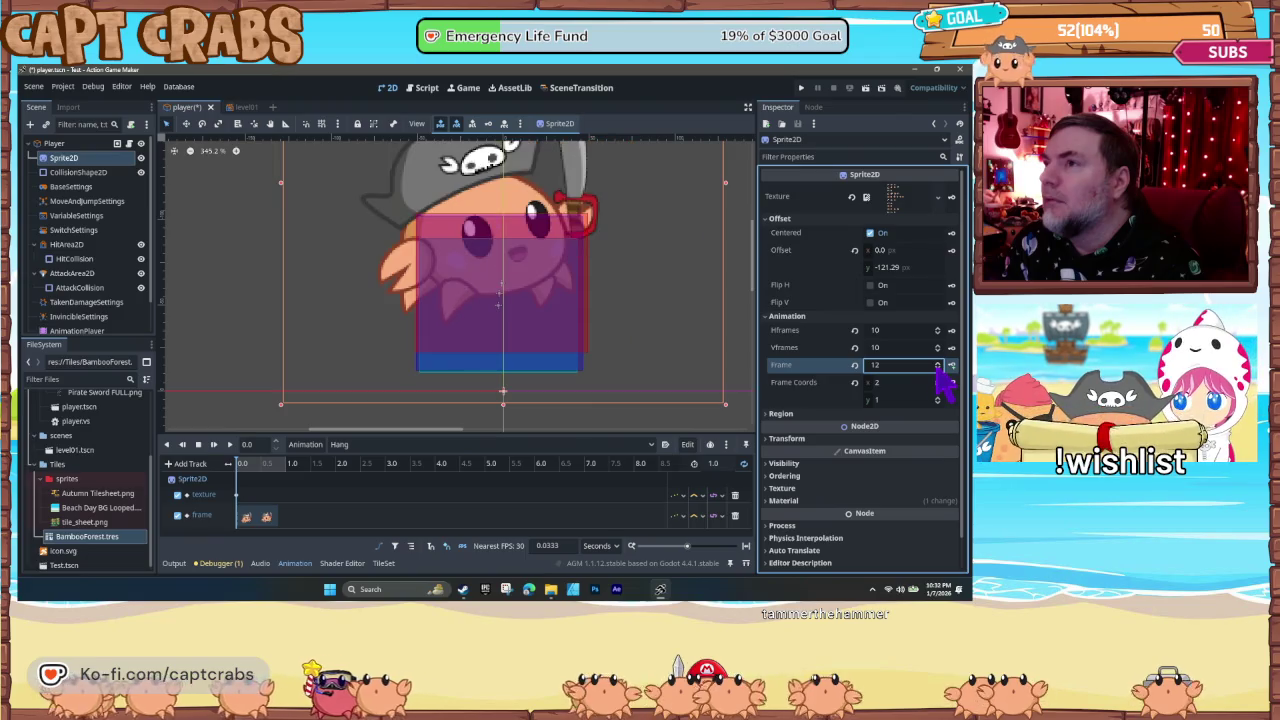
click(938, 368)
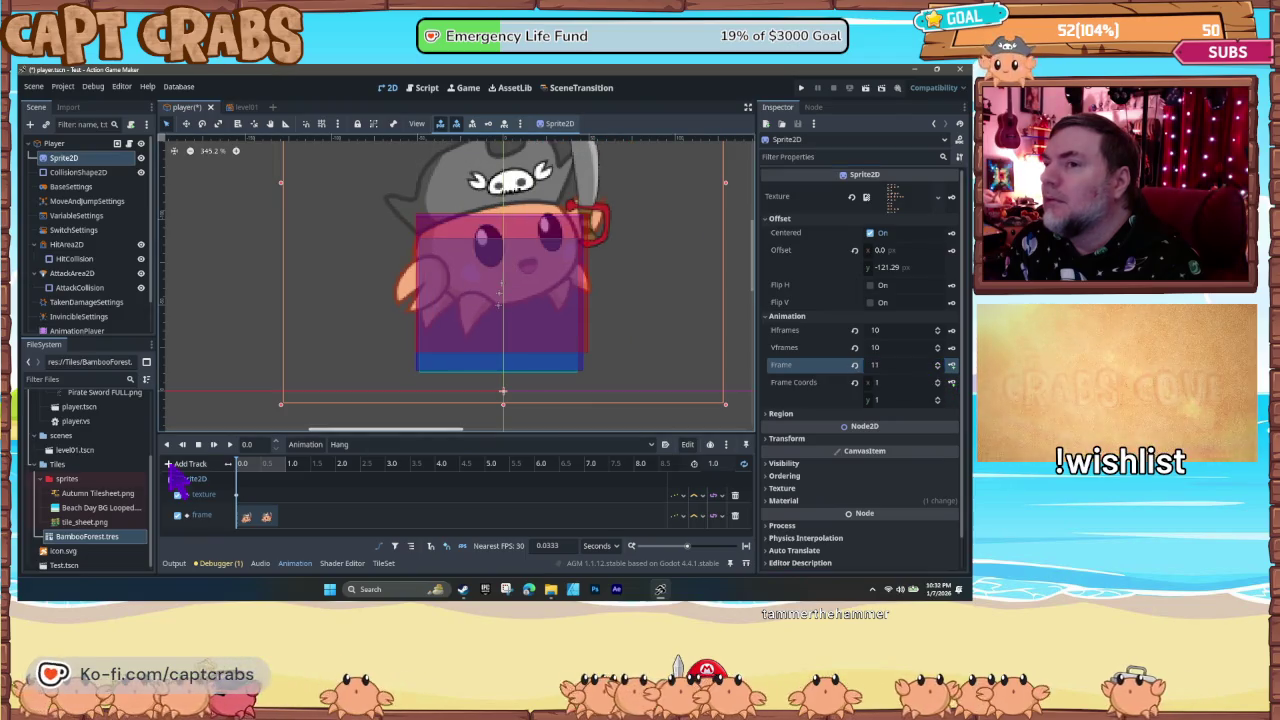
click(213, 445)
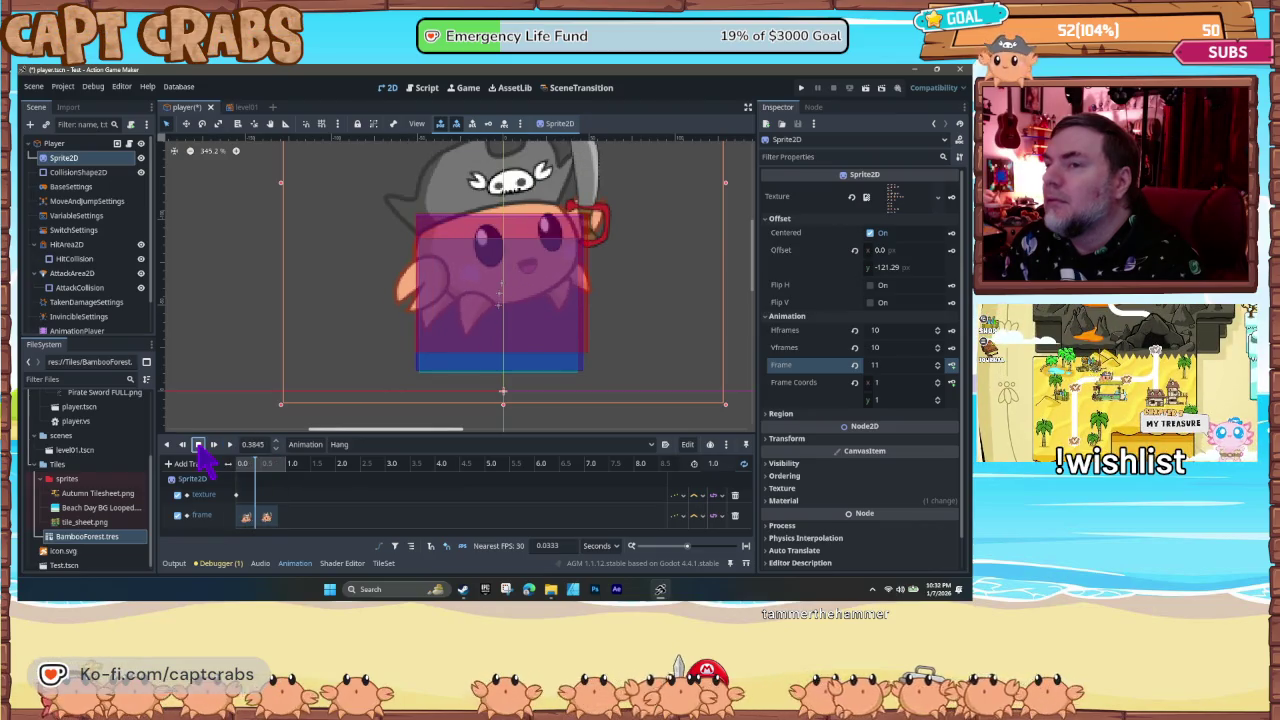
click(80, 147)
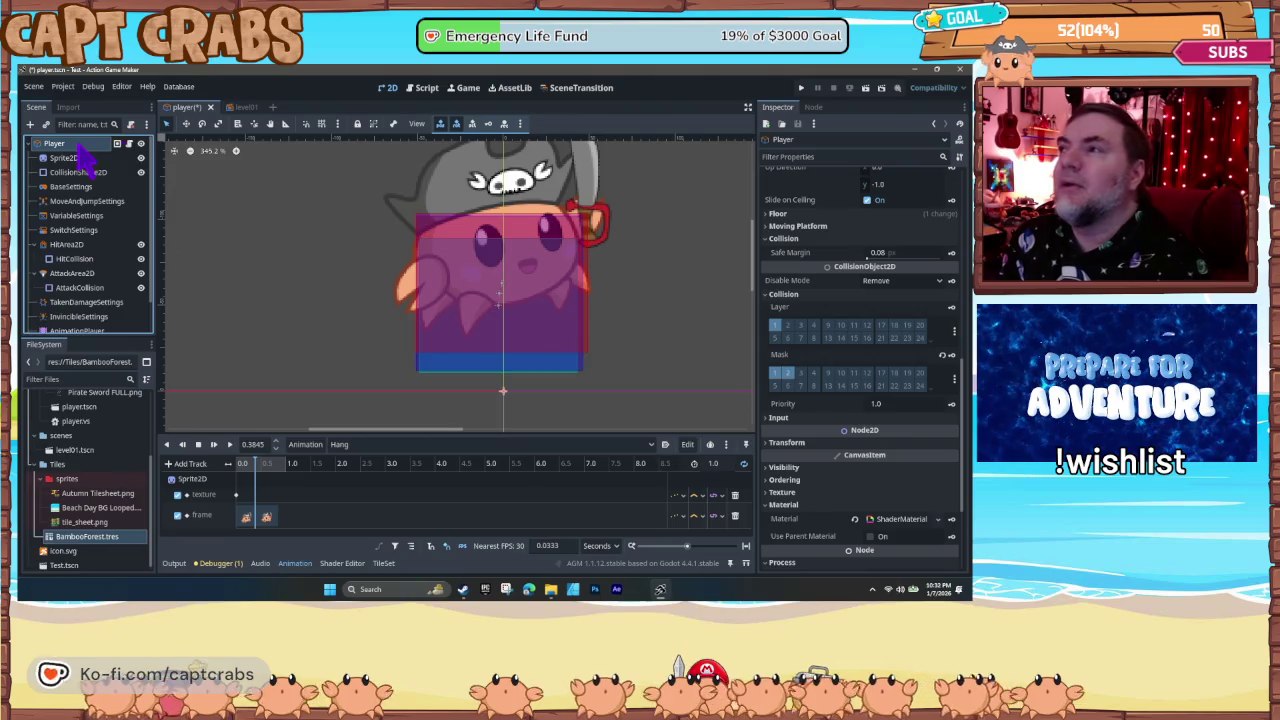
- Add a new animation entry to the Player and name it 'Hang'
scroll(830, 375, down, 3)
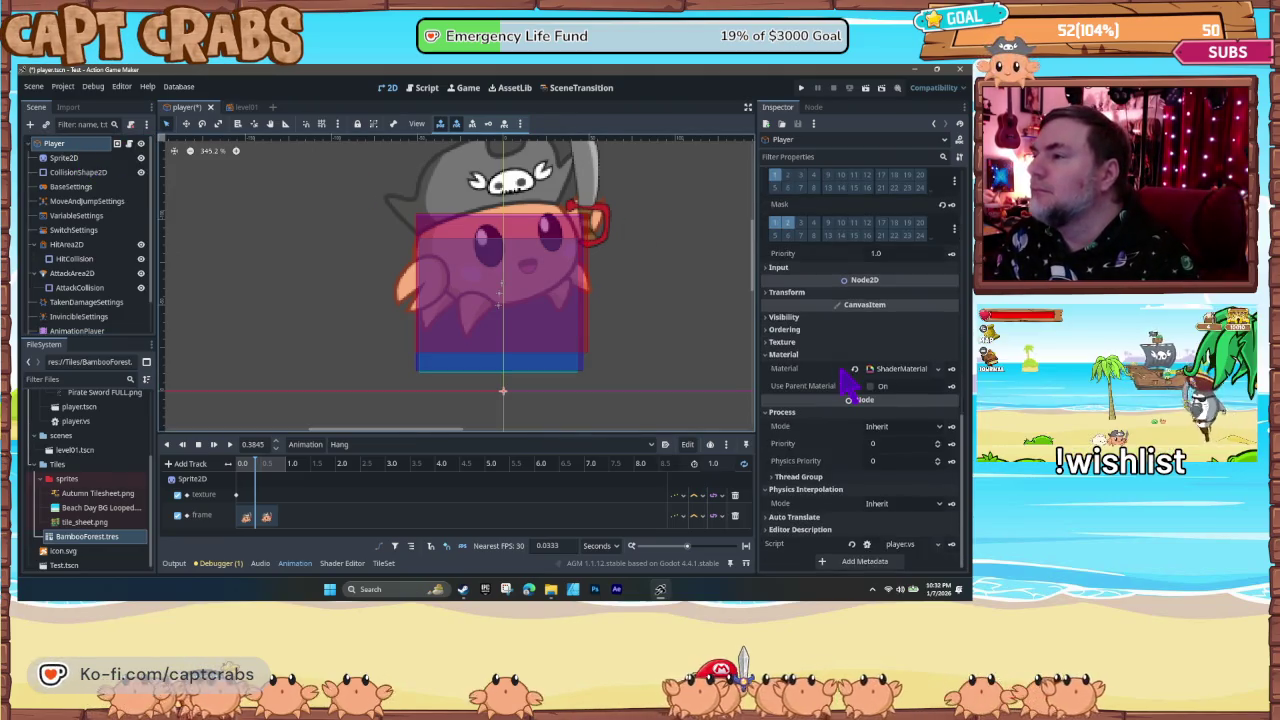
scroll(816, 412, up, 1)
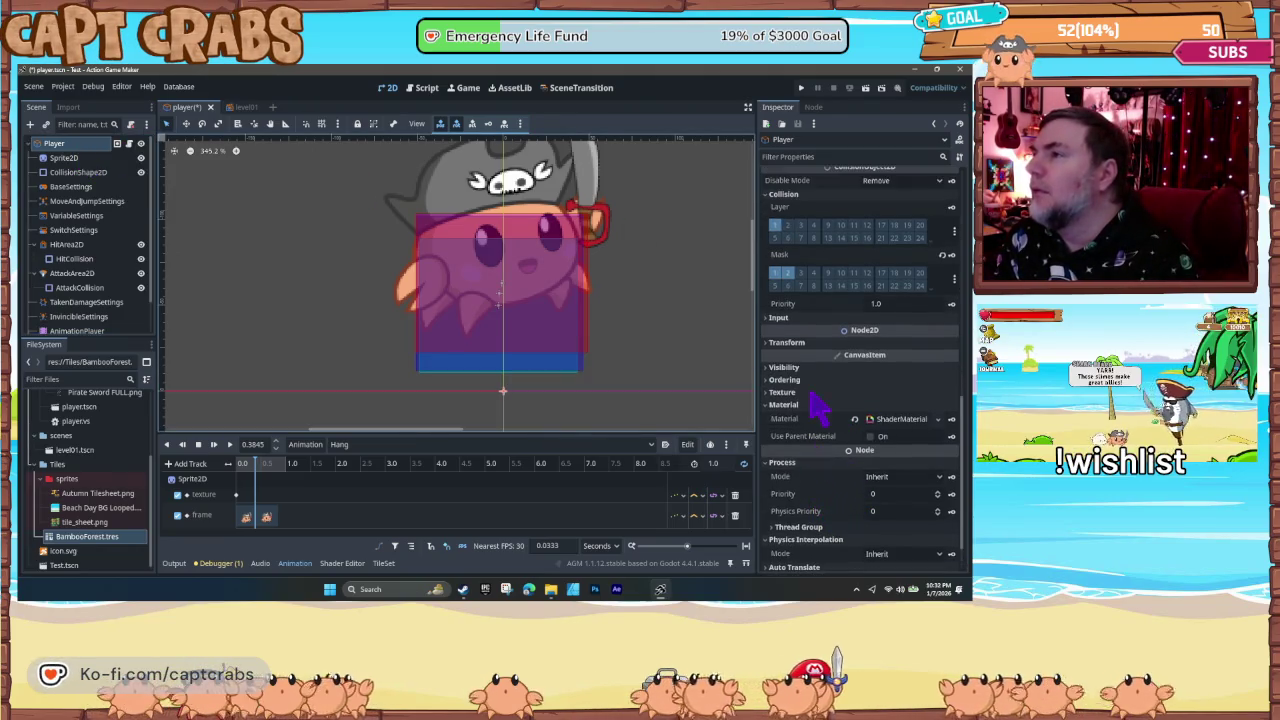
scroll(816, 405, up, 6)
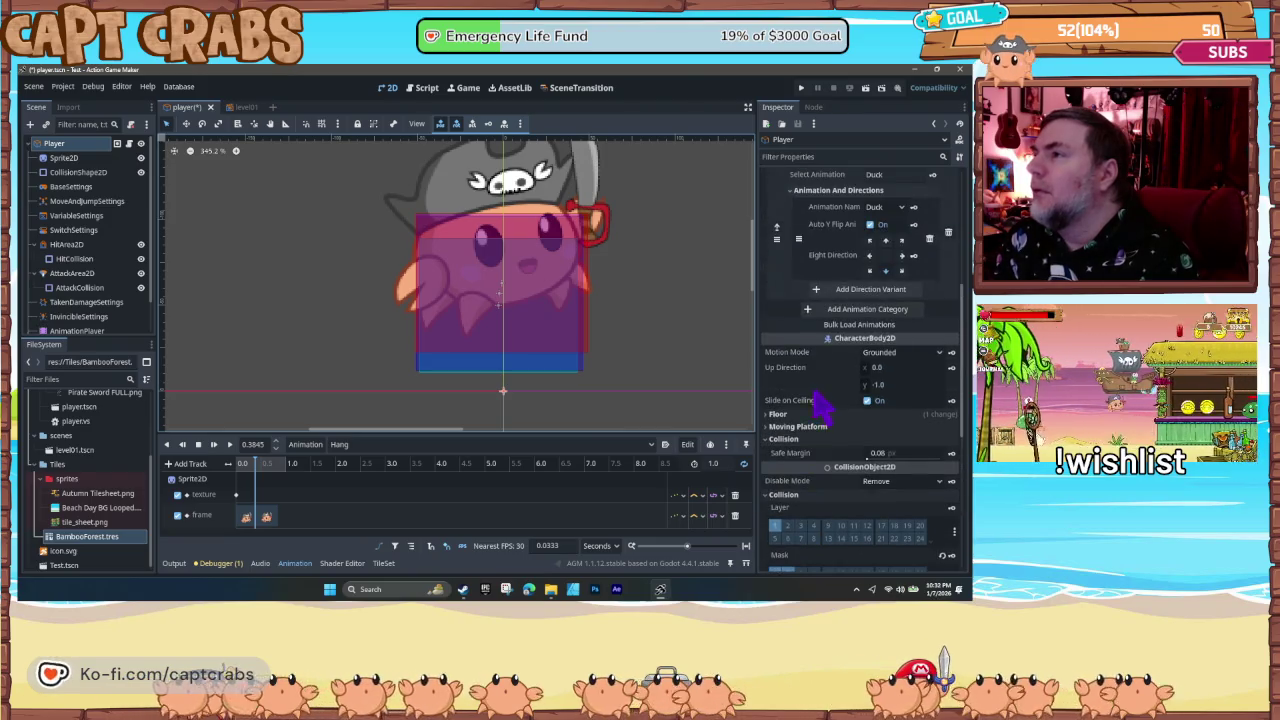
scroll(820, 402, up, 3)
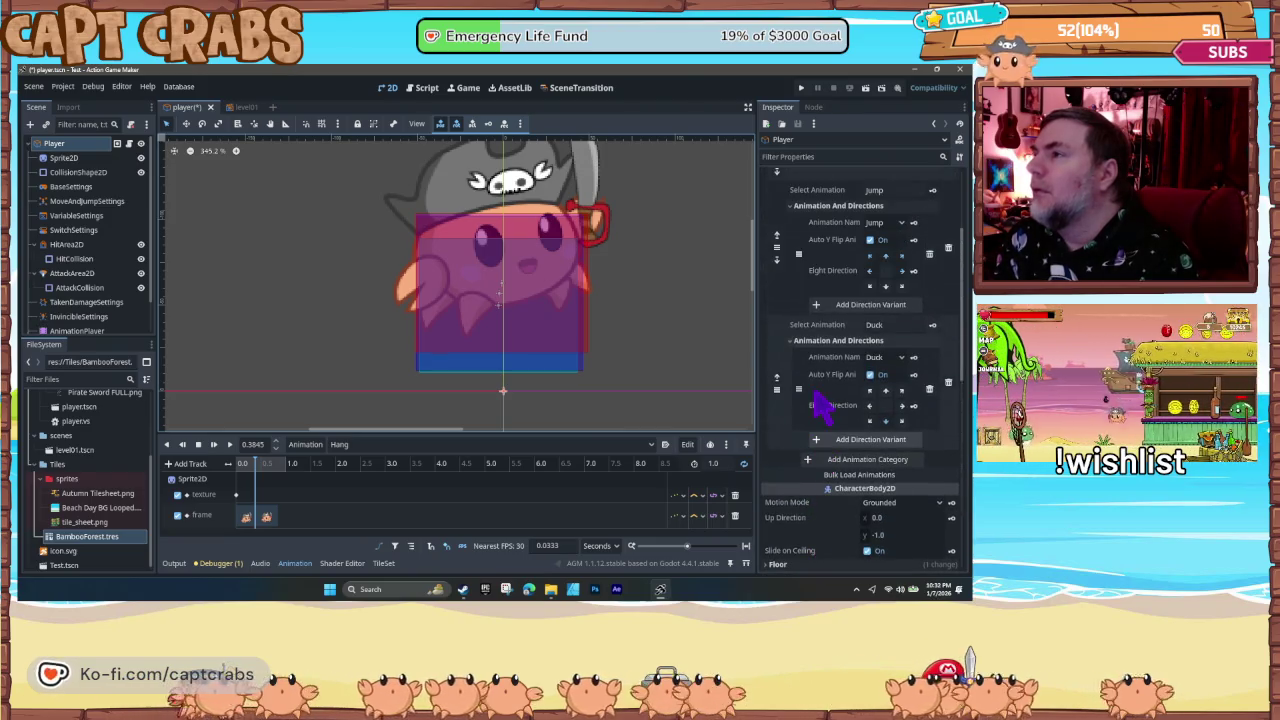
click(842, 464)
click(879, 460)
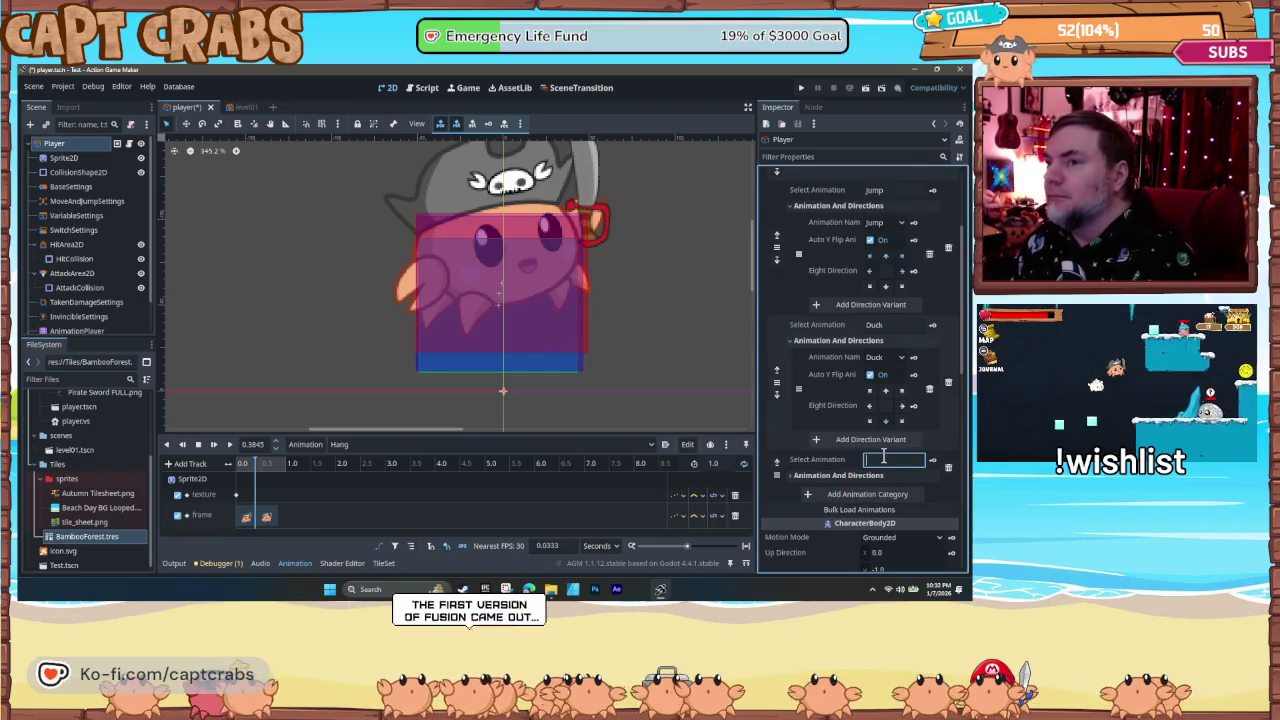
text(Hang)
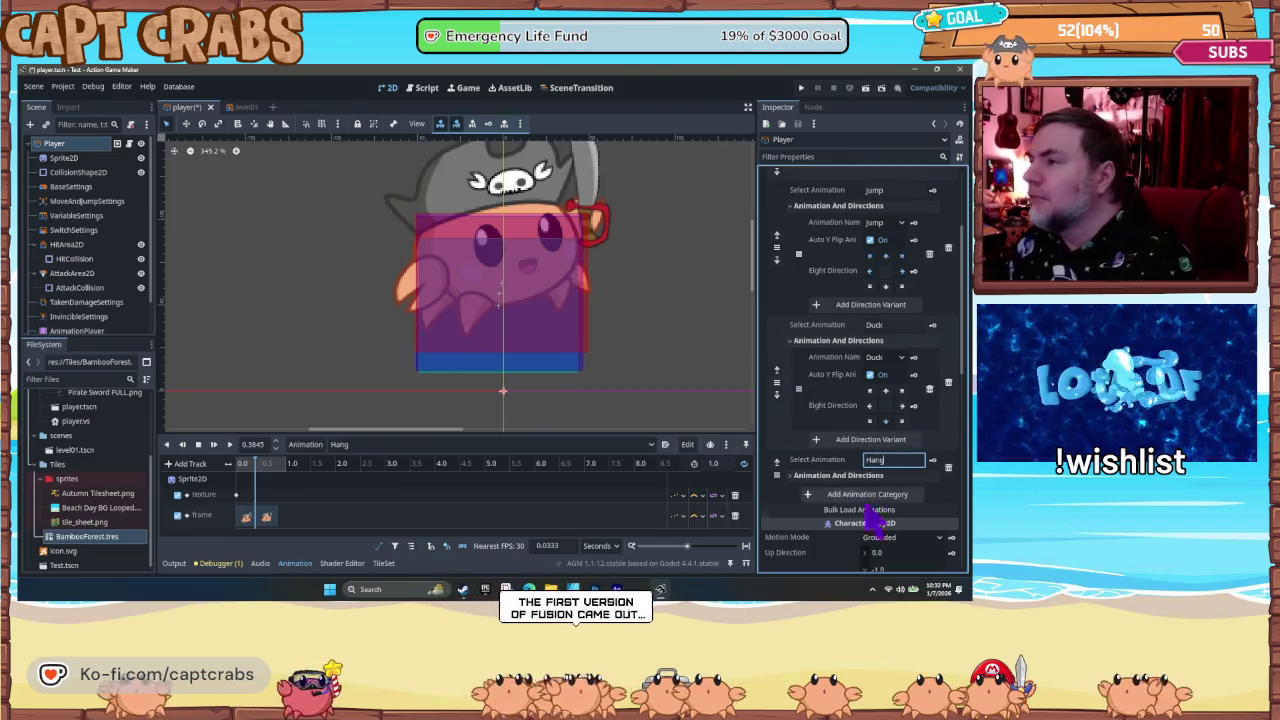
scroll(868, 505, down, 5)
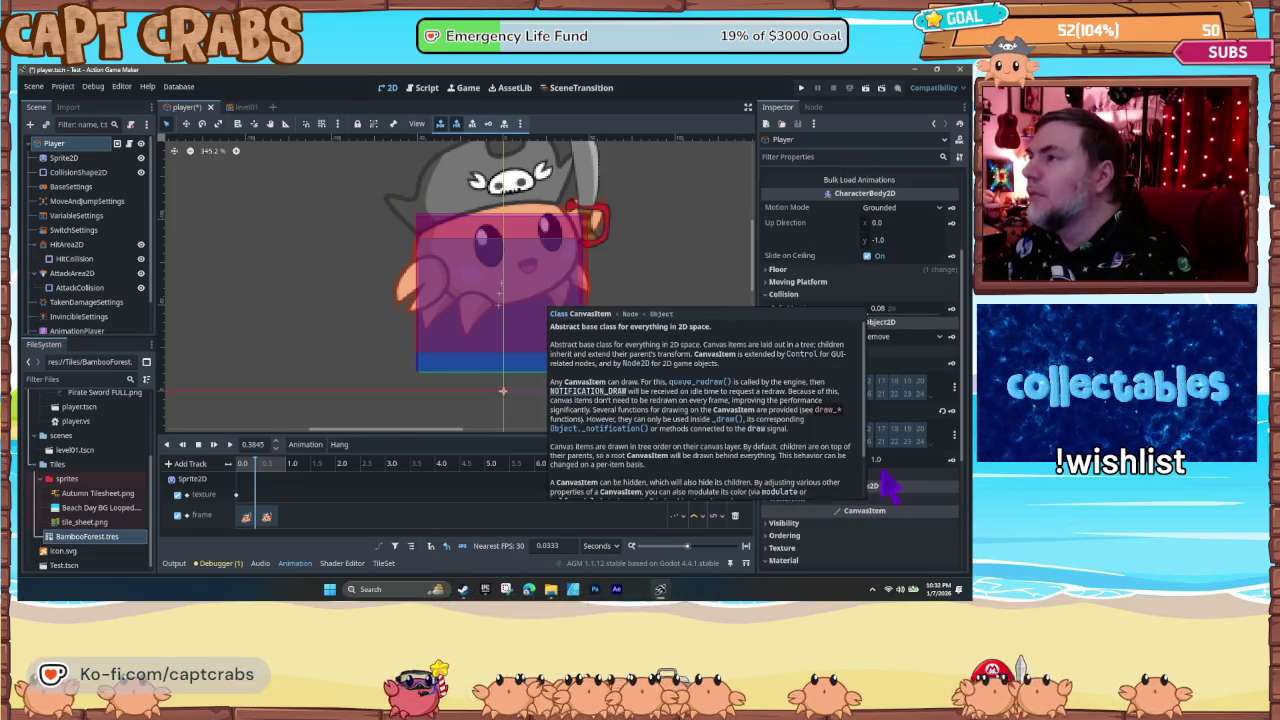
scroll(908, 437, up, 5)
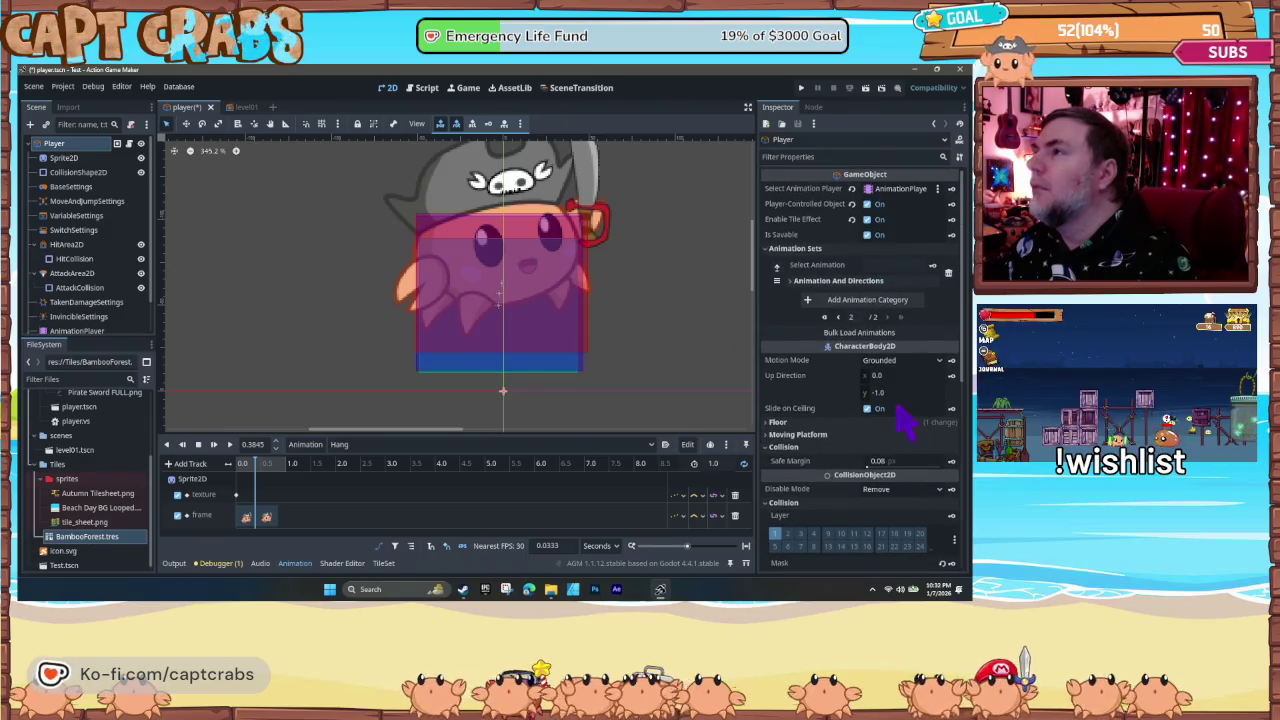
scroll(895, 430, down, 10)
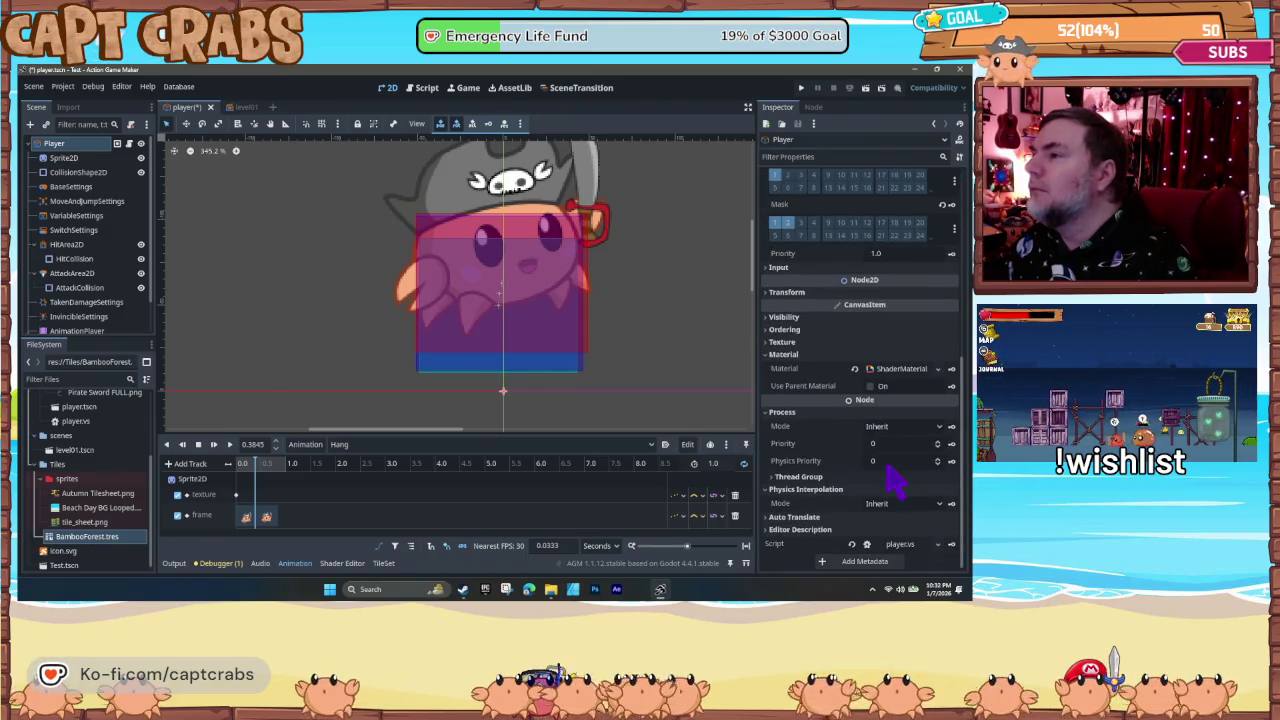
scroll(895, 480, up, 8)
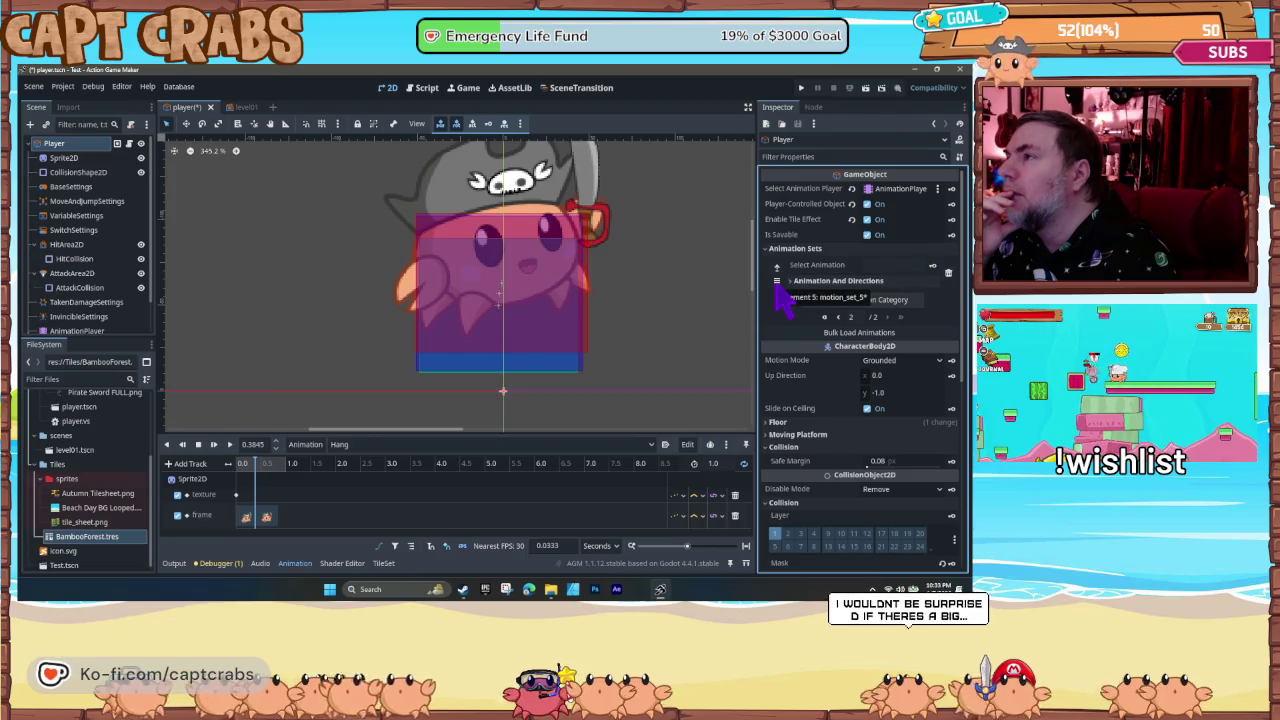
- Add a direction variant under Hang's Animation And Directions that uses the Hang animation, and save the scene
click(63, 158)
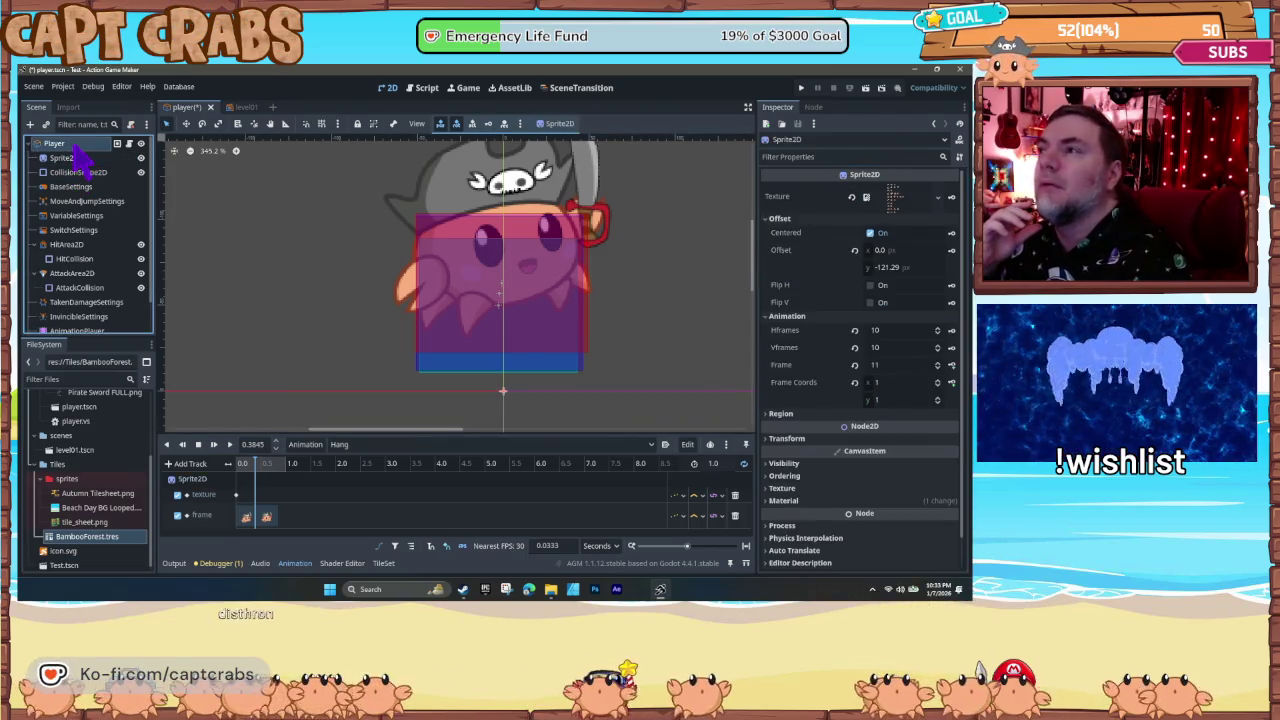
click(53, 143)
scroll(786, 410, down, 3)
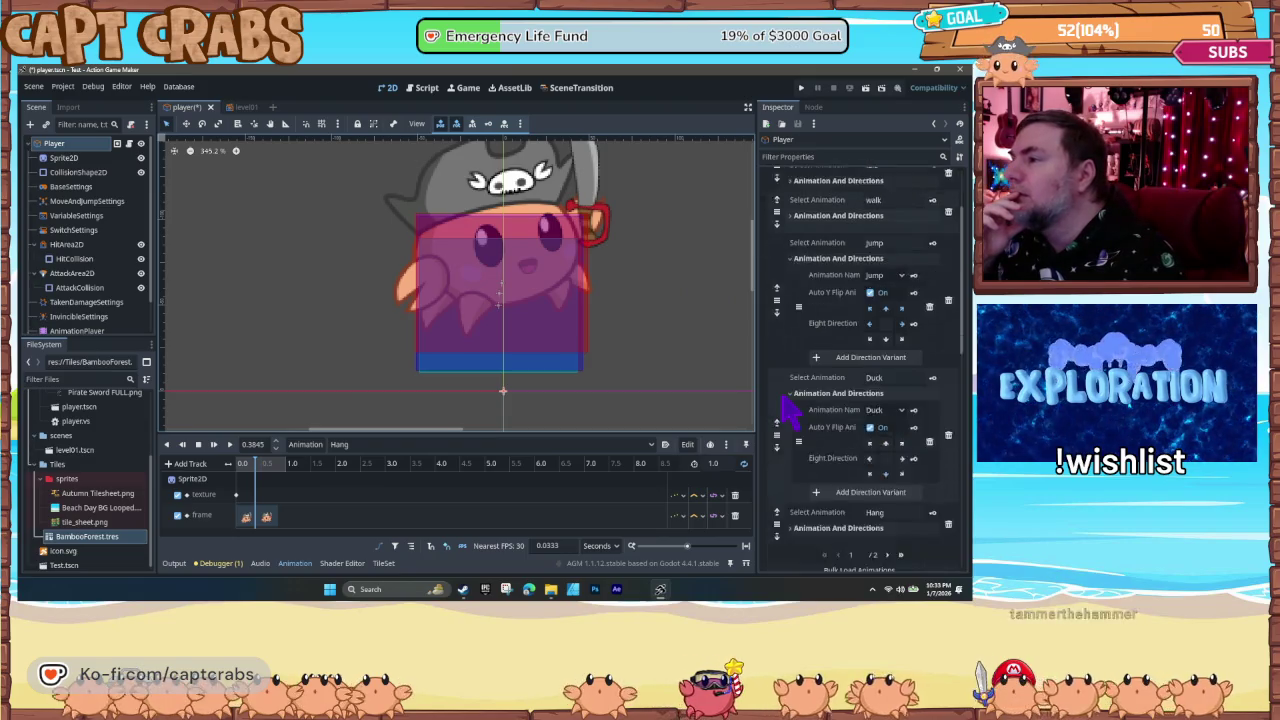
scroll(789, 408, down, 1)
click(830, 429)
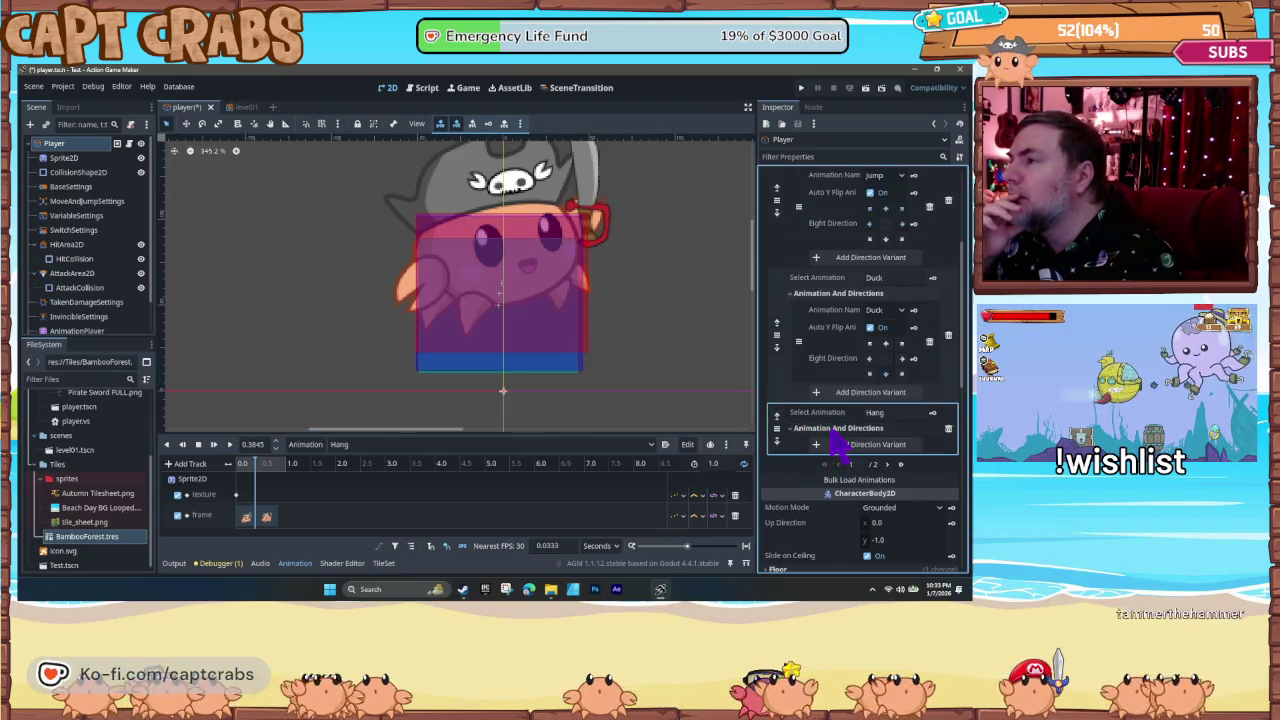
click(842, 446)
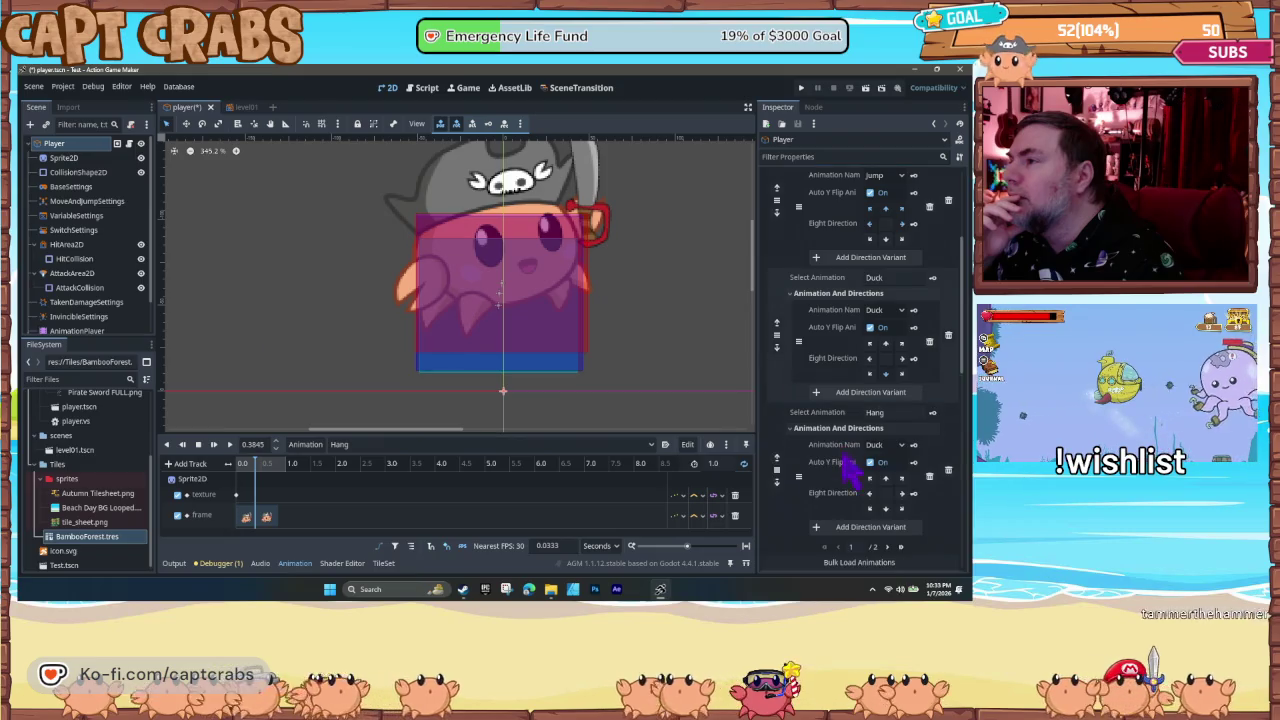
click(893, 449)
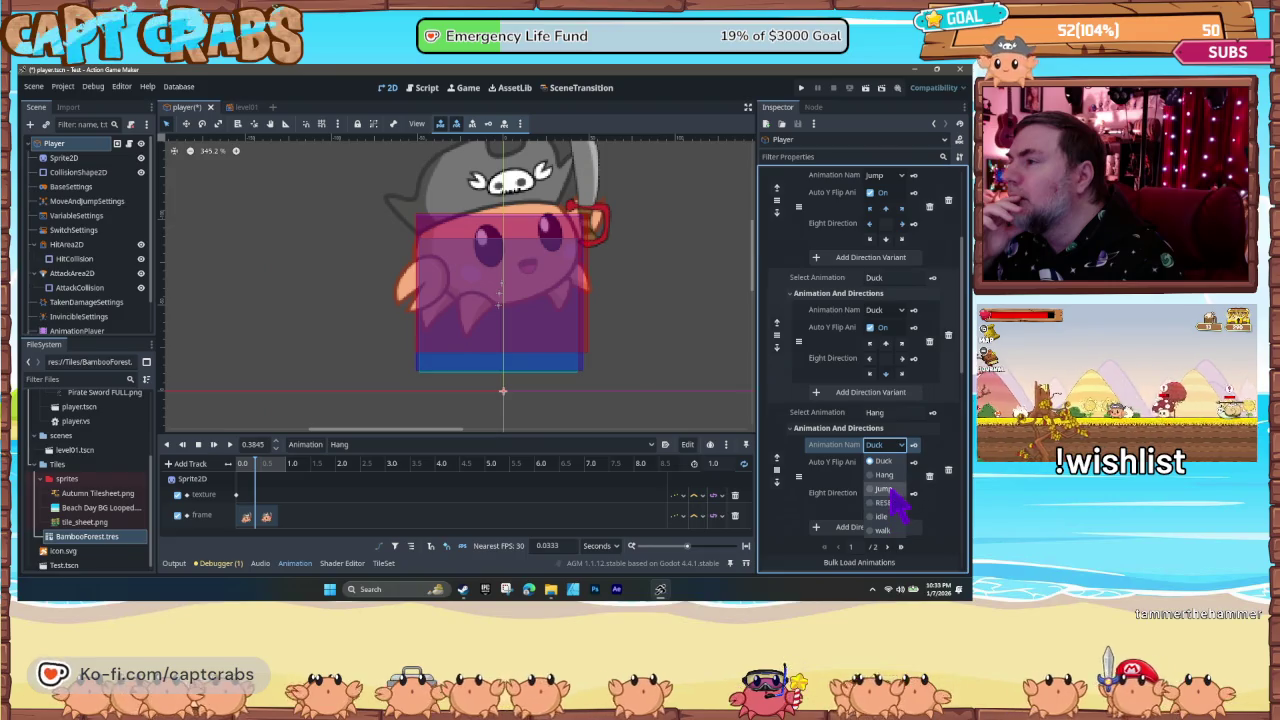
click(886, 475)
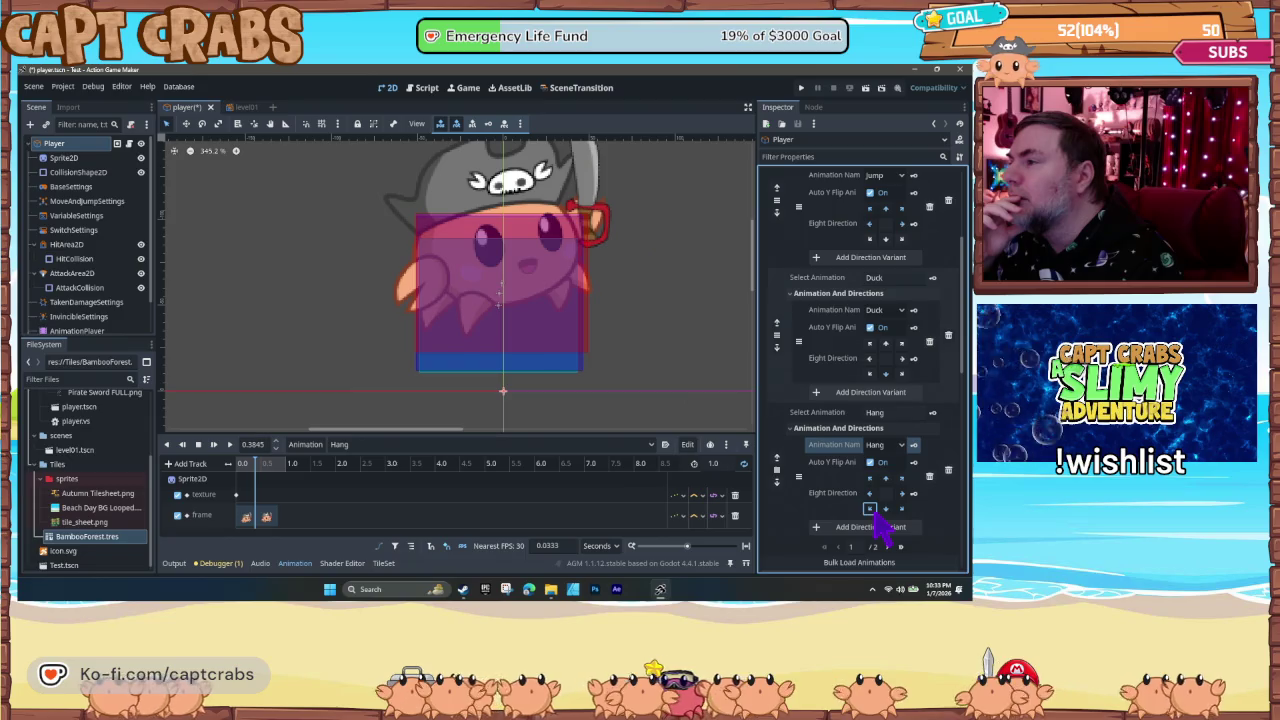
key(ctrl+s)
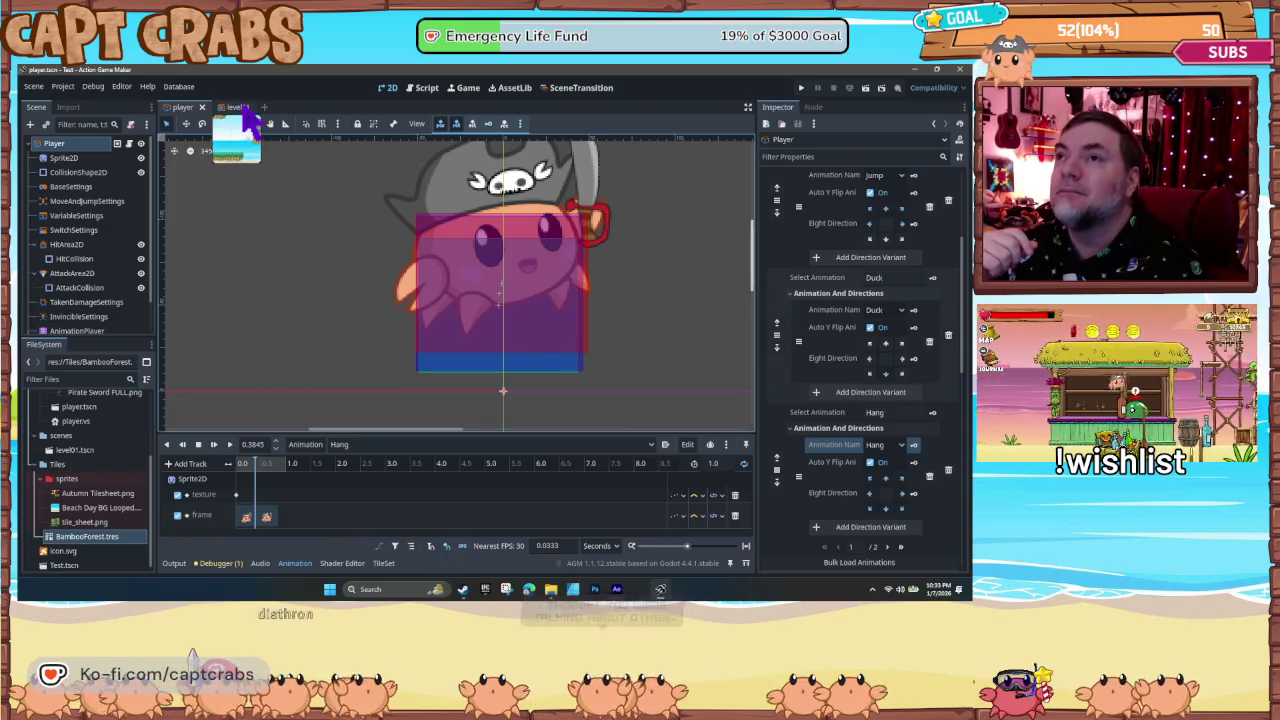
- Set the WALL HIT state's Select Animation to Hang, then save and launch a playtest with F5
click(430, 88)
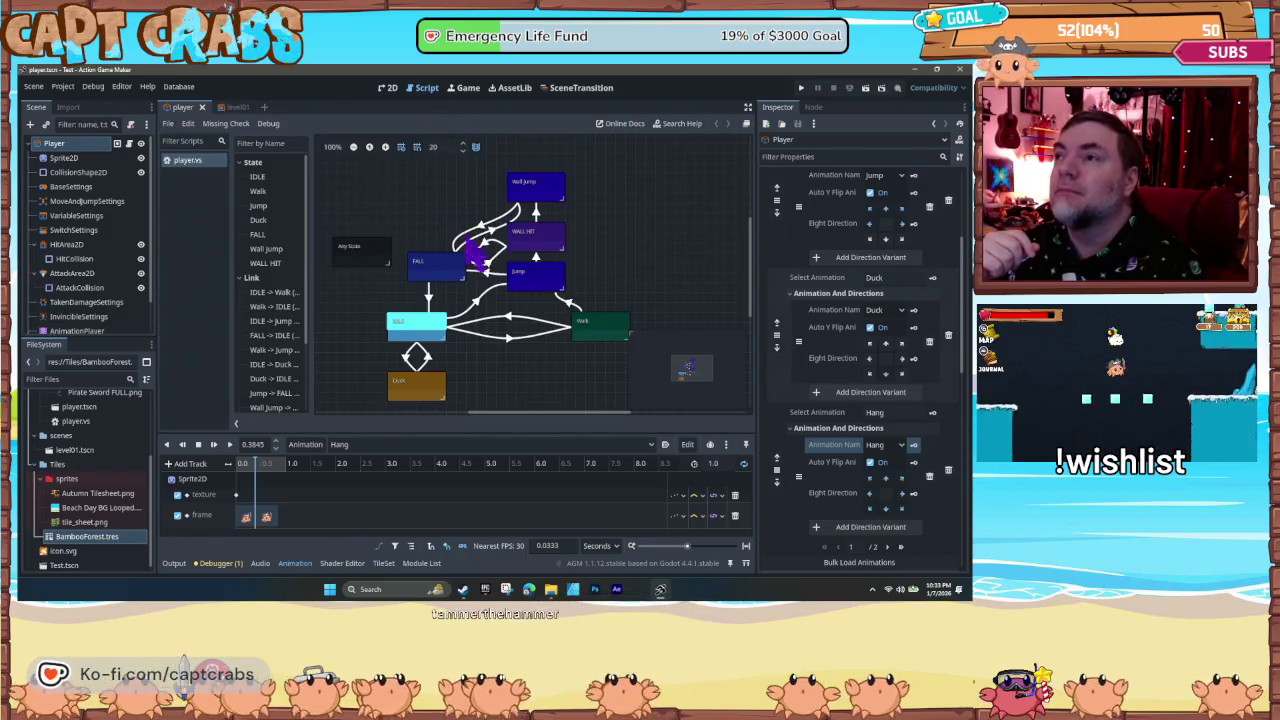
click(556, 251)
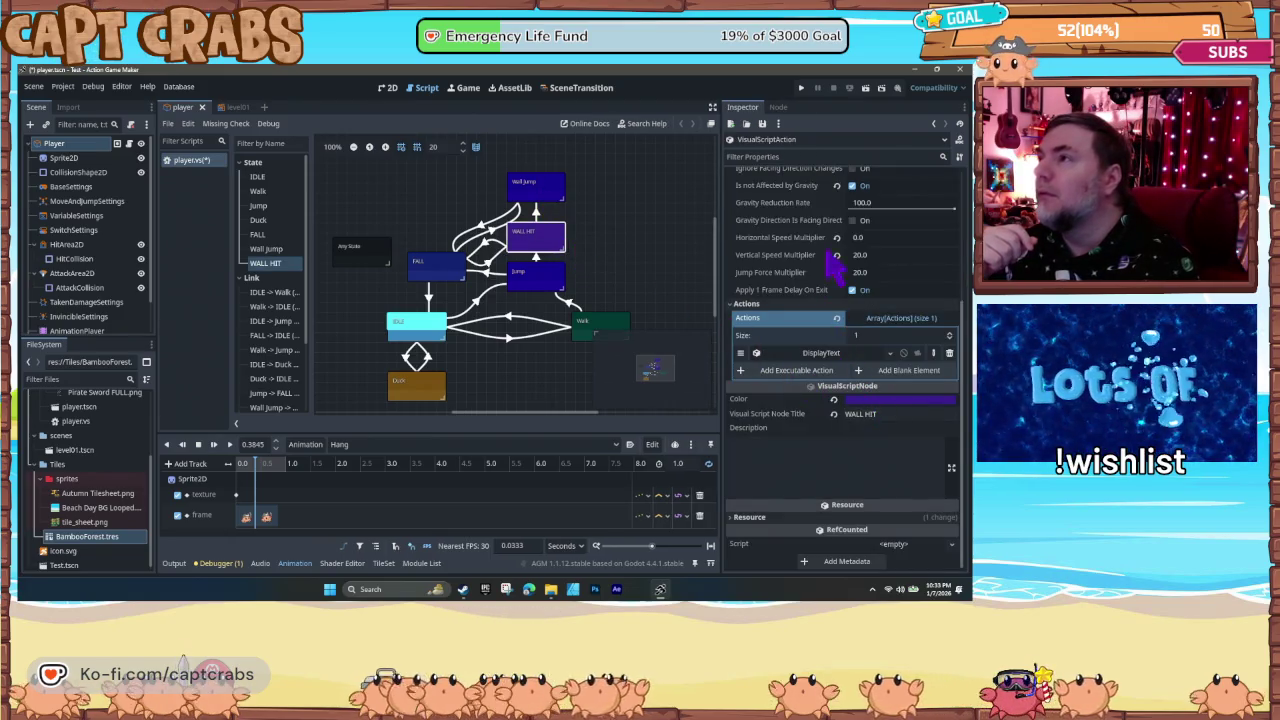
scroll(834, 258, up, 5)
click(882, 269)
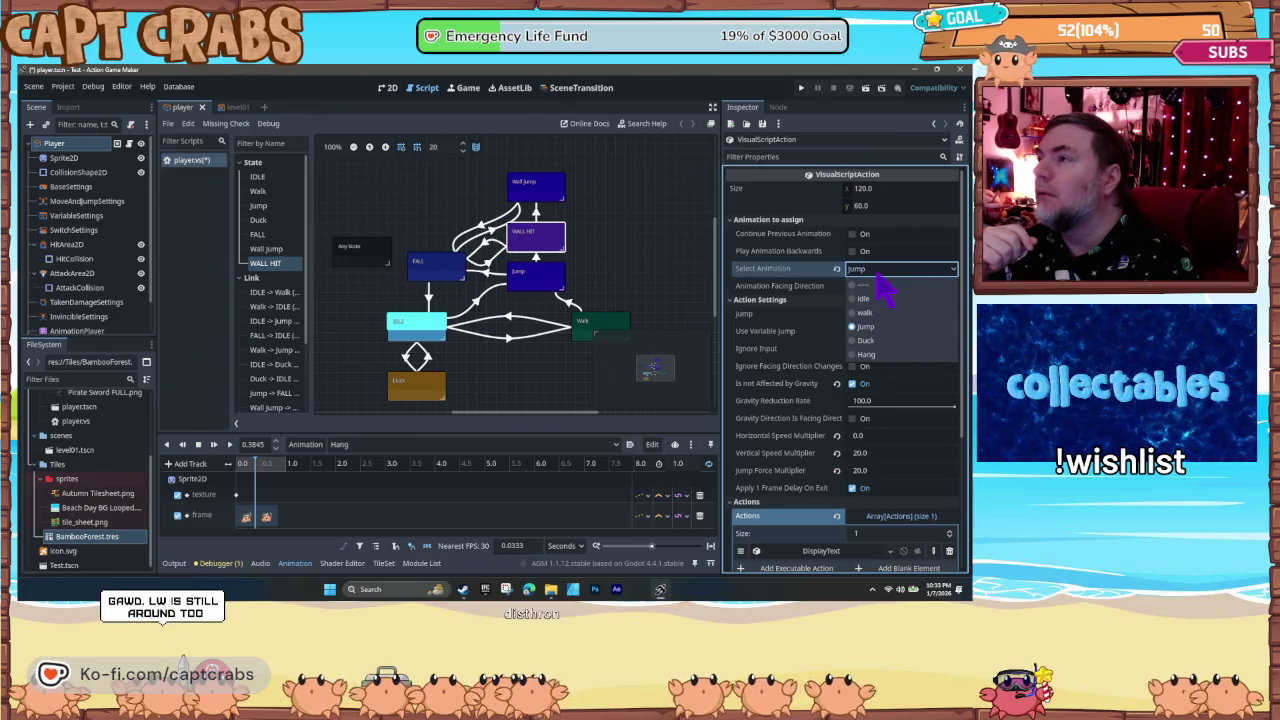
click(884, 355)
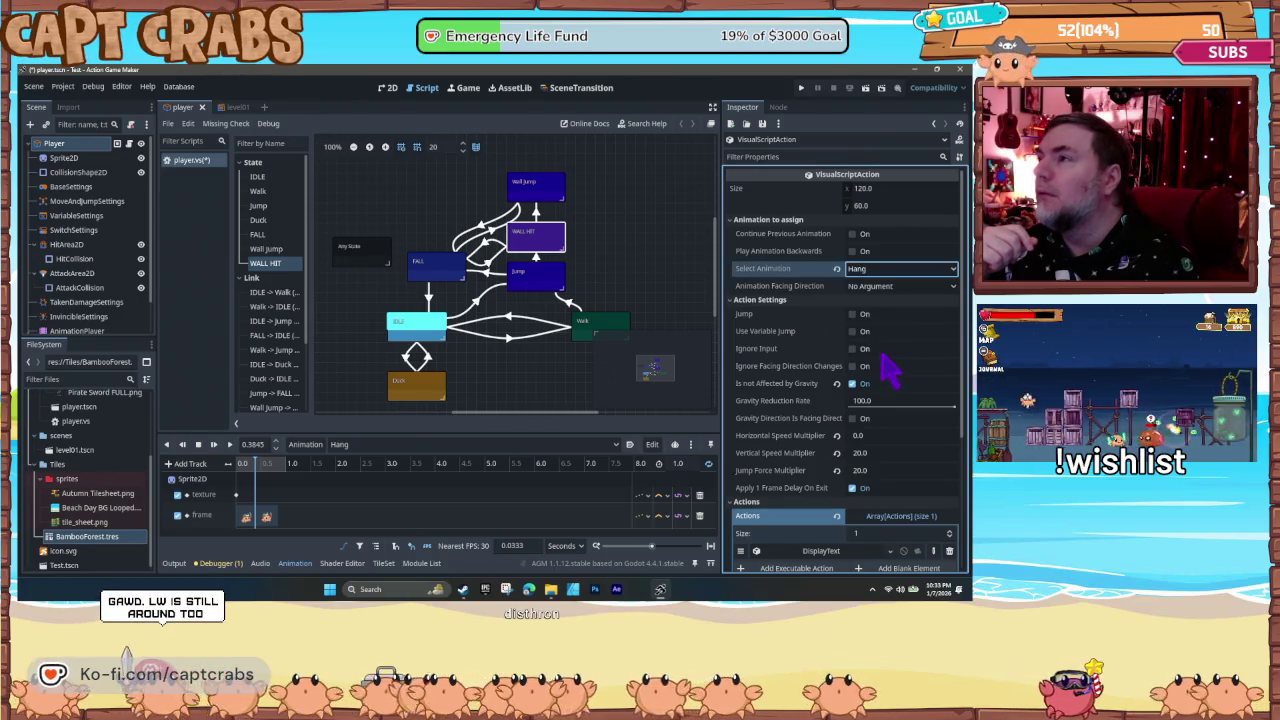
click(645, 286)
key(F5)
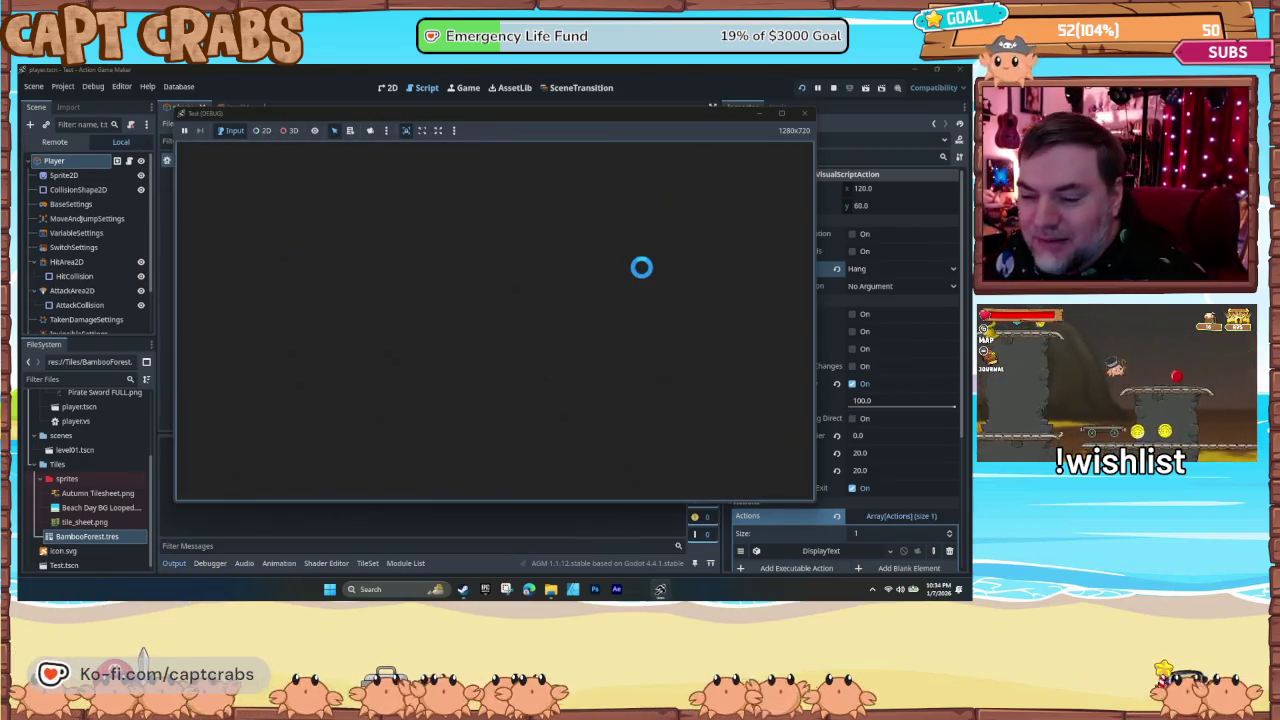
- Walk the crab right, cling to the bamboo pillar and wall-jump off it several times
key(Right)
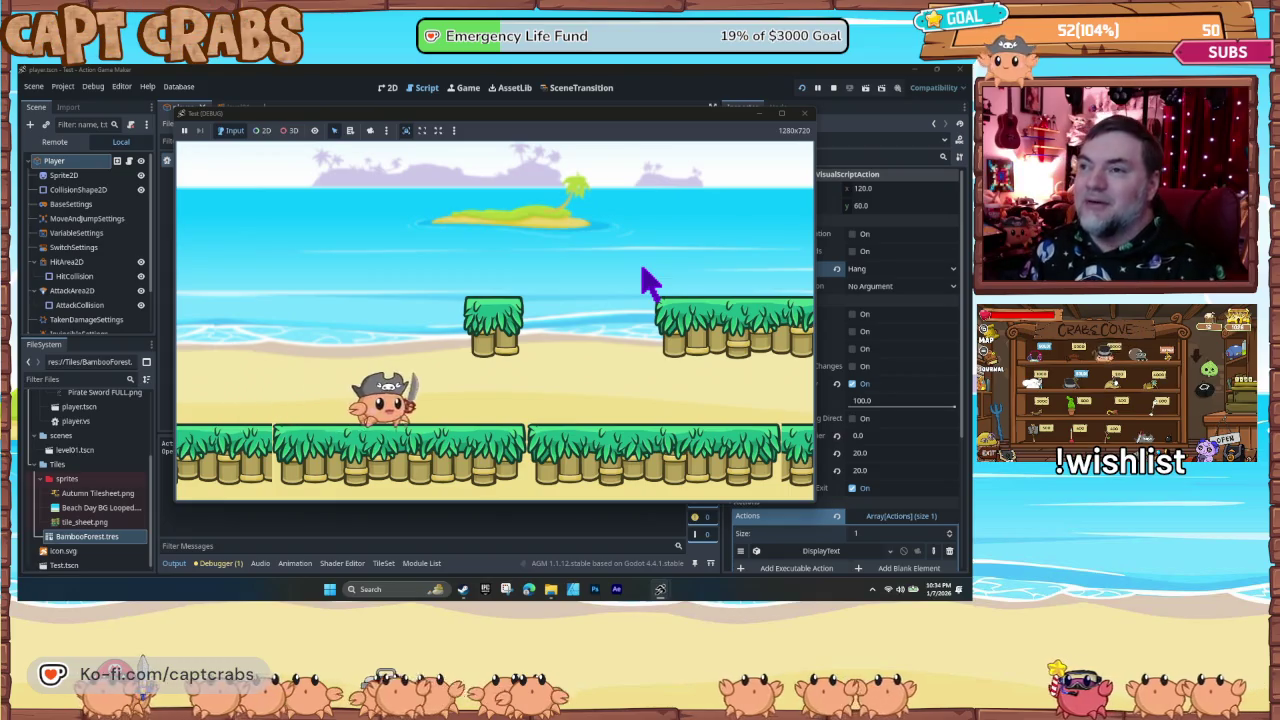
key(Right)
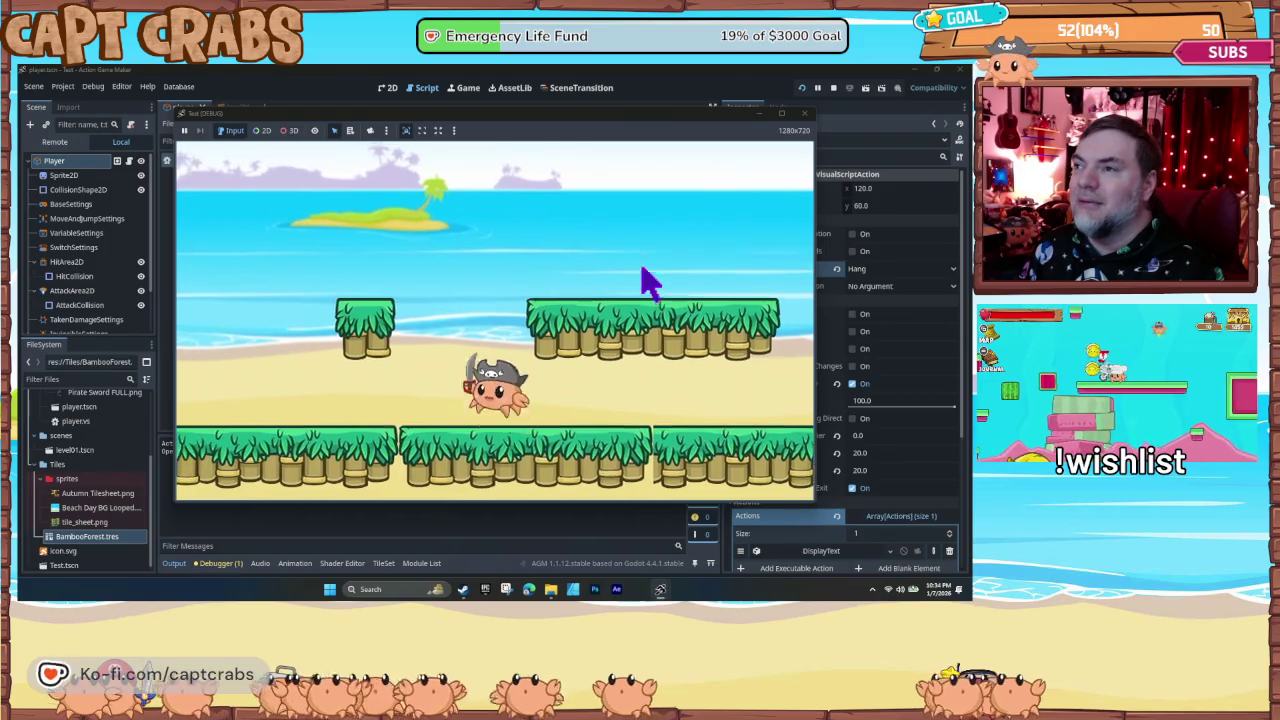
key(space)
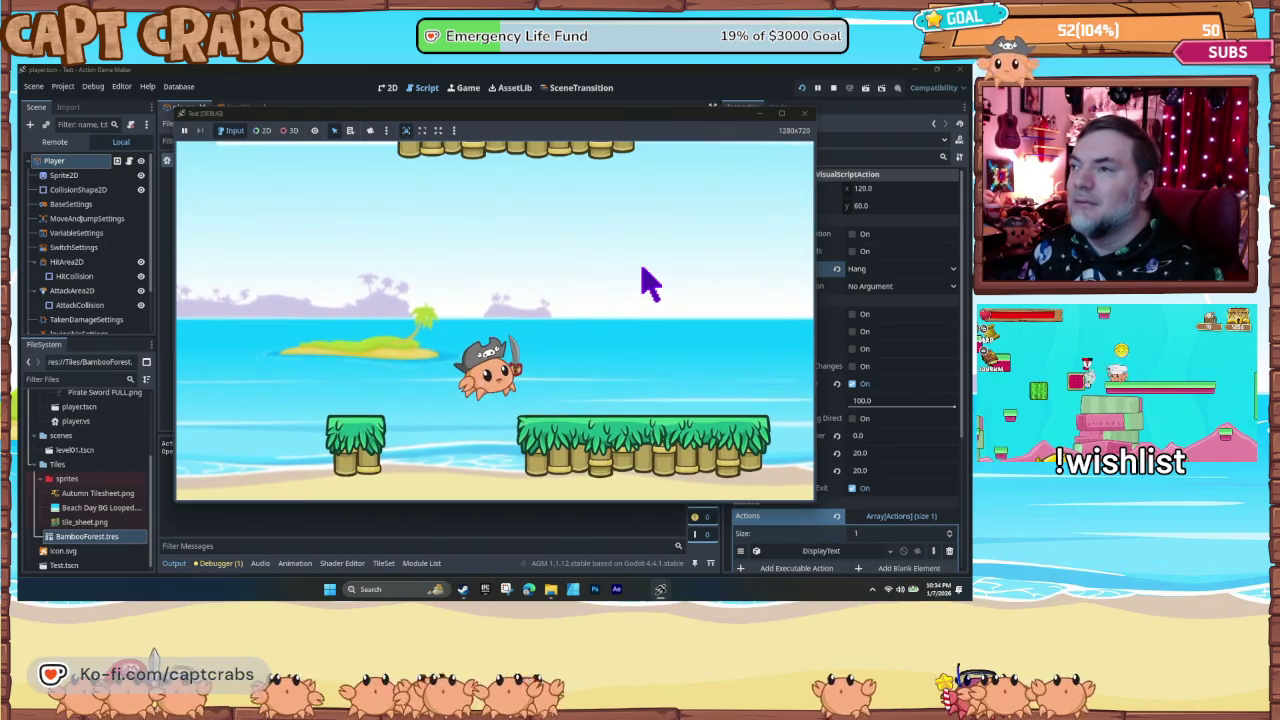
key(space)
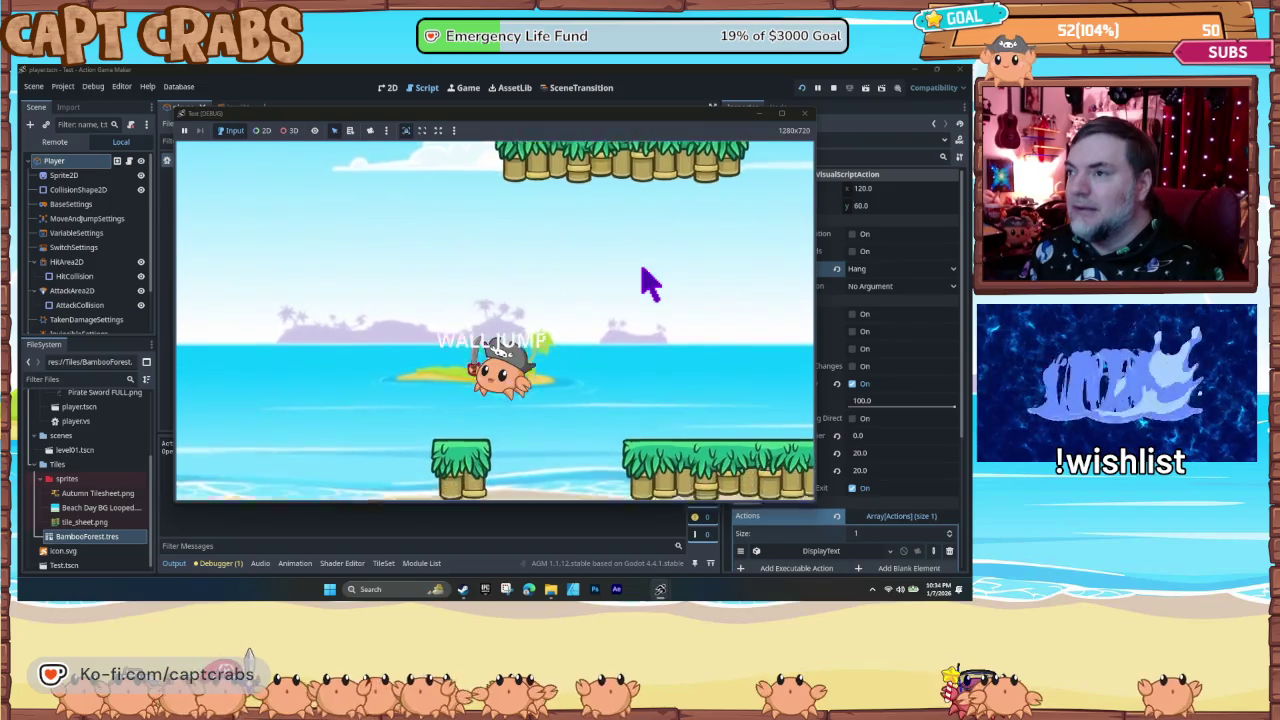
key(Right)
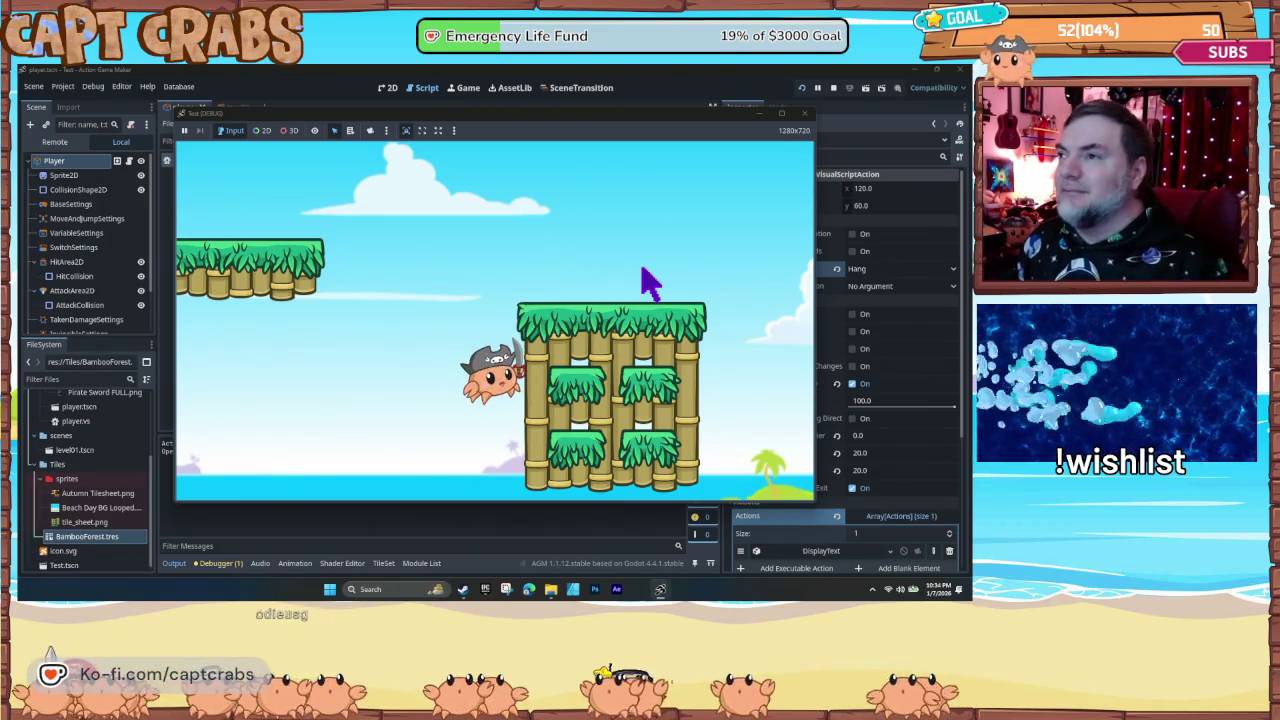
key(space)
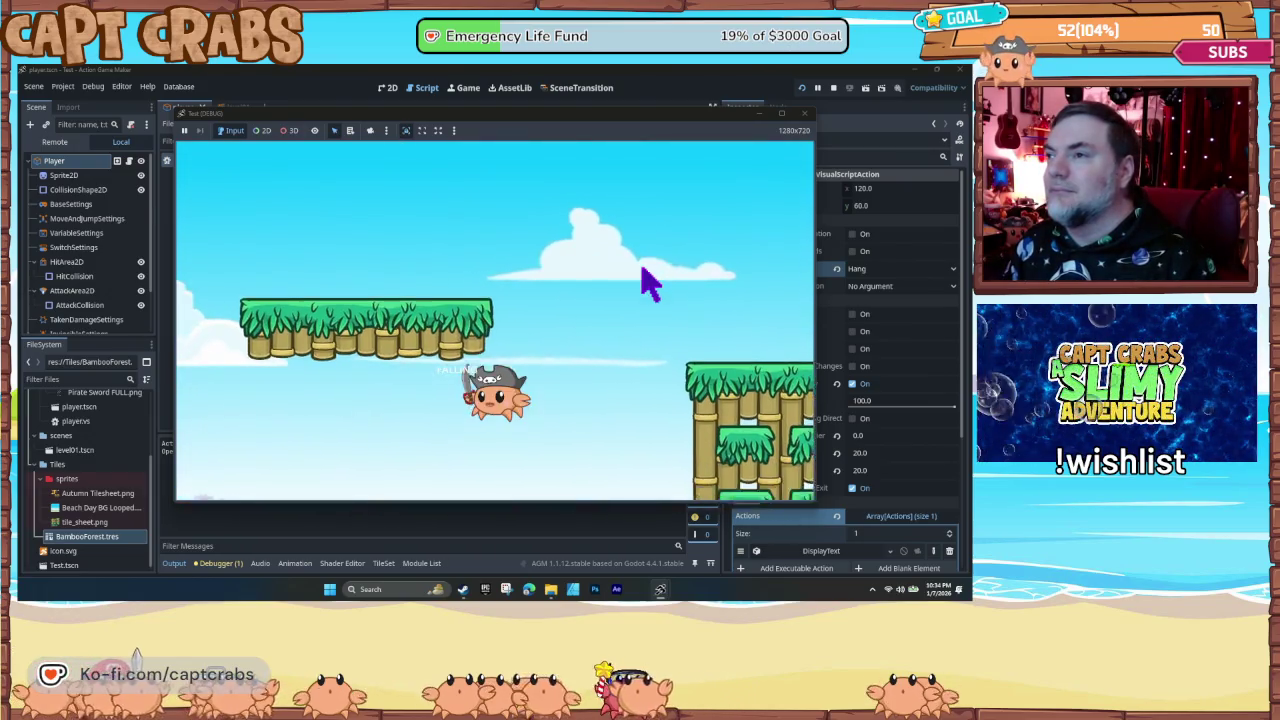
key(space)
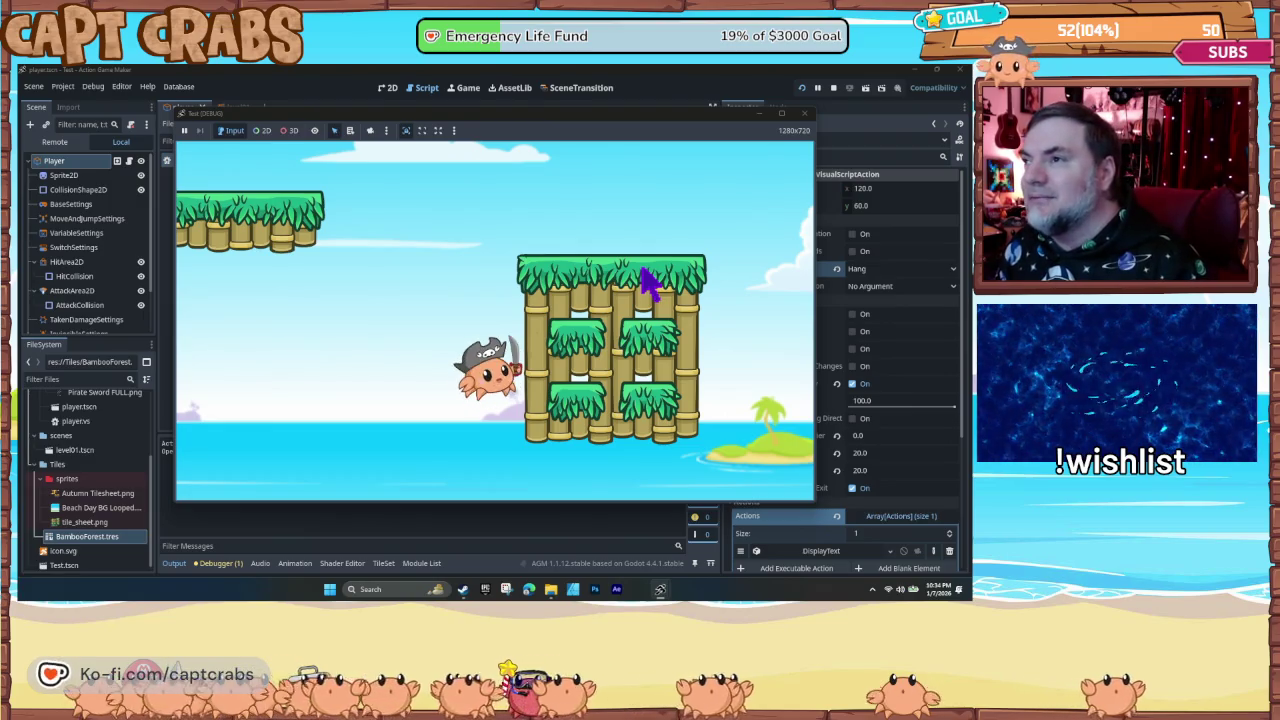
key(space)
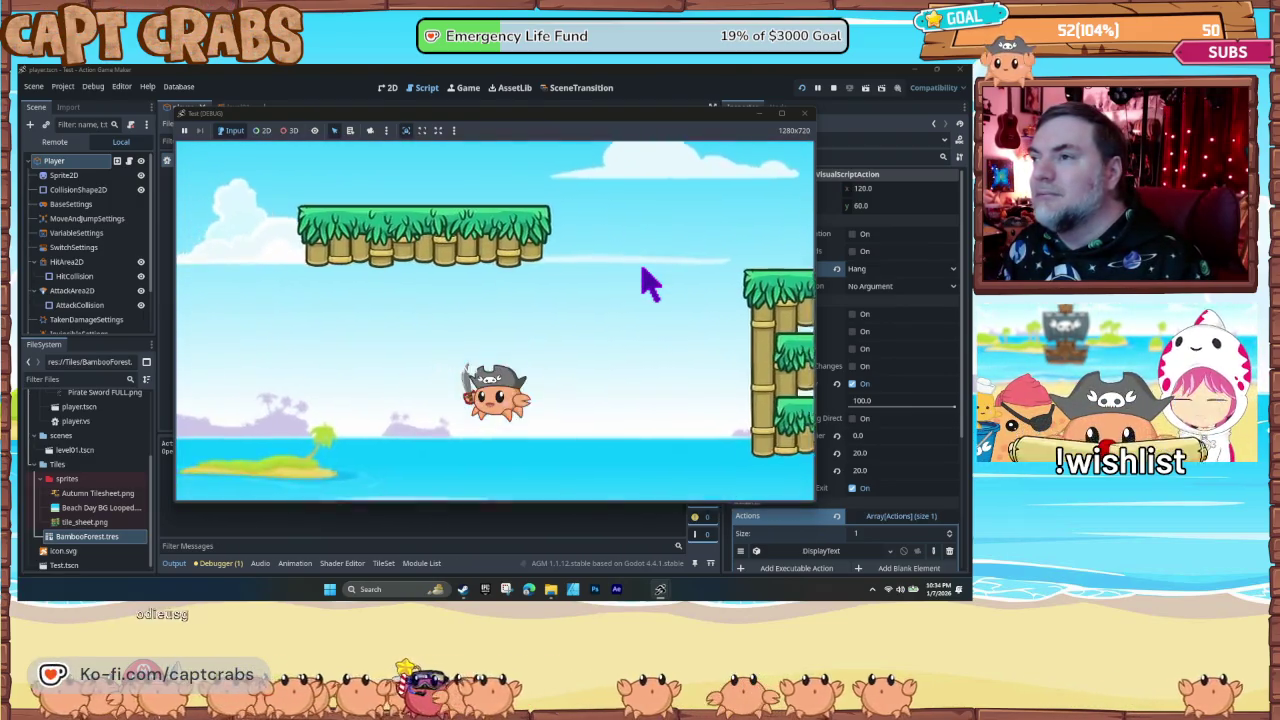
- Run right to cling to the bamboo wall, then jump across onto the grass platform
key(Right)
key(space)
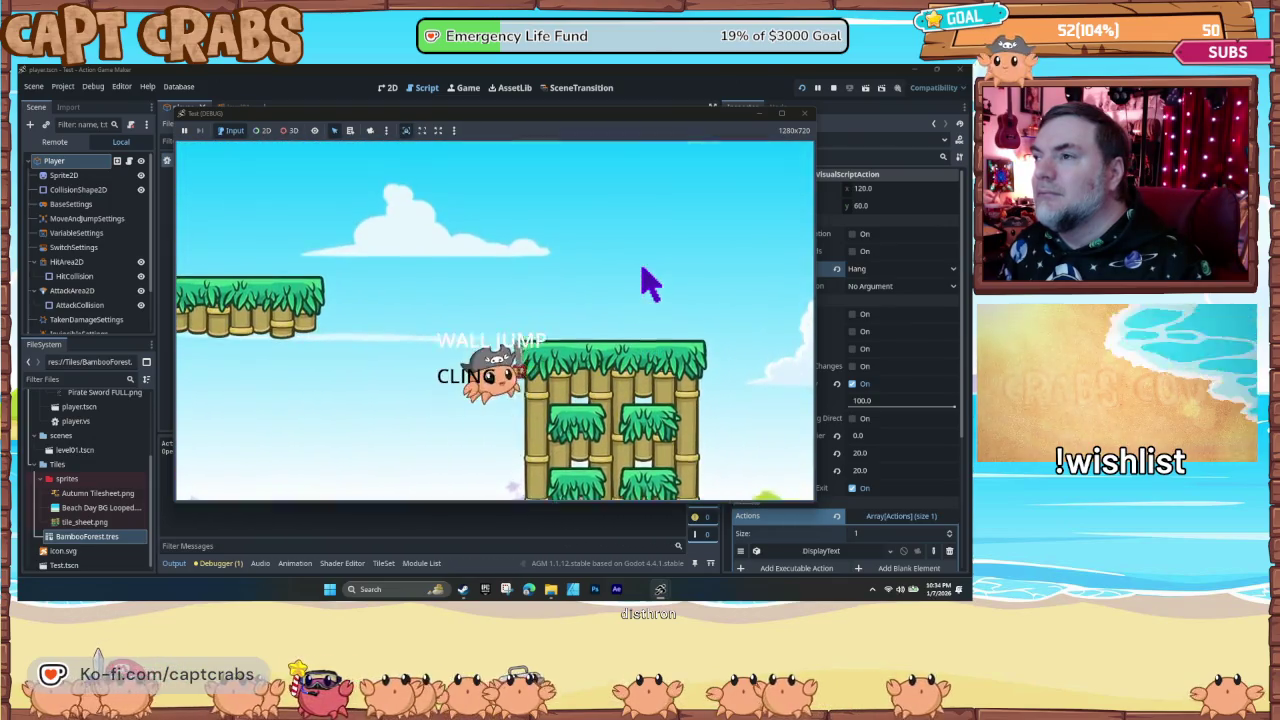
key(space)
key(space)
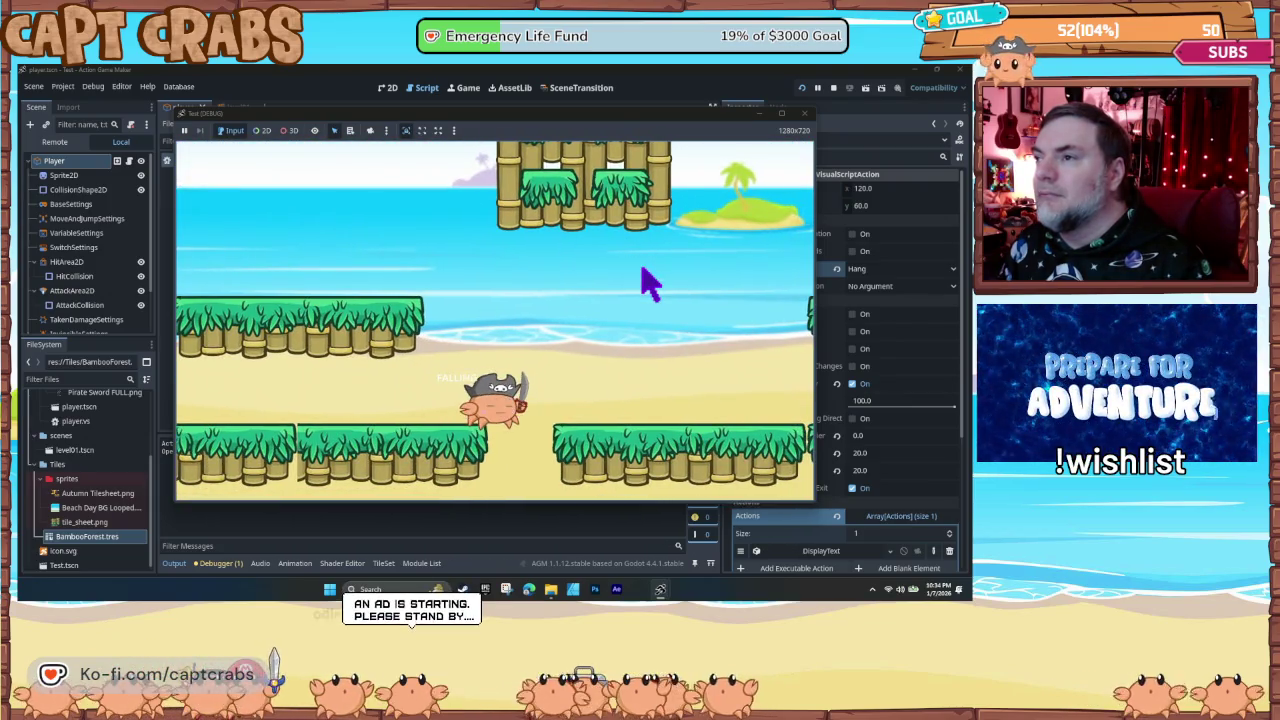
key(Right)
key(space)
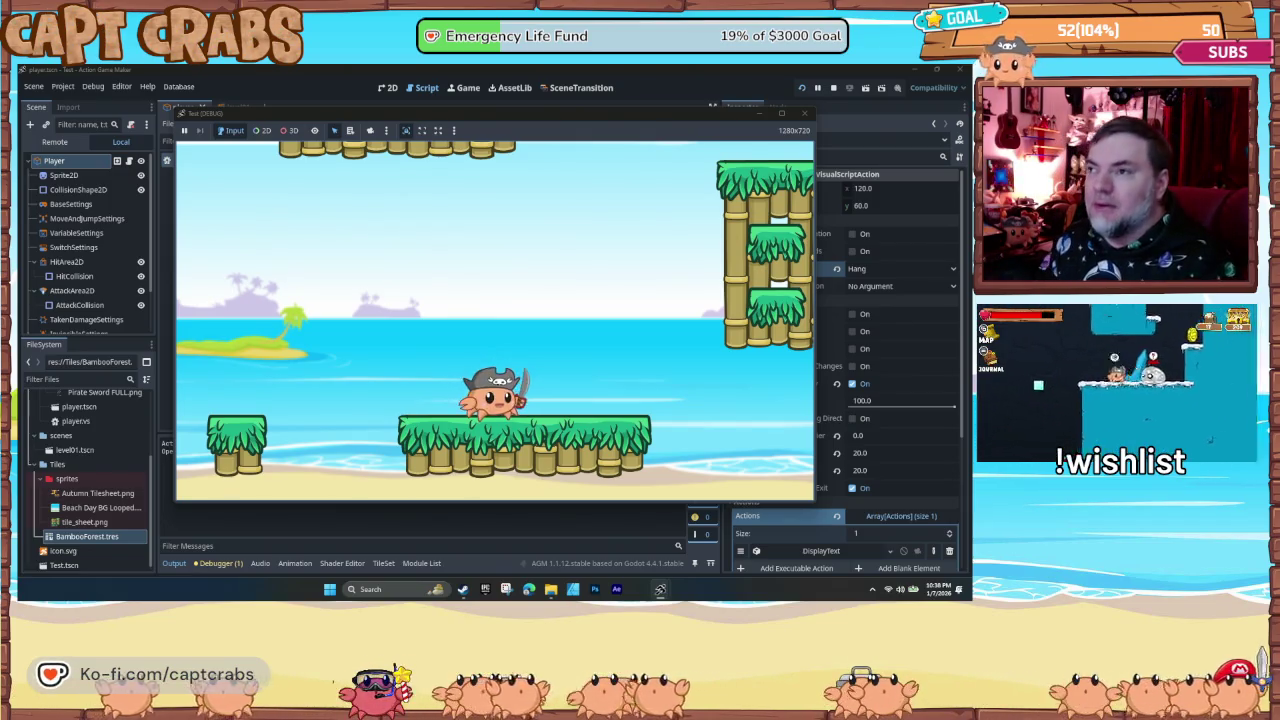
- Run off the platform to cling to the bamboo tower and wall-jump up and left repeatedly
key(Right)
key(space)
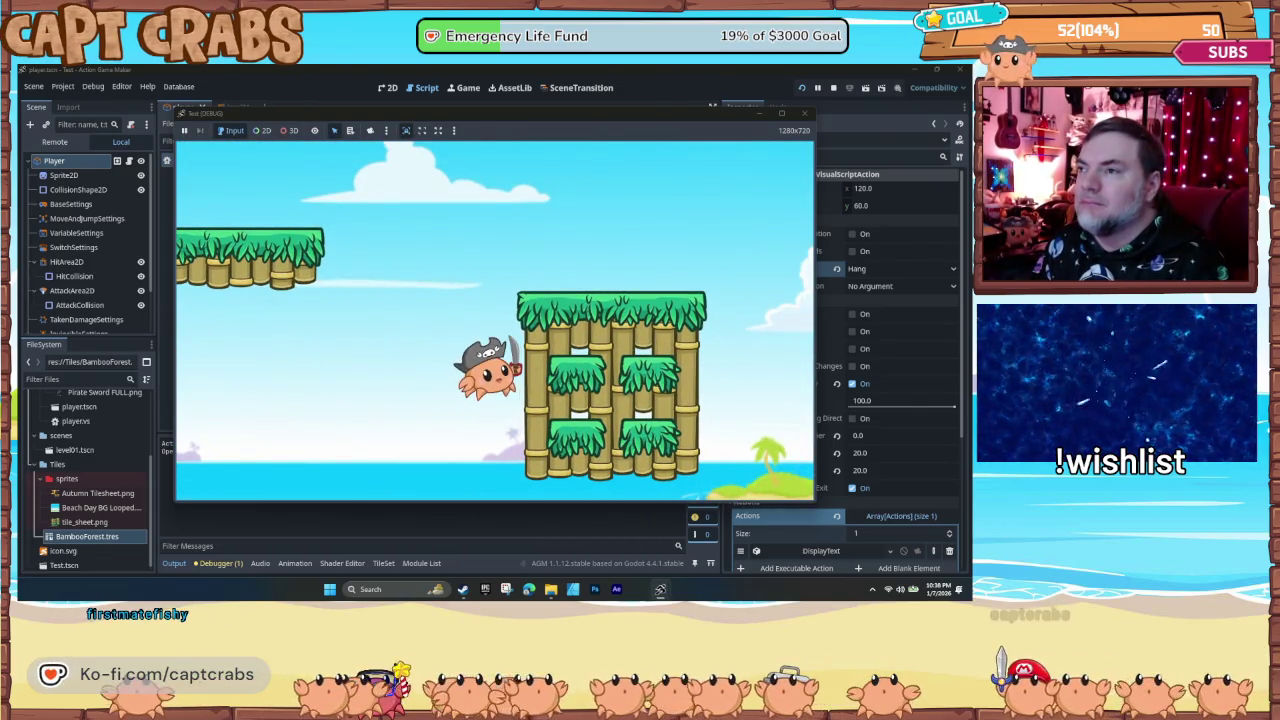
key(space)
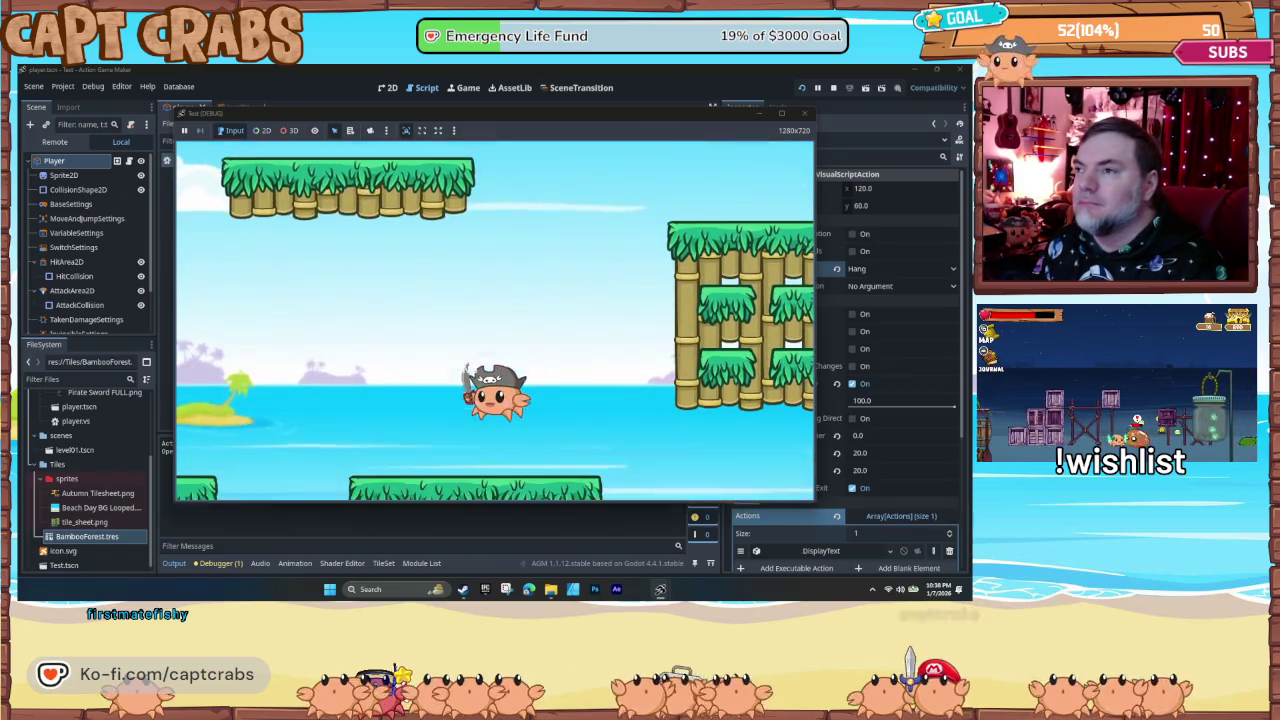
key(space)
key(Right)
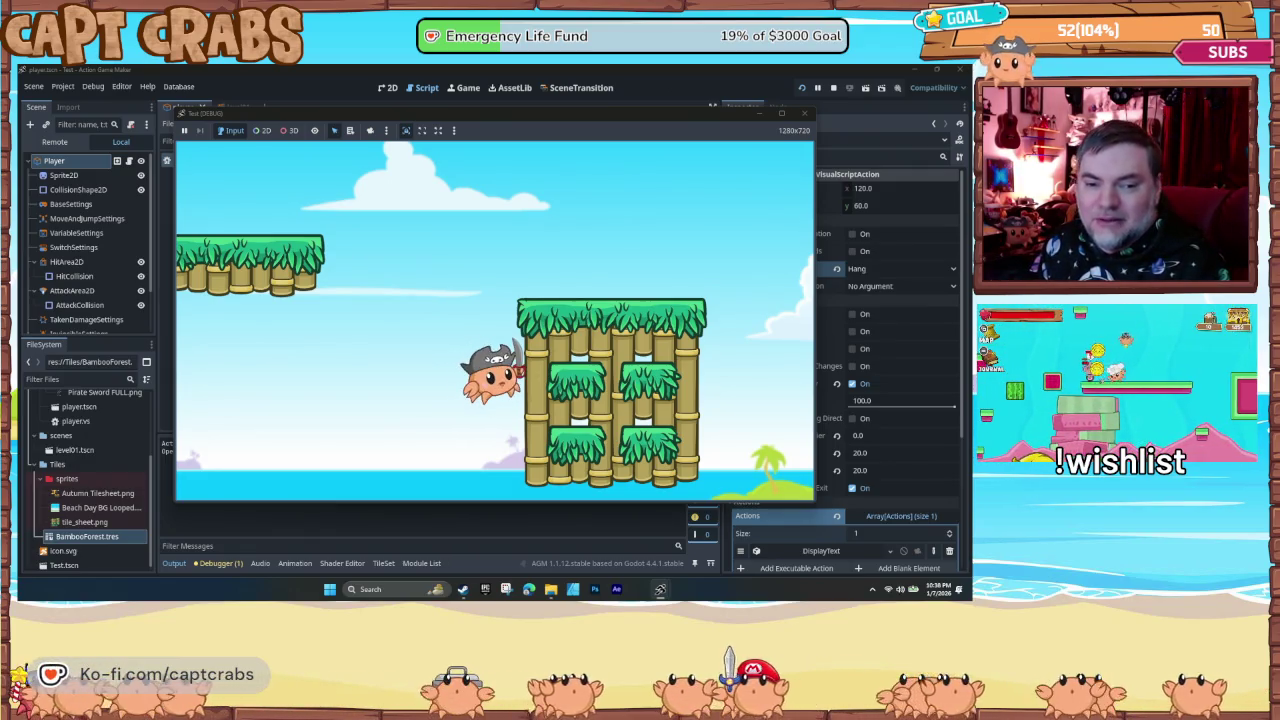
key(space)
key(Right)
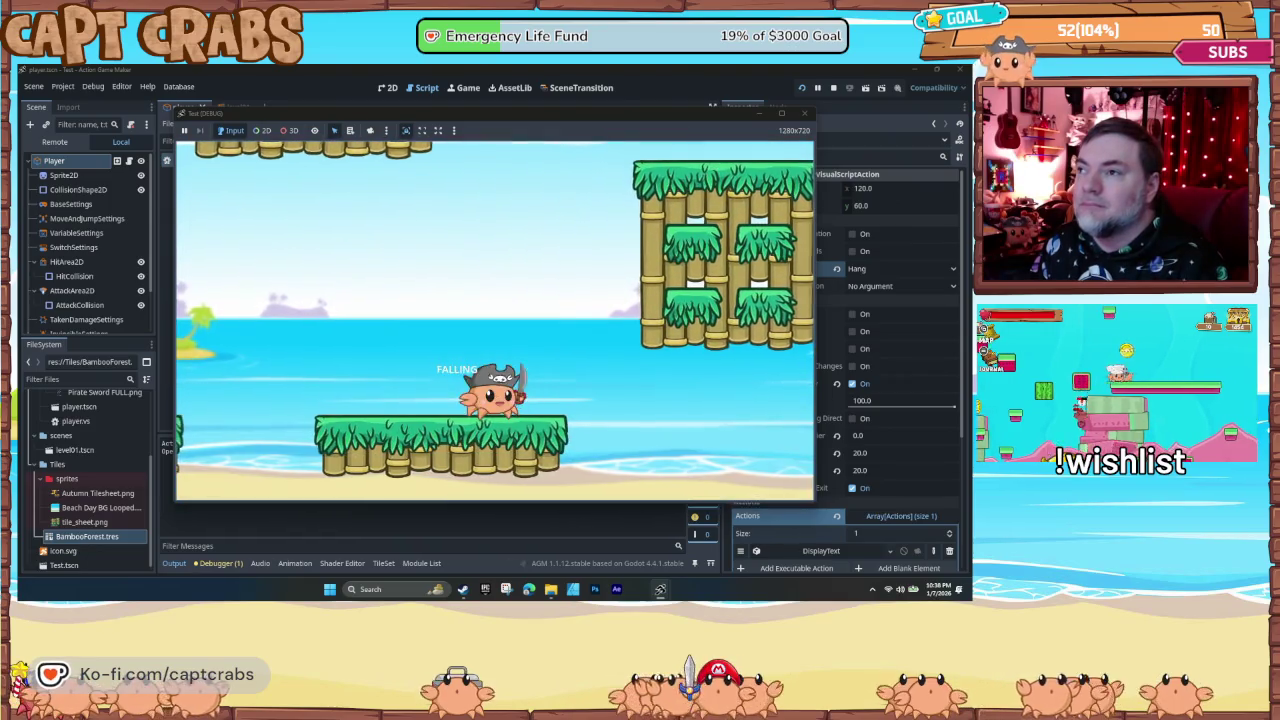
key(space)
key(space)
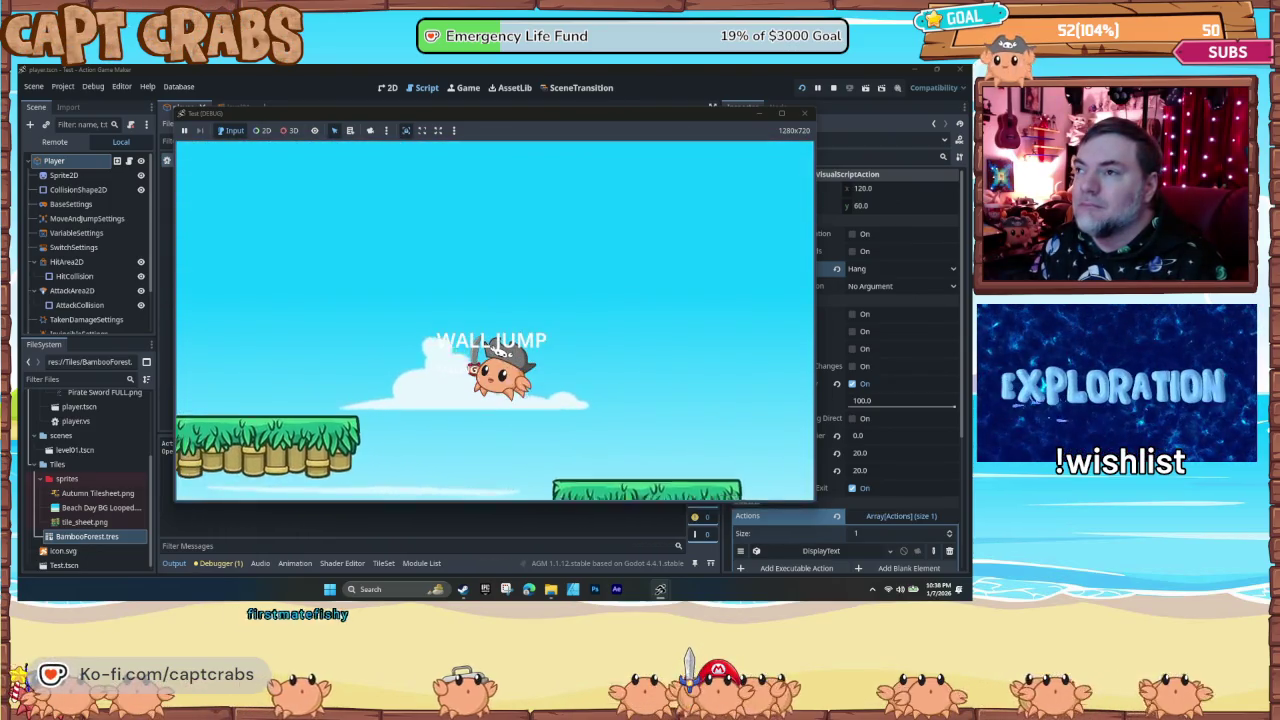
key(Right)
key(space)
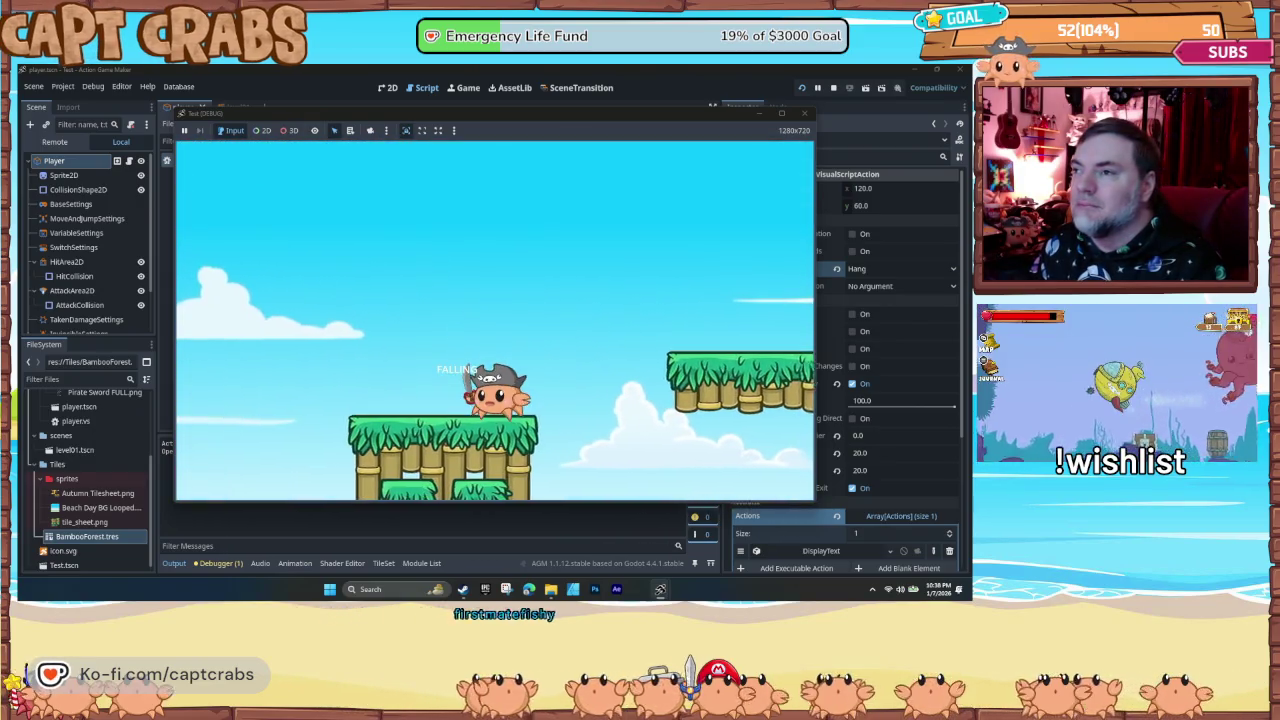
- Move across the platforms, repeatedly clinging to the bamboo wall and leaping off it
key(Left)
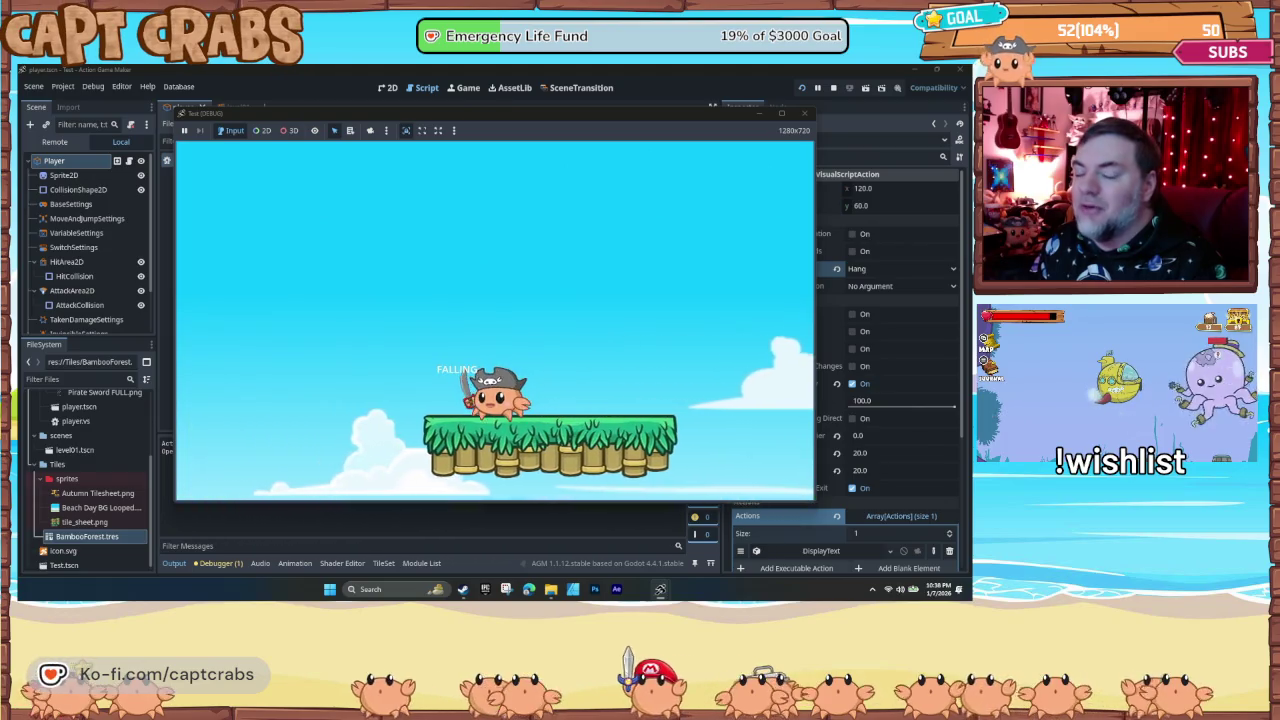
key(Right)
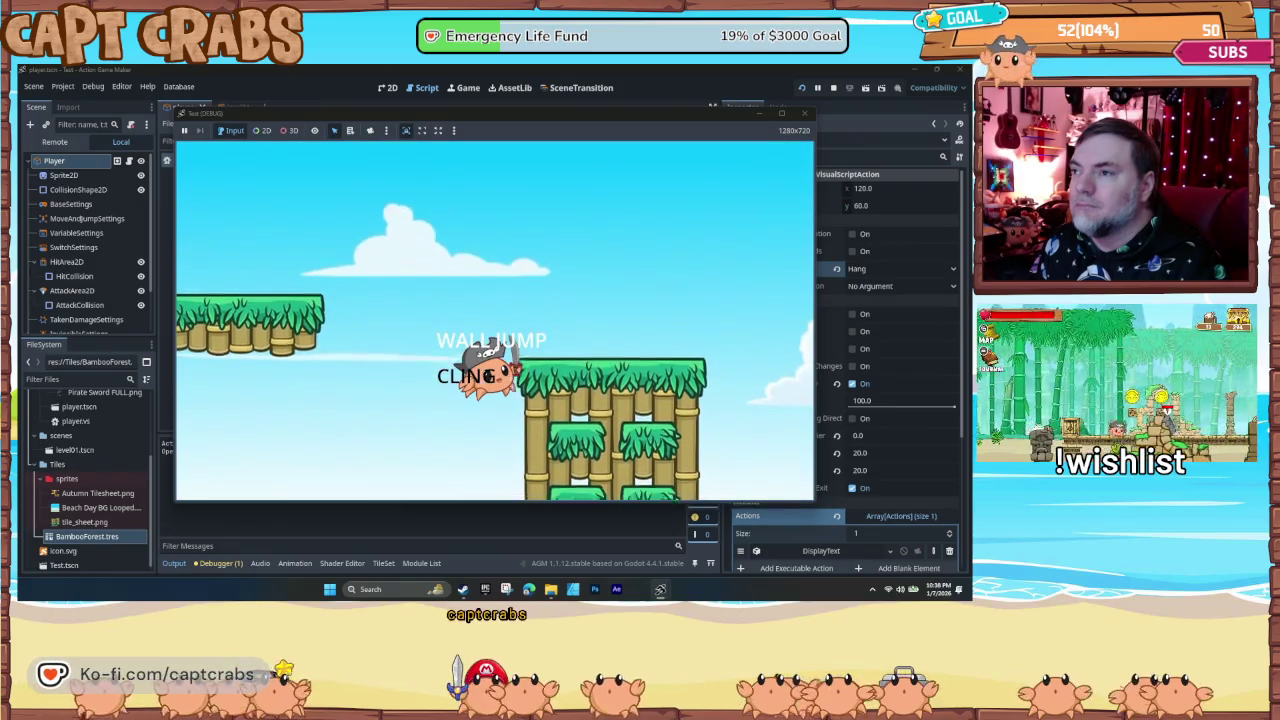
key(space)
key(Right)
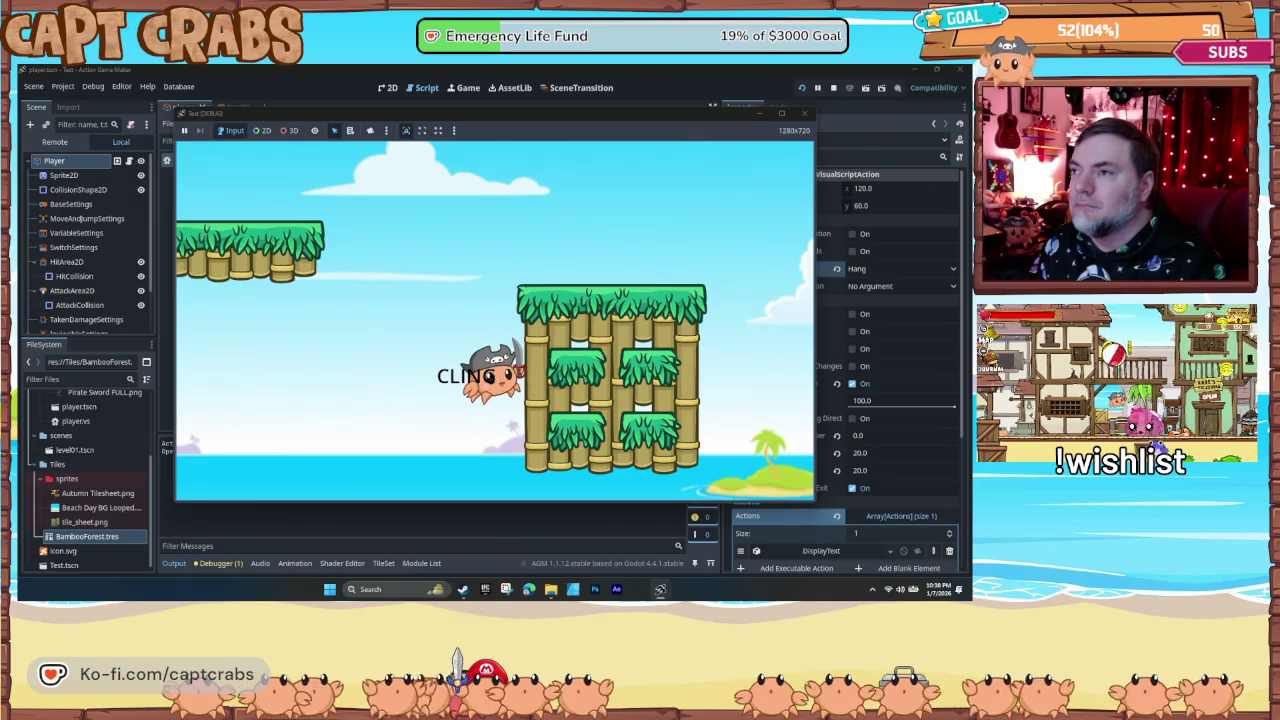
key(space)
key(Right)
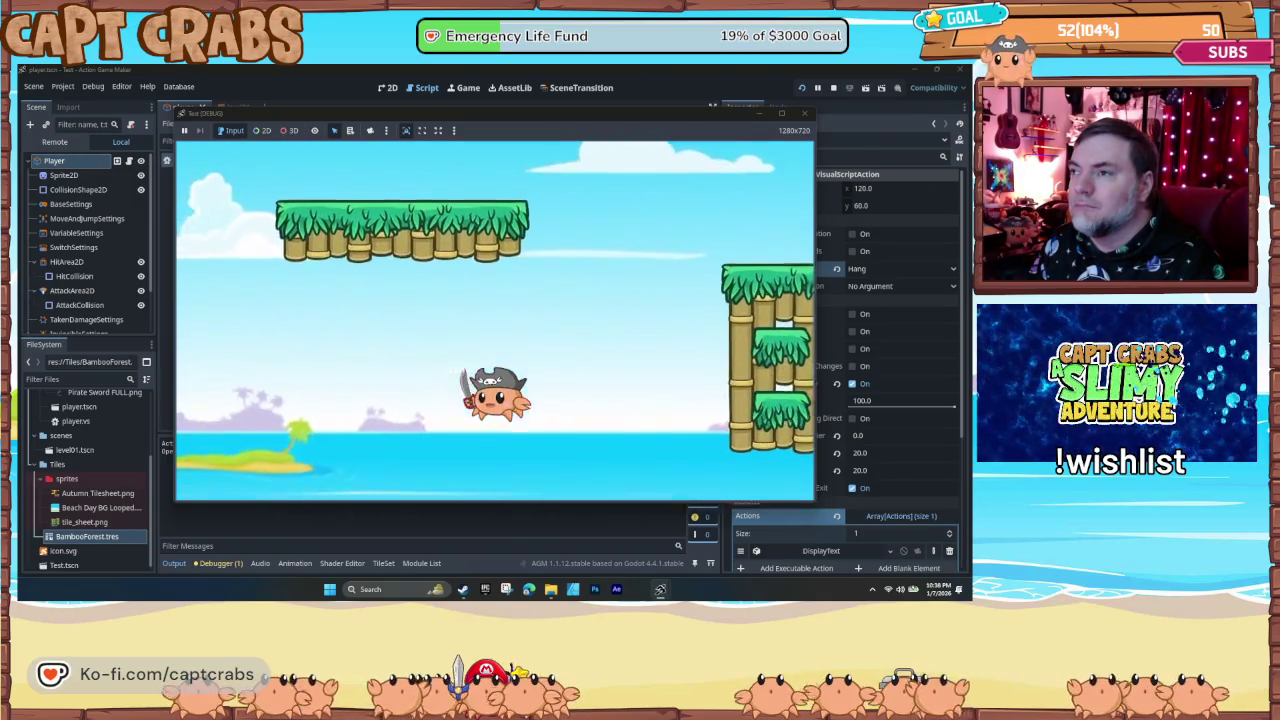
key(space)
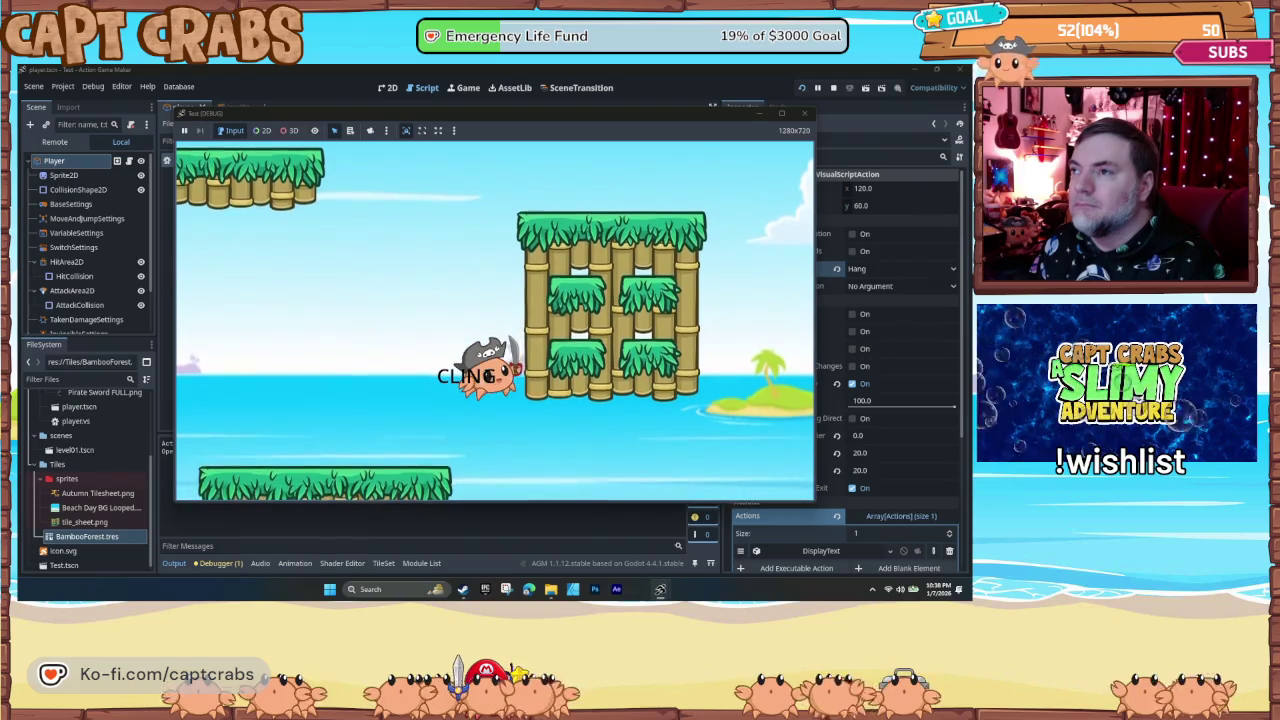
key(space)
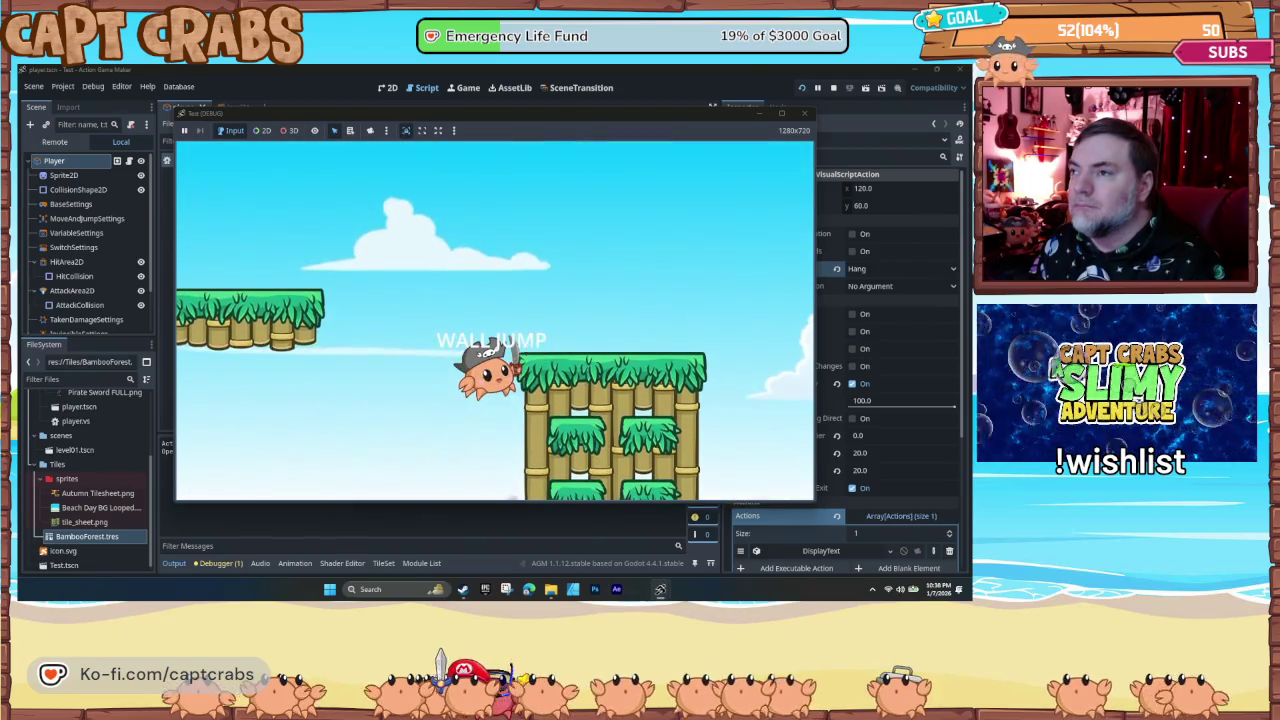
key(Left)
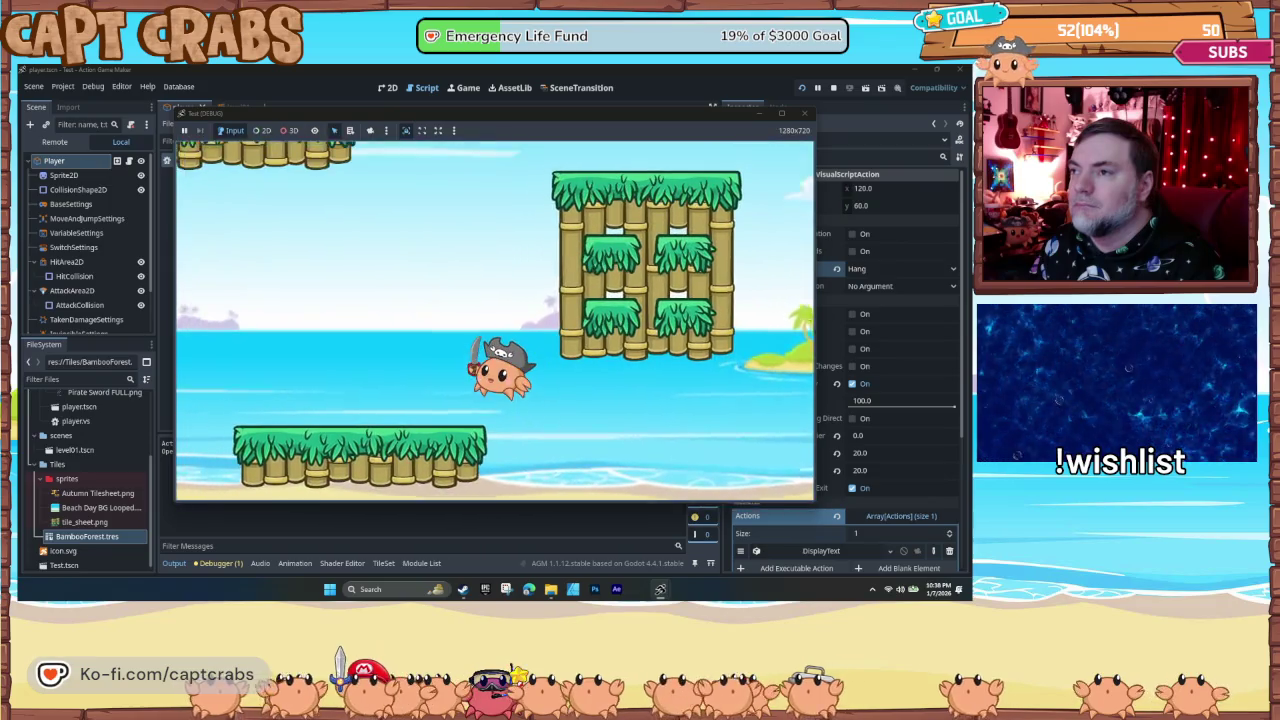
key(space)
key(space)
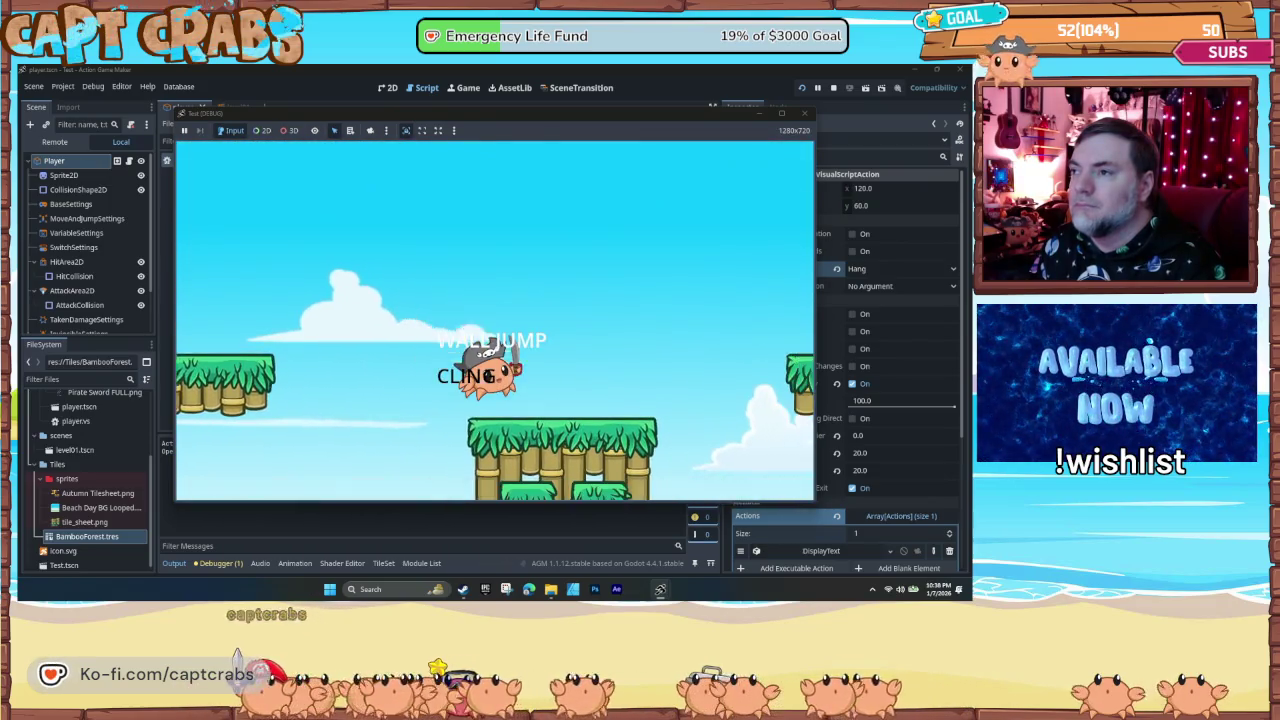
key(Left)
key(space)
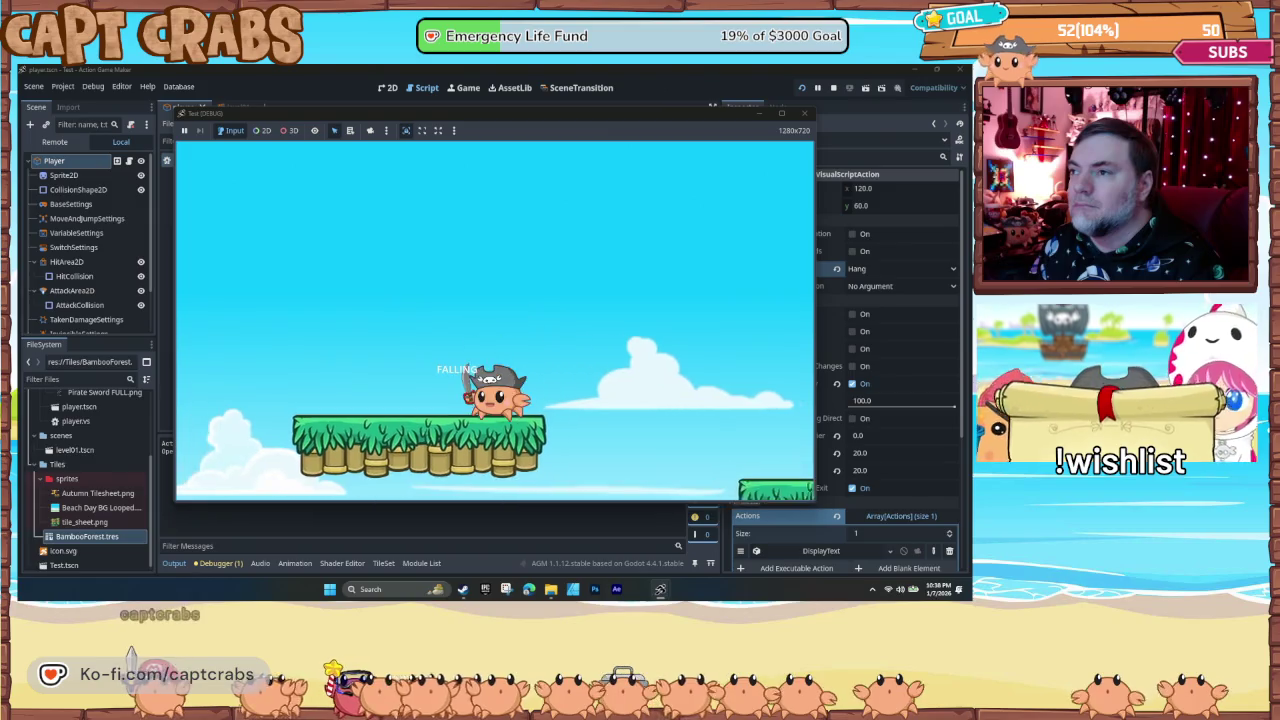
key(Right)
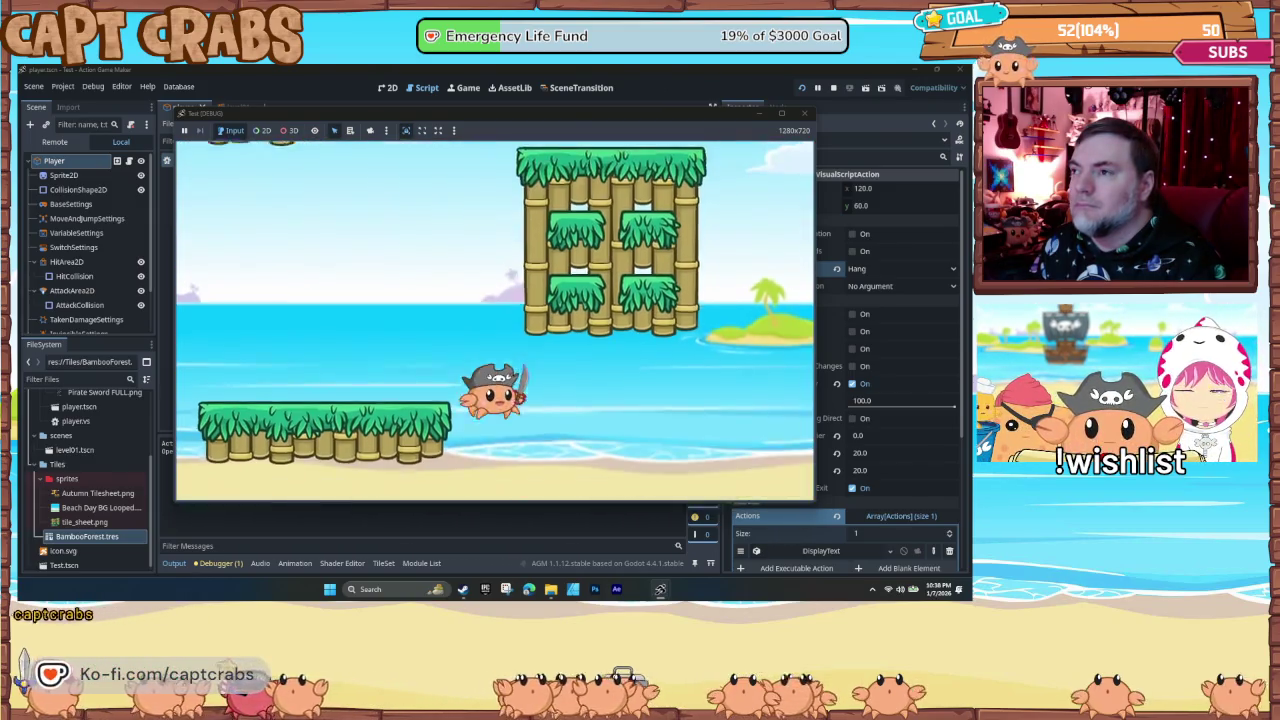
key(Left)
key(space)
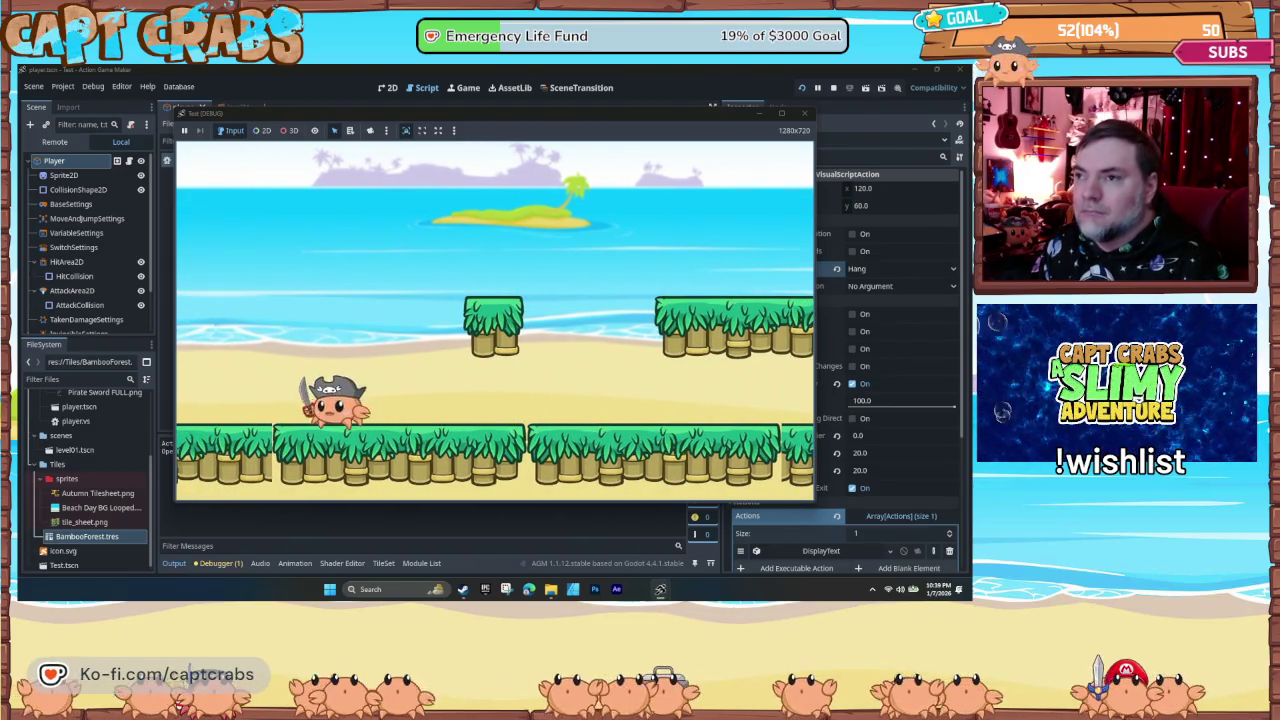
- Cling to the bamboo wall, wall-jump up and left, then run right across the beach
key(Right)
key(space)
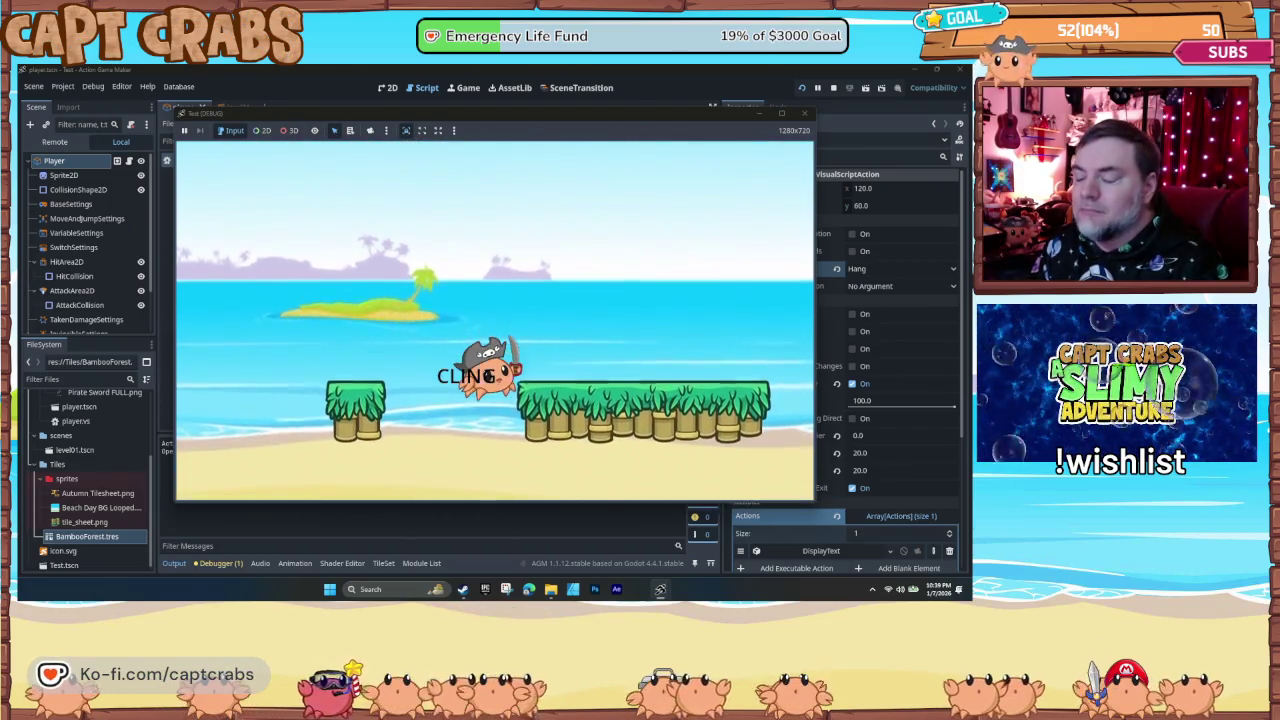
key(space)
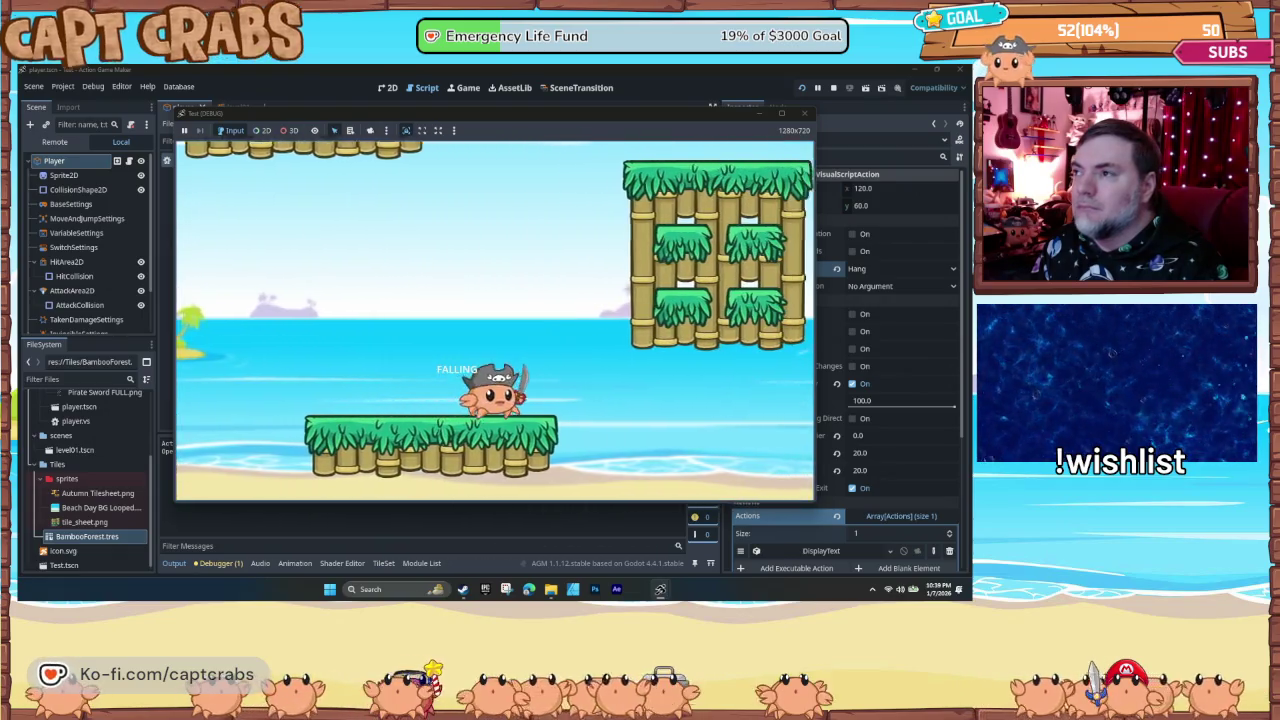
key(space)
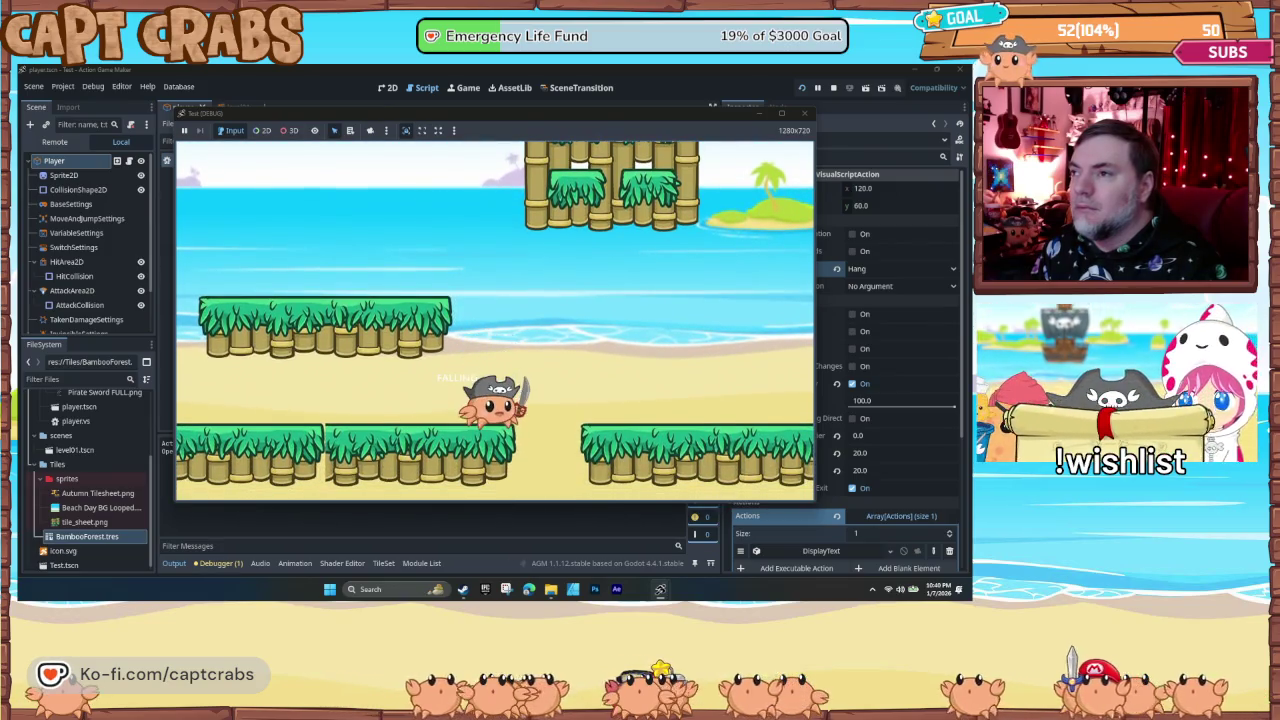
key(space)
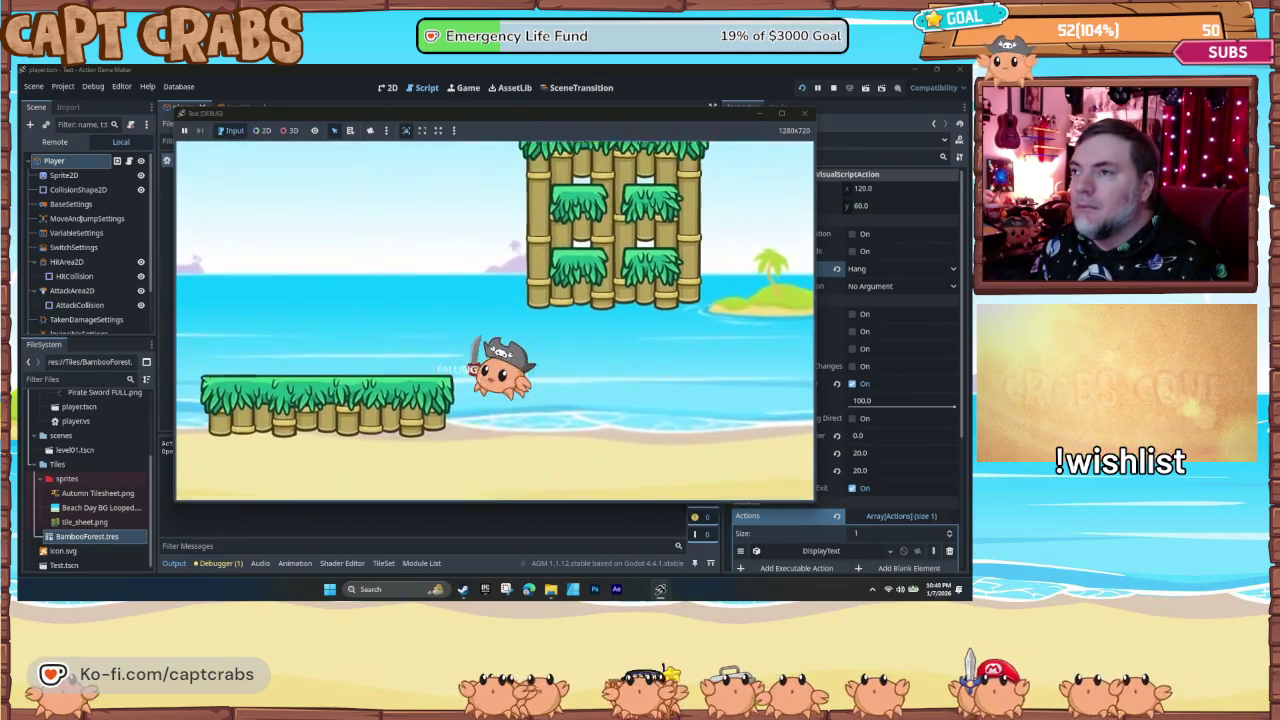
key(space)
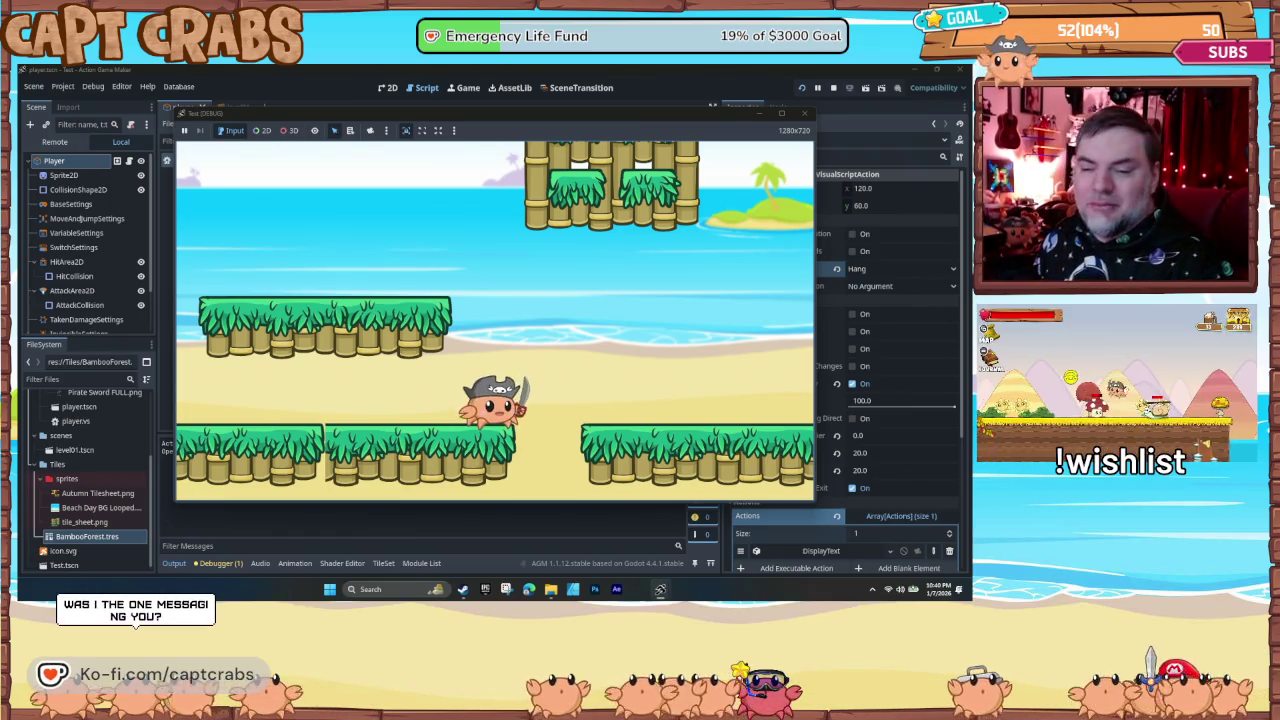
key(space)
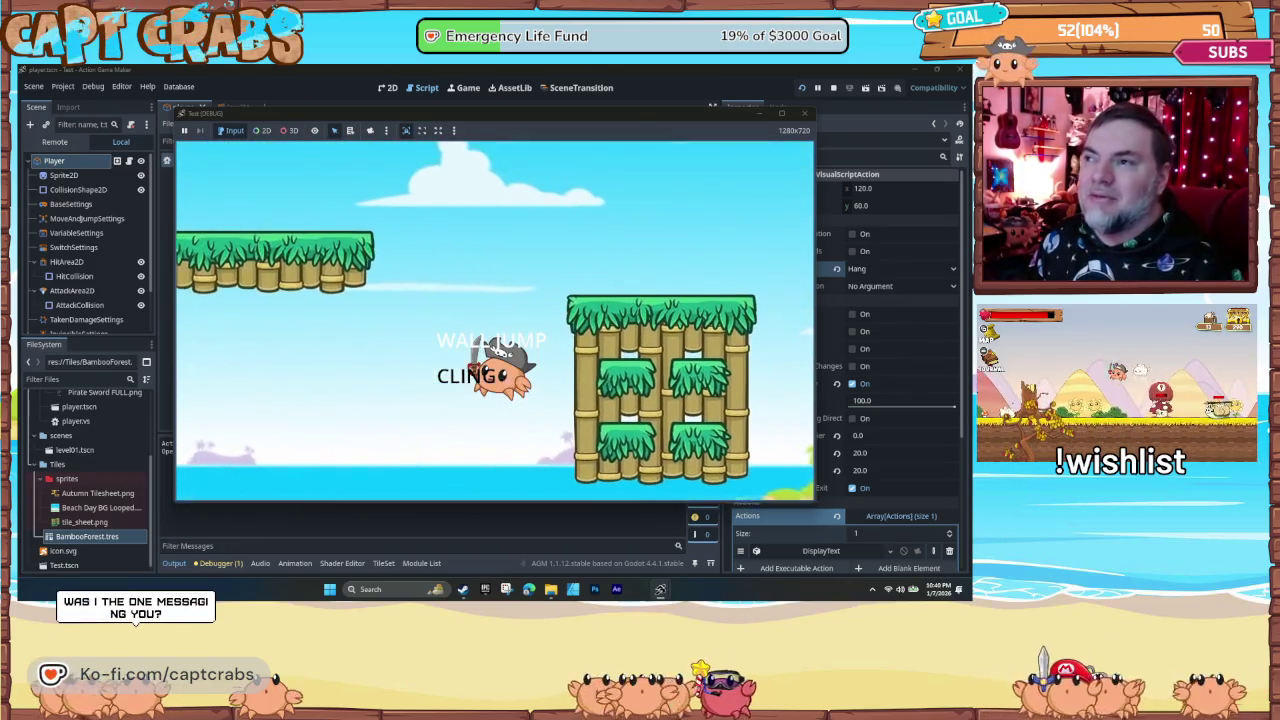
key(space)
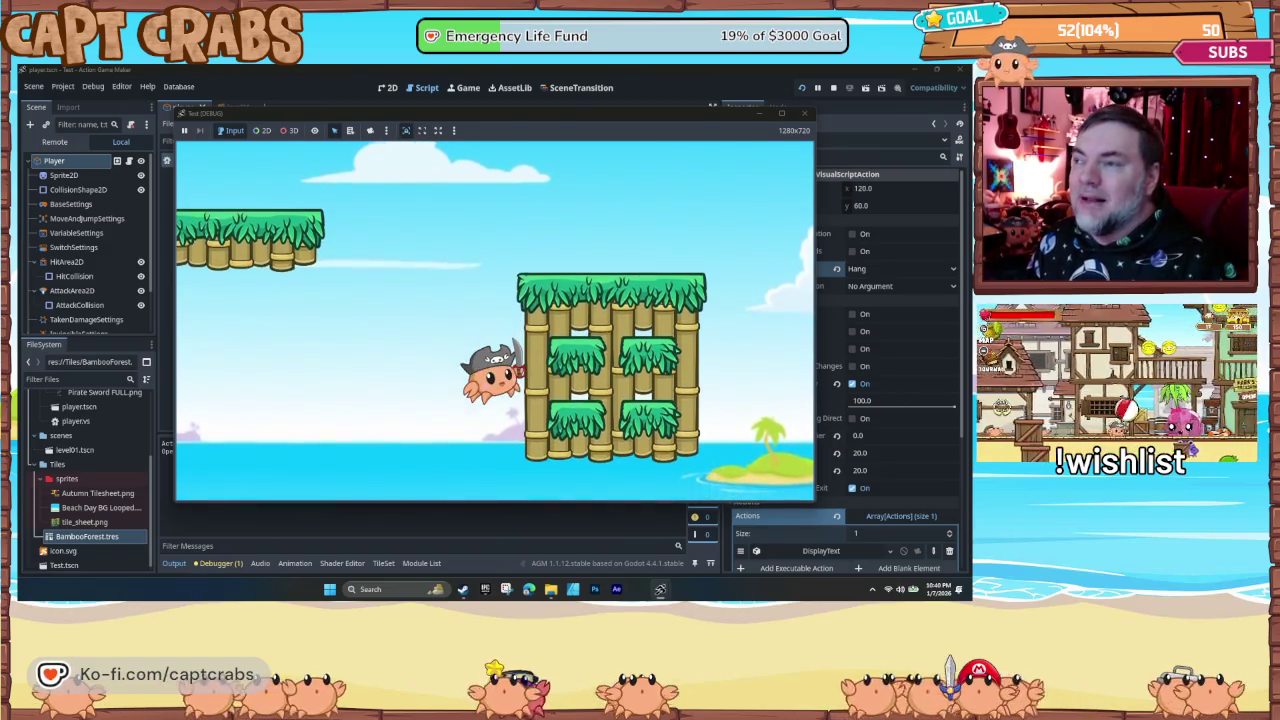
key(space)
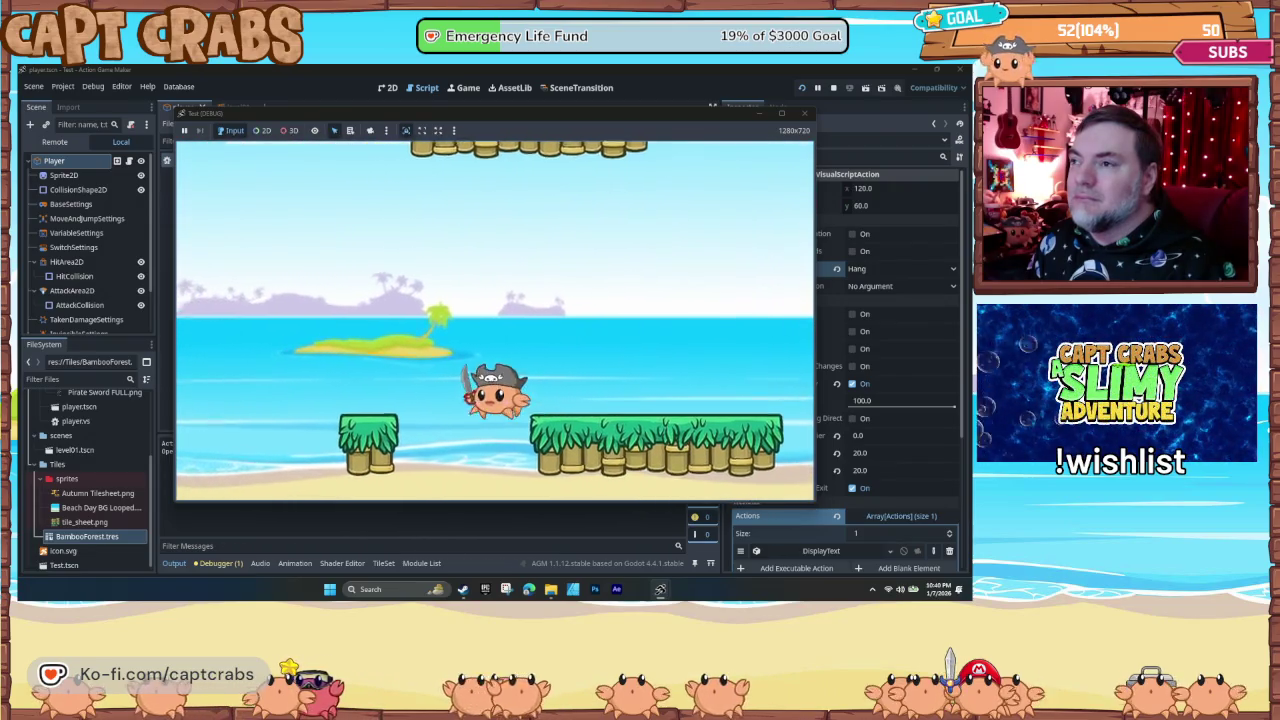
key(Right)
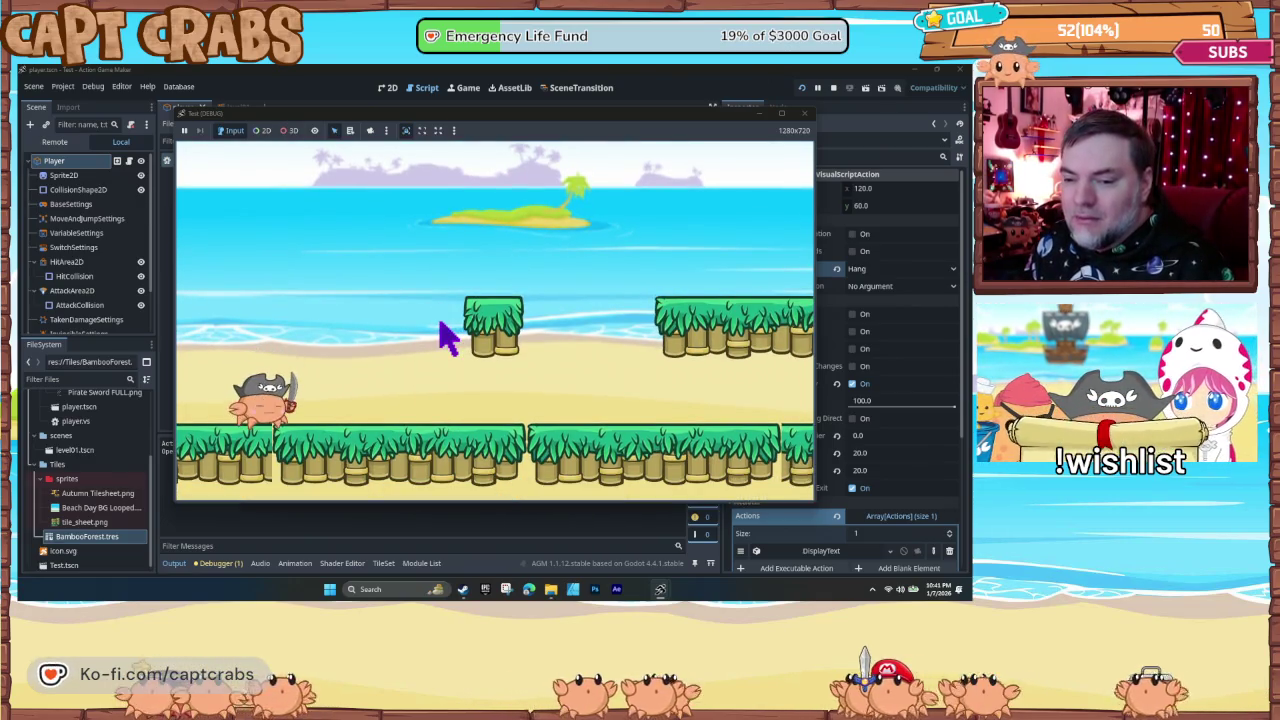
- Run right and jump the crab off the platforms toward the bamboo wall
key(Right)
key(space)
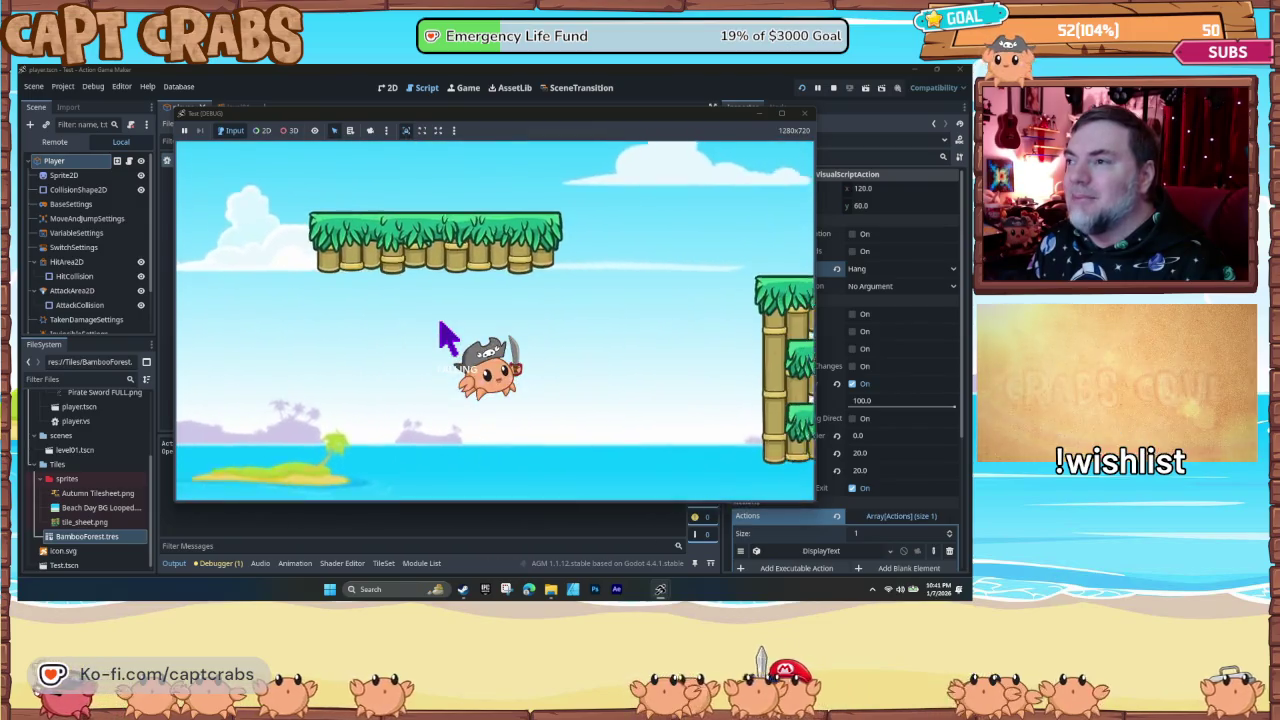
key(space)
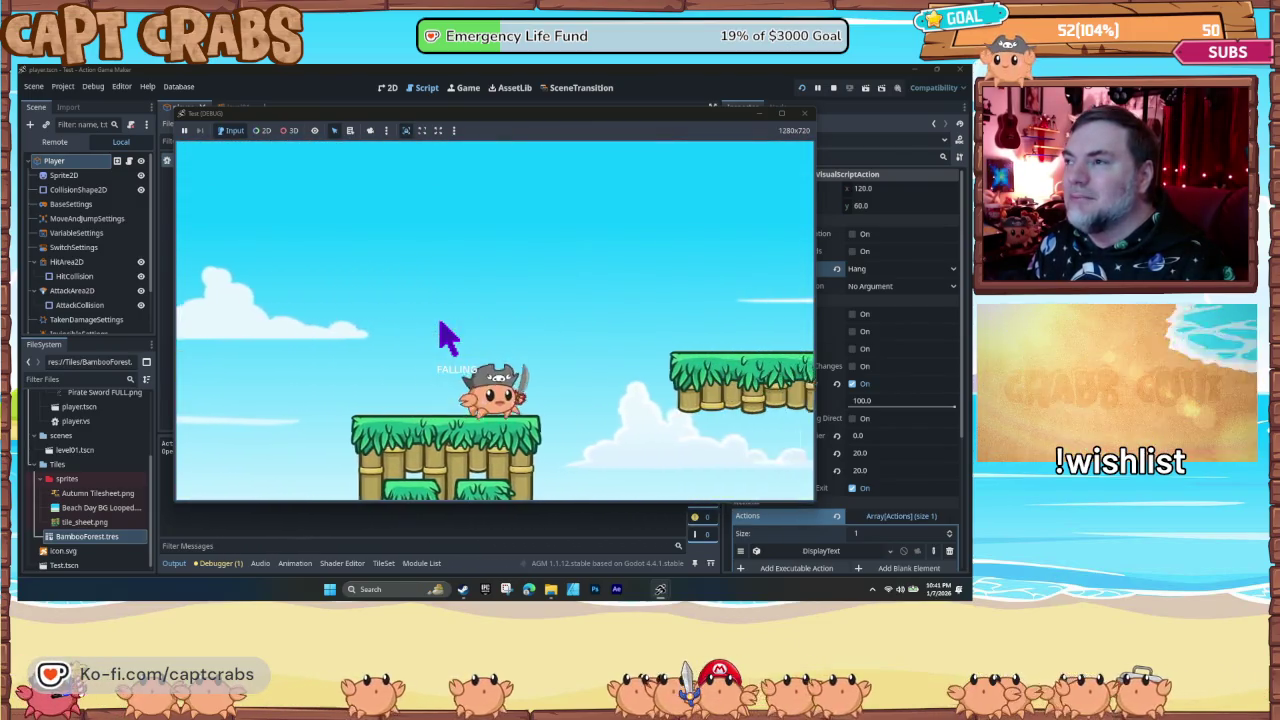
key(space)
key(Right)
key(space)
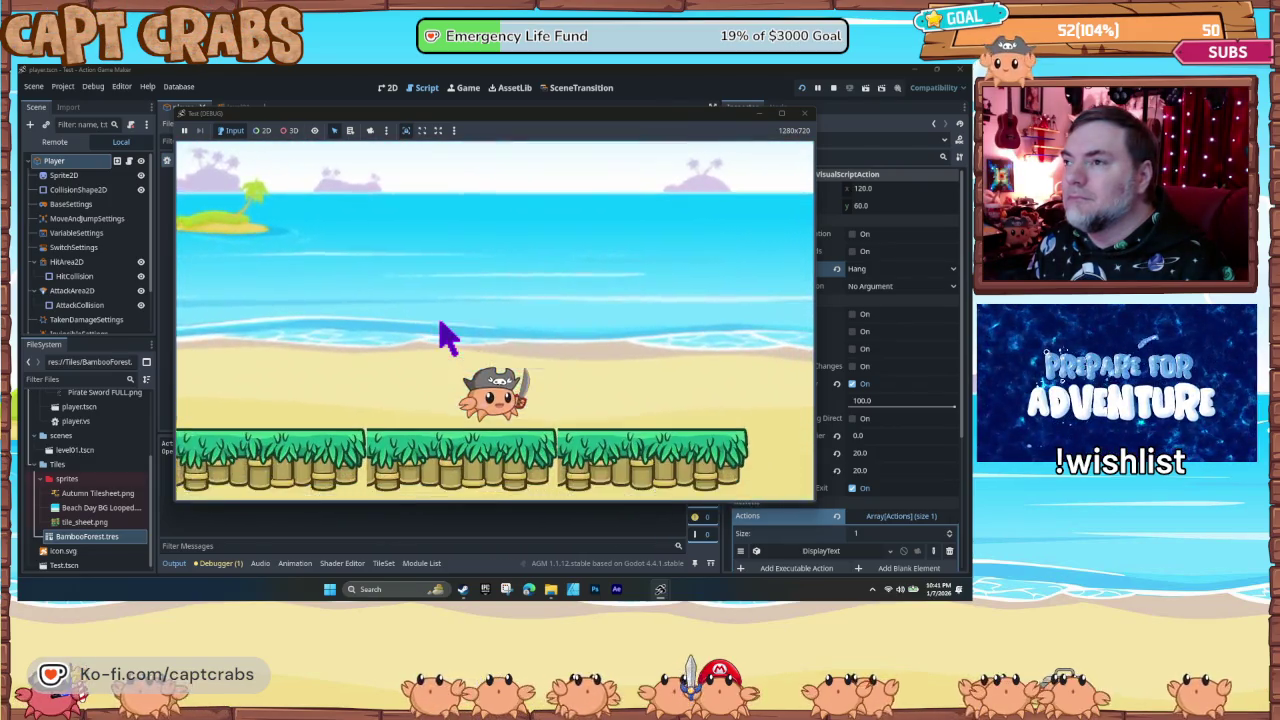
key(Right)
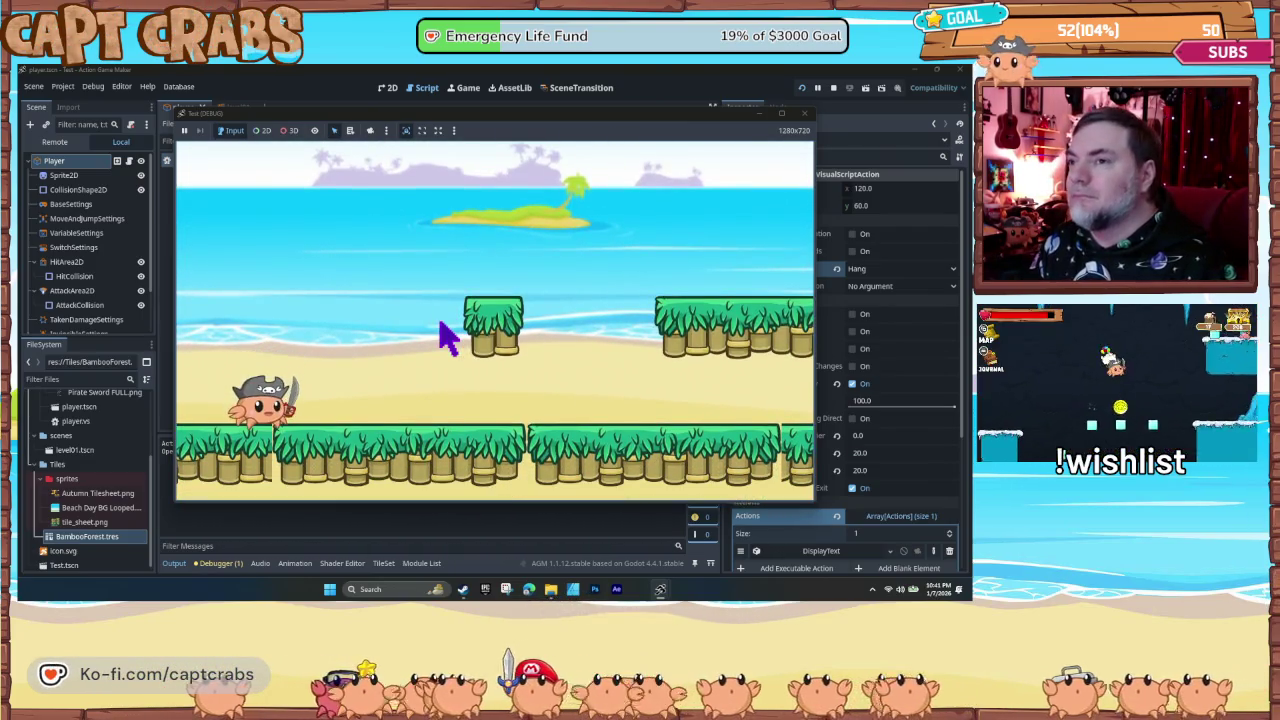
- Cling to the wall, let go to drop down, and jump back on to cling again
key(space)
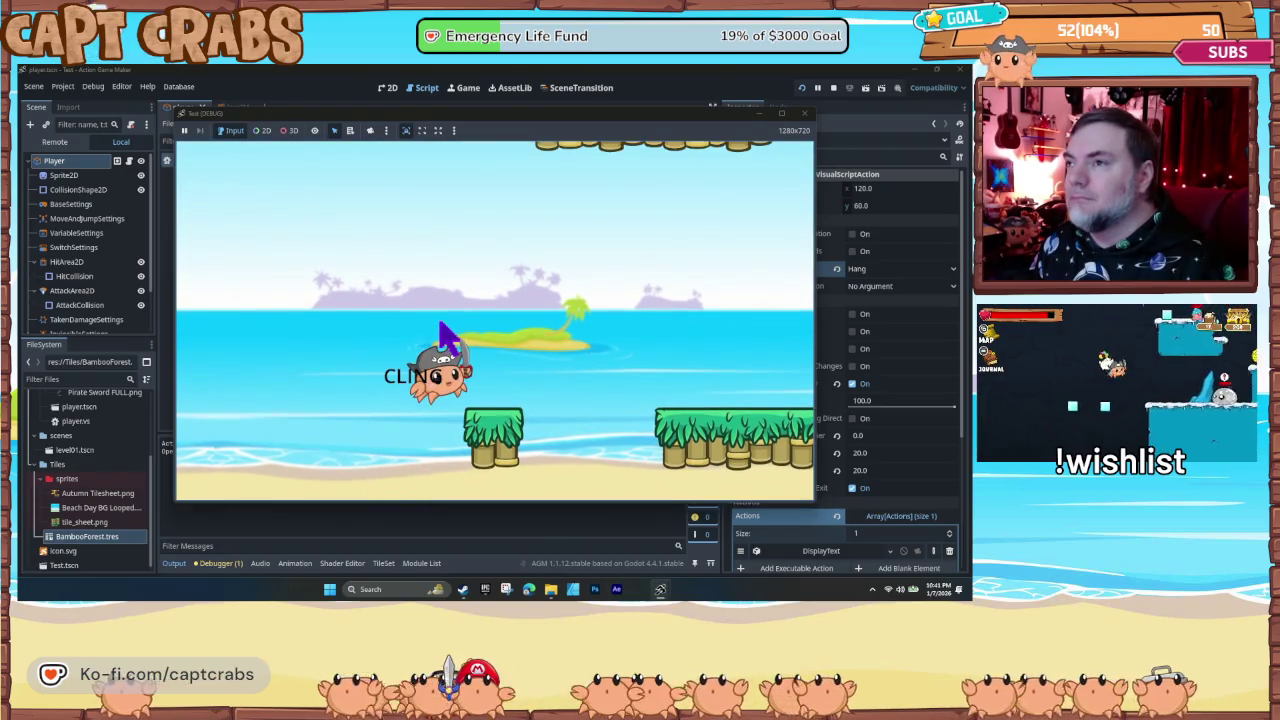
key(Left)
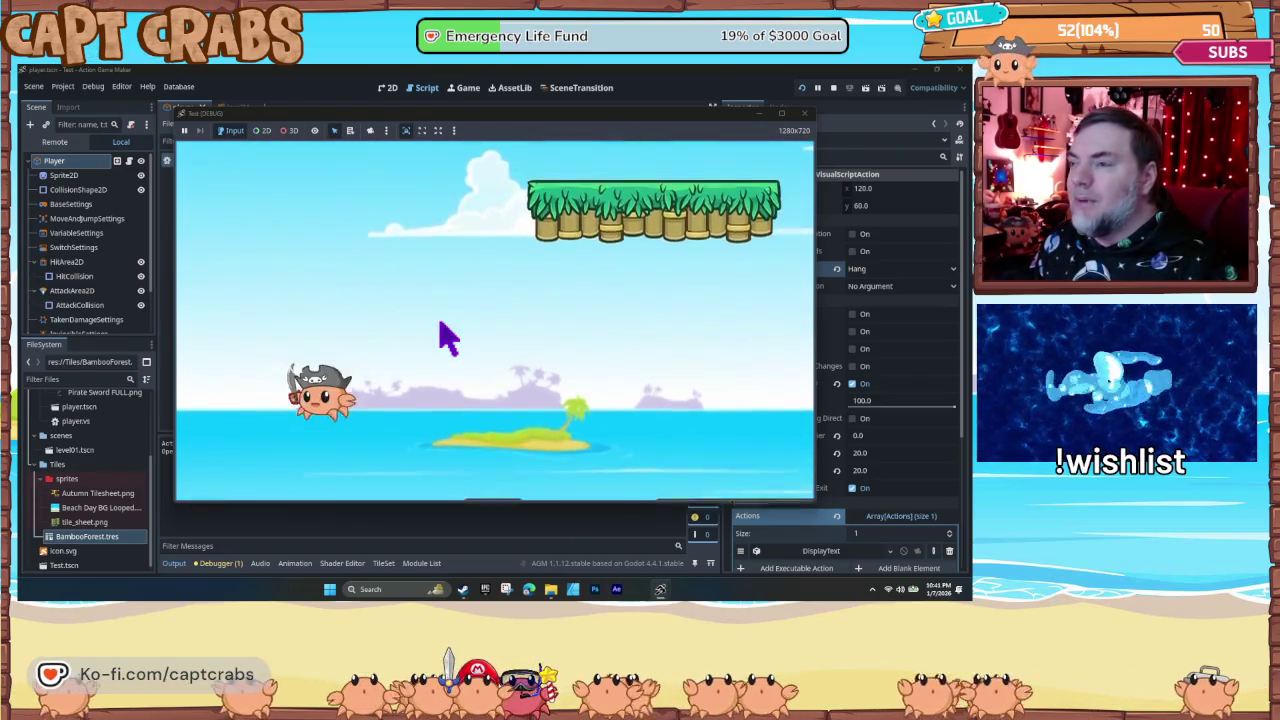
key(Right)
key(space)
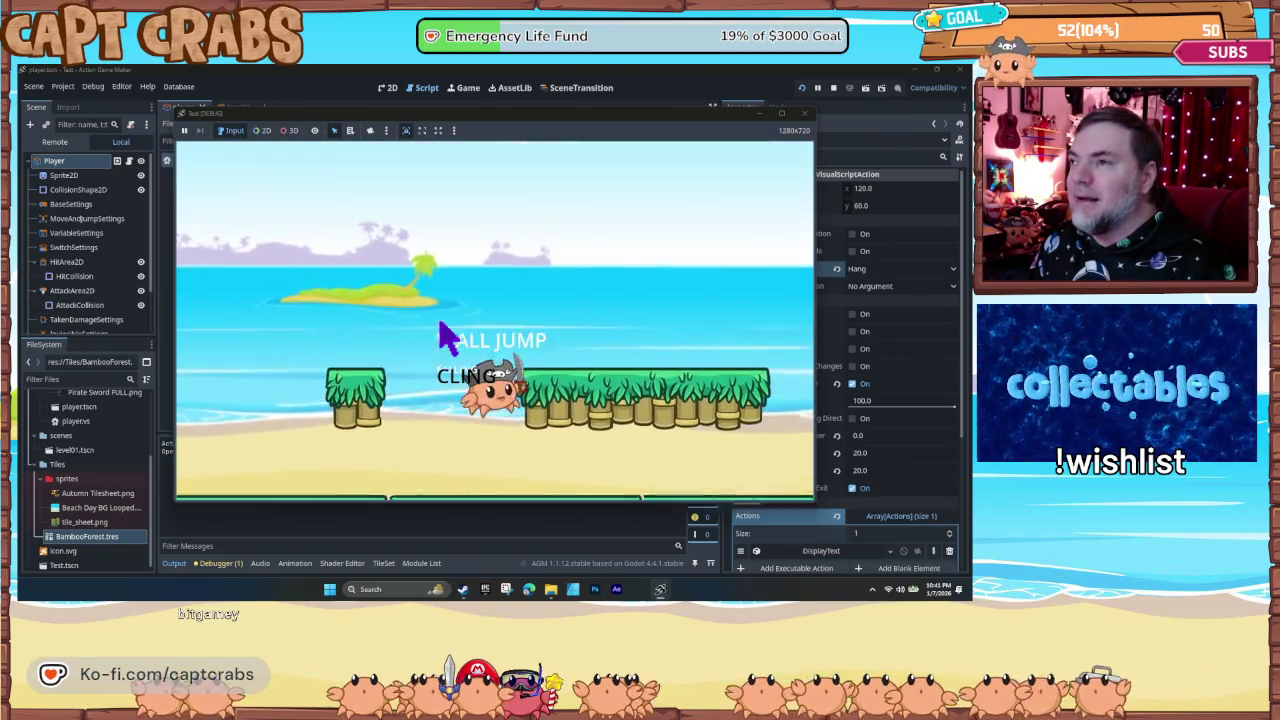
key(Right)
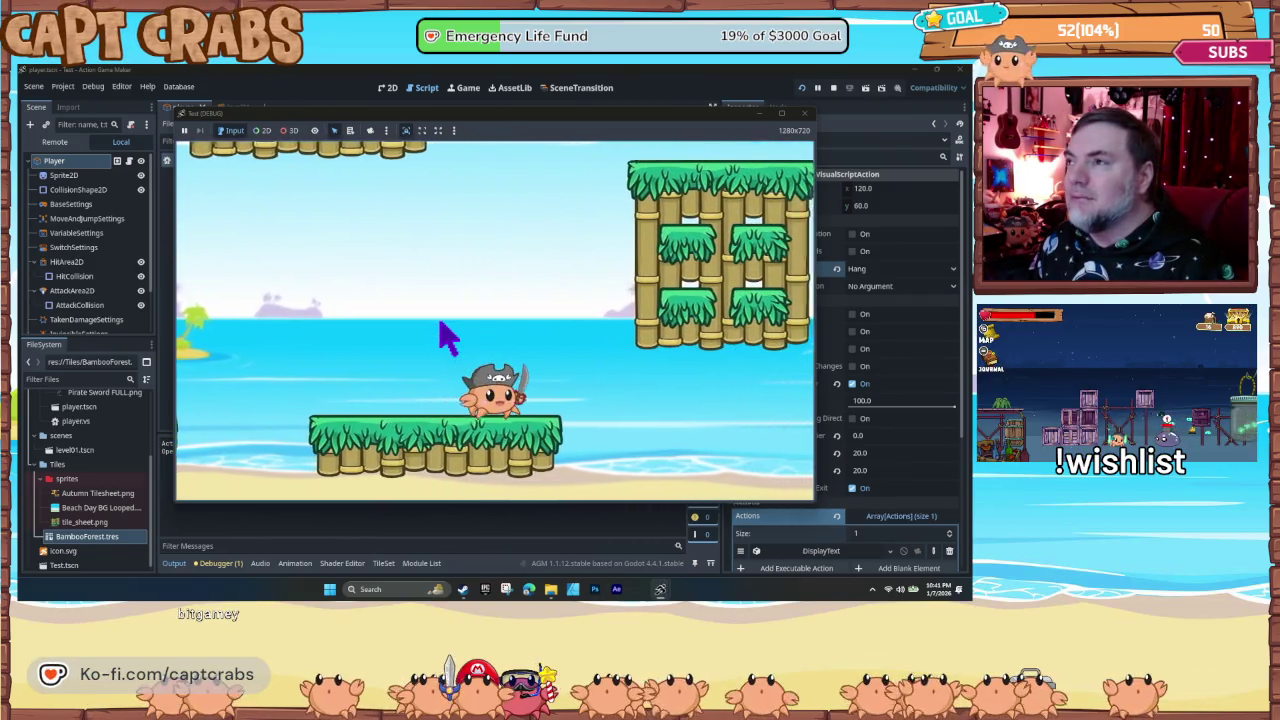
key(Left)
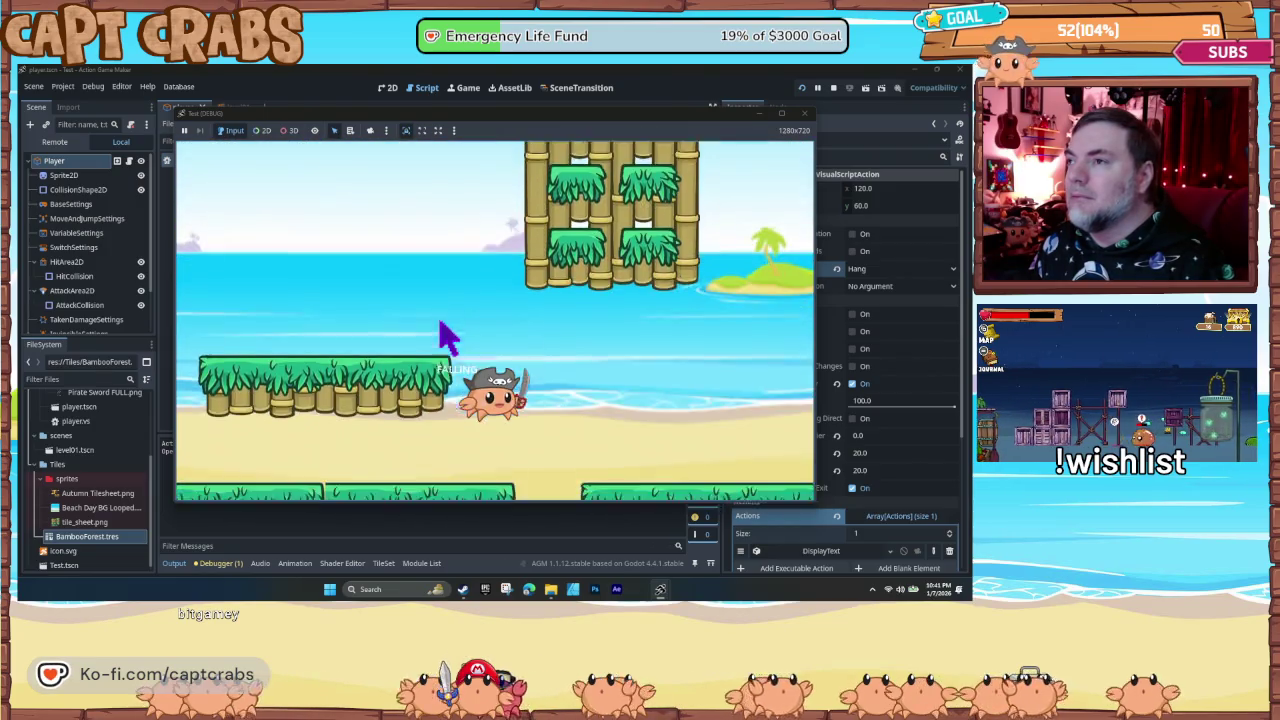
key(space)
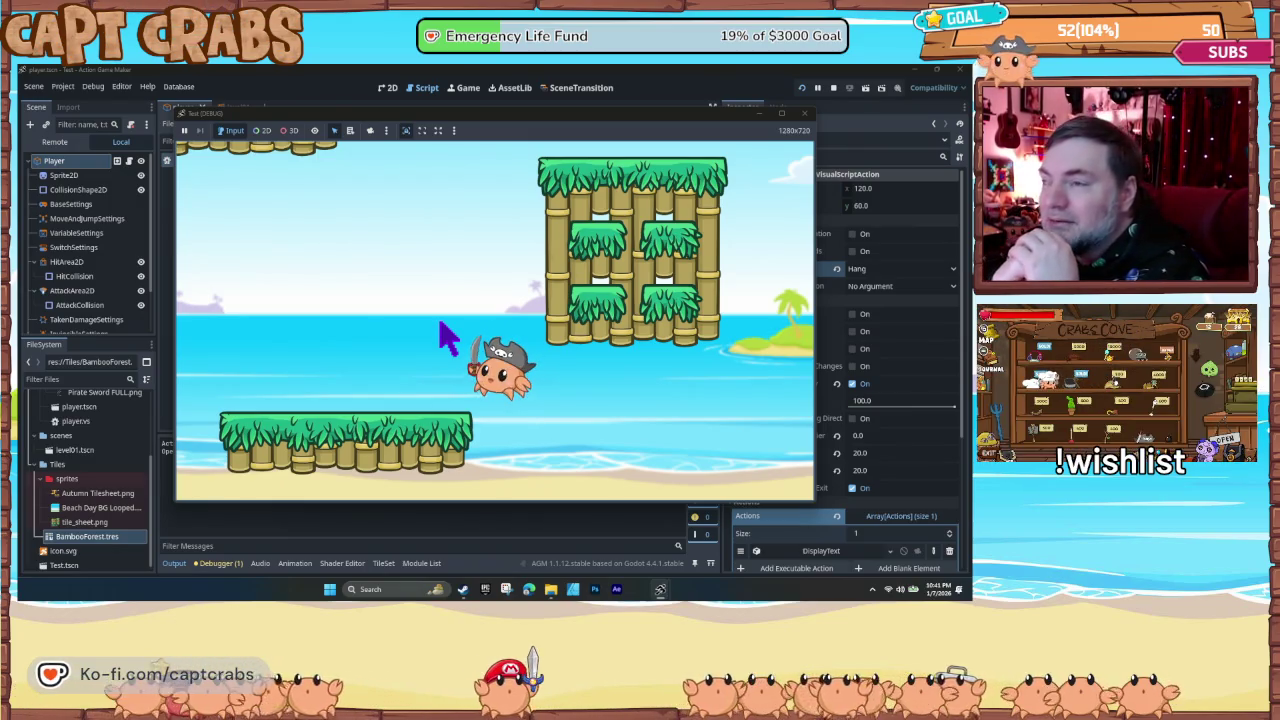
- Close the game and expand the Jump→WALL HIT link's ContactWithTile Raycast Settings per Side
click(804, 115)
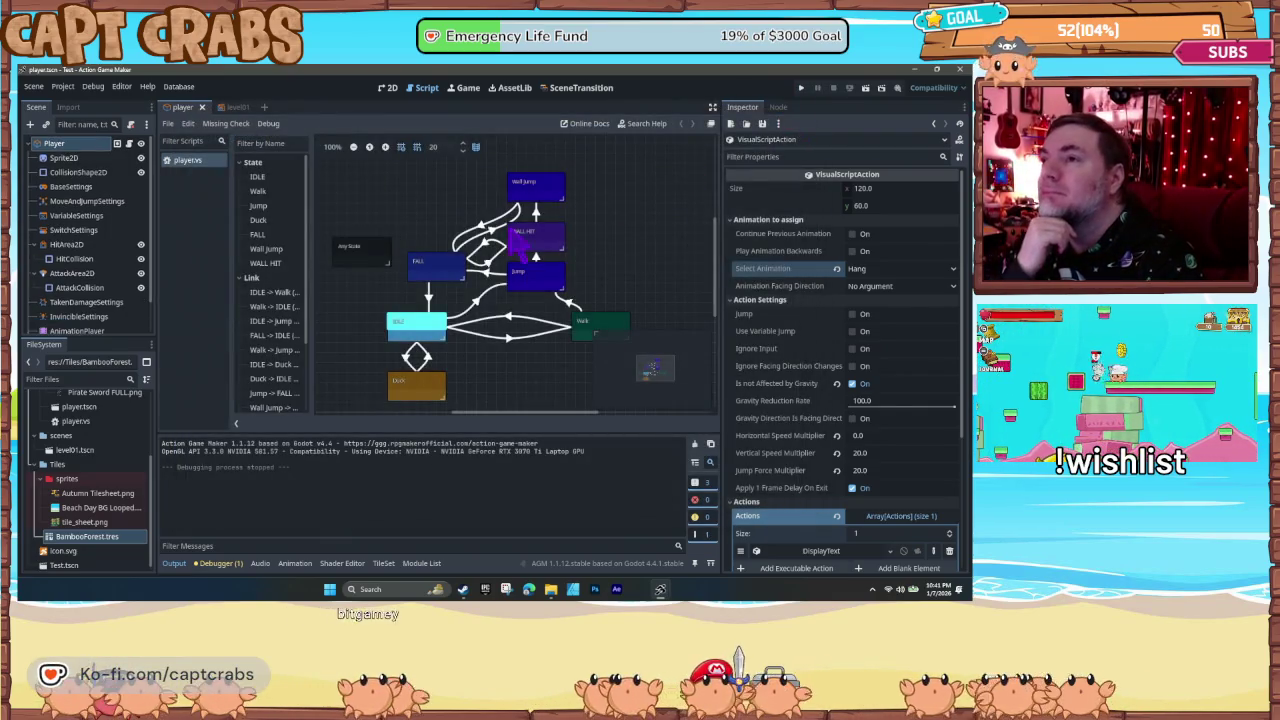
click(537, 258)
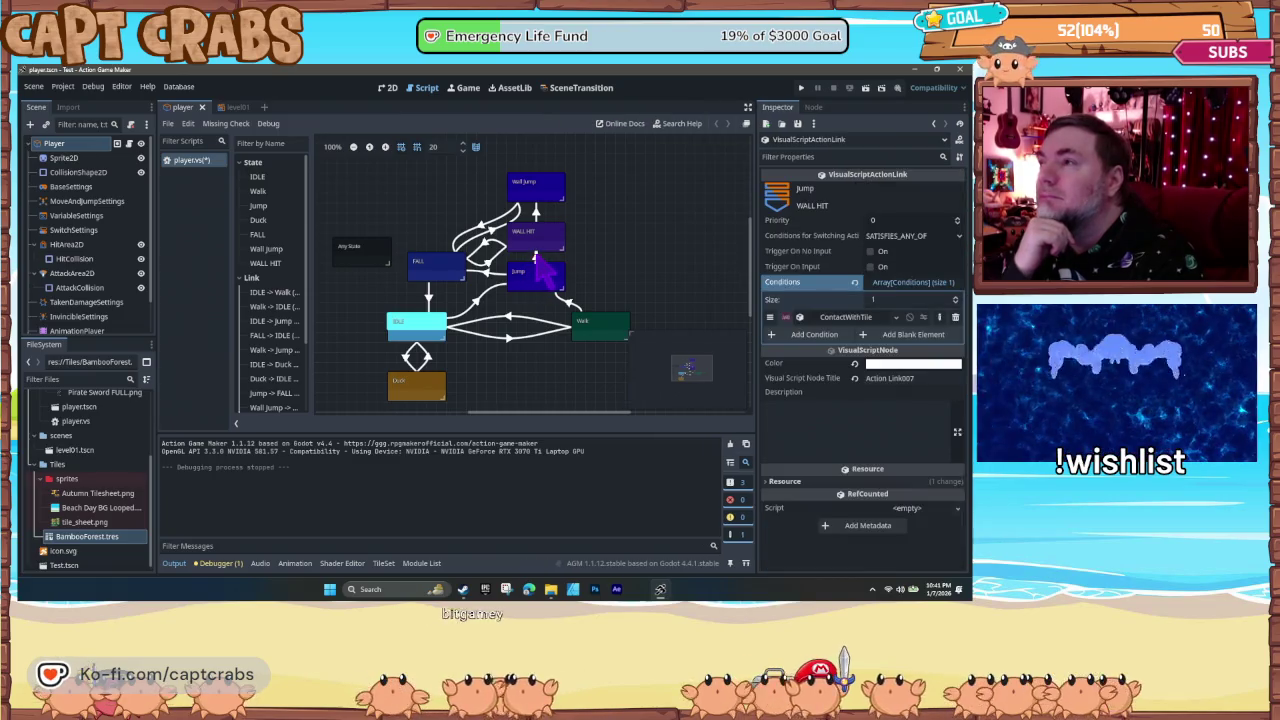
click(855, 318)
click(861, 320)
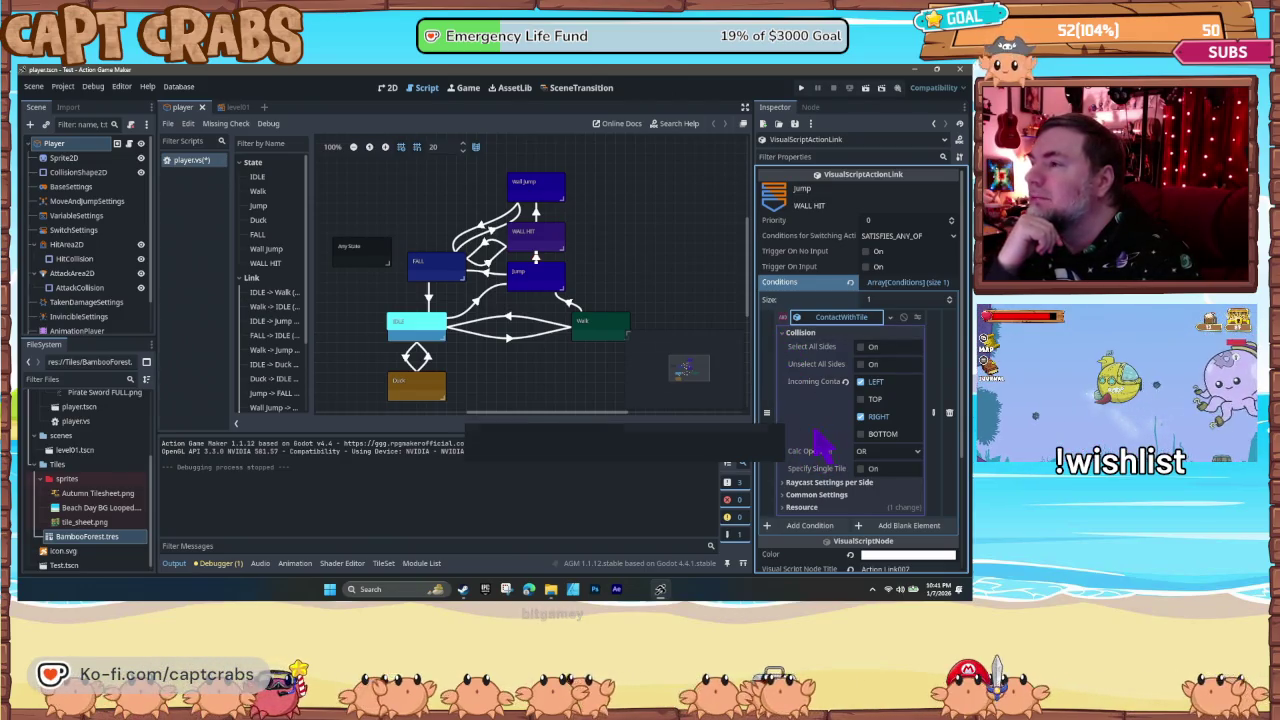
scroll(840, 430, down, 2)
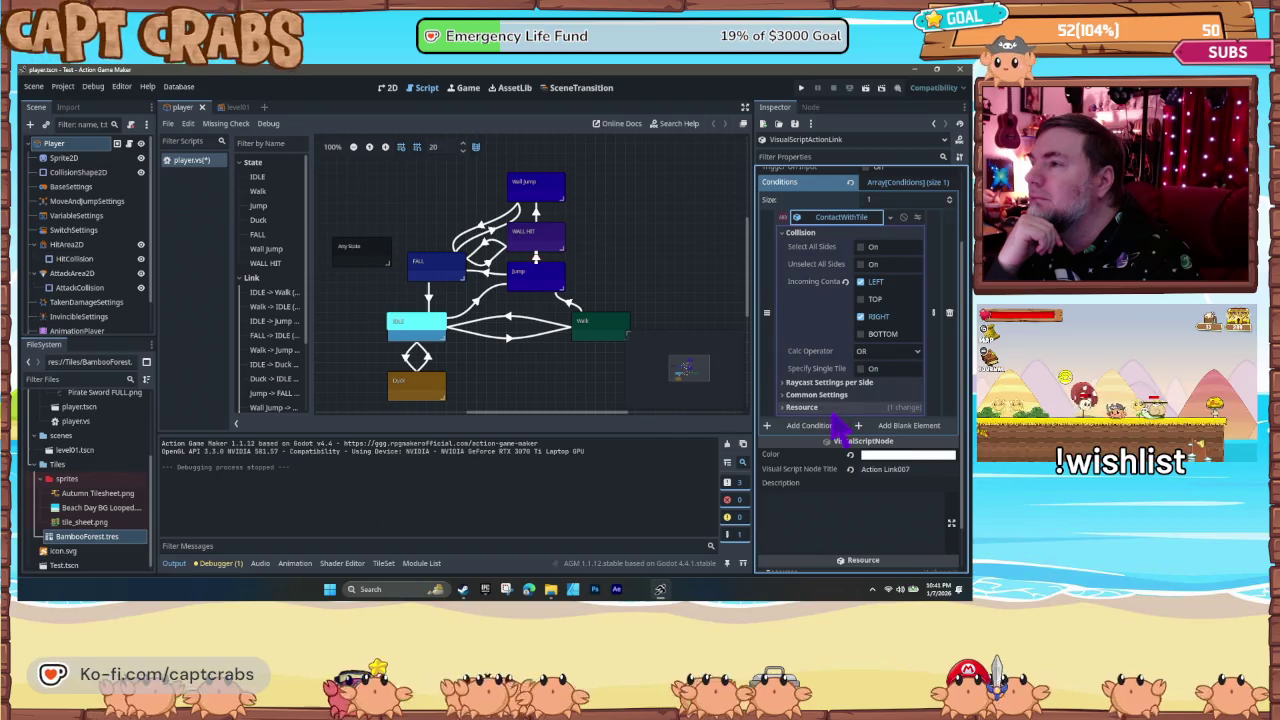
click(783, 383)
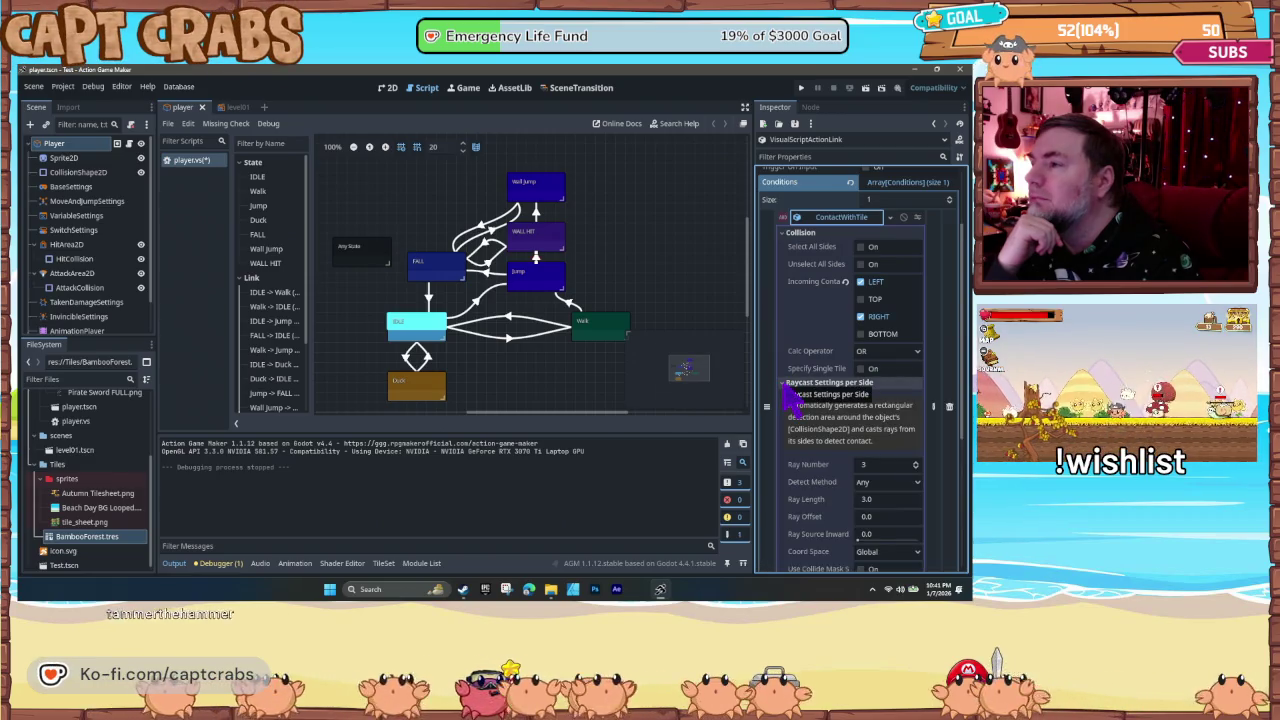
scroll(850, 450, down, 1)
- Set Ray Length to 0.0 and Ray Number to 0, then relaunch the game with F5
click(881, 455)
text(0)
key(Return)
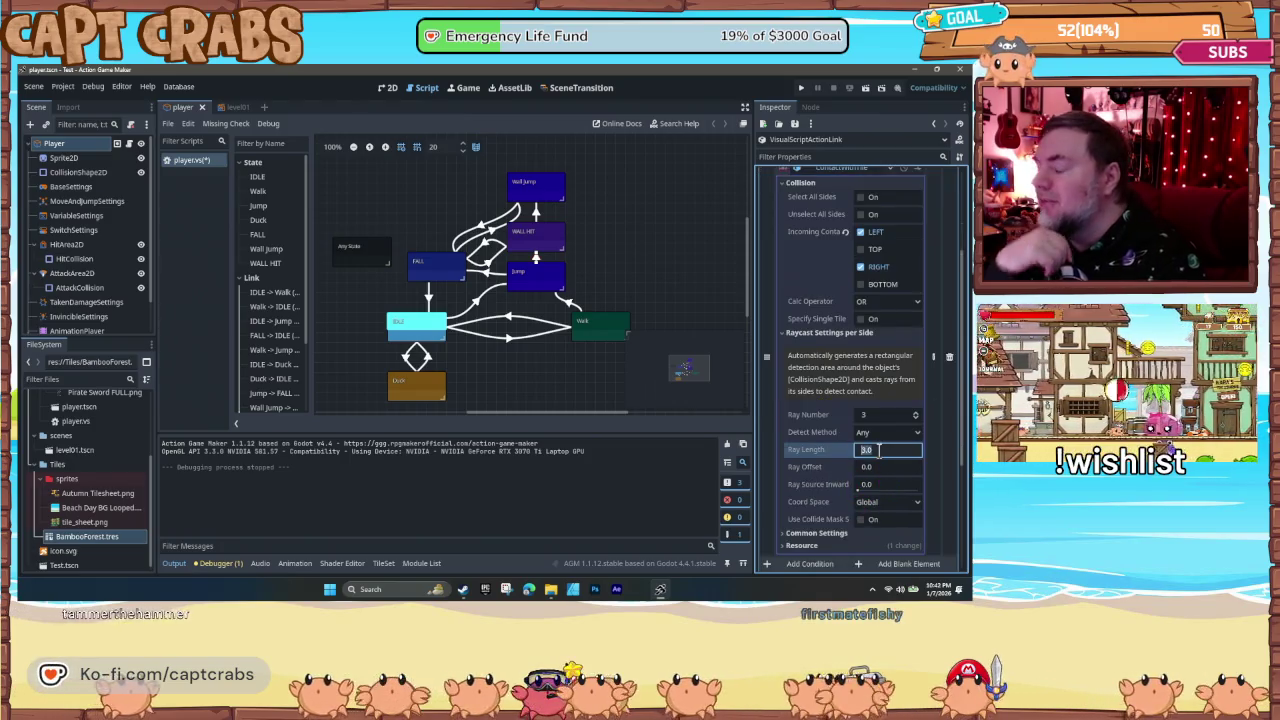
click(916, 418)
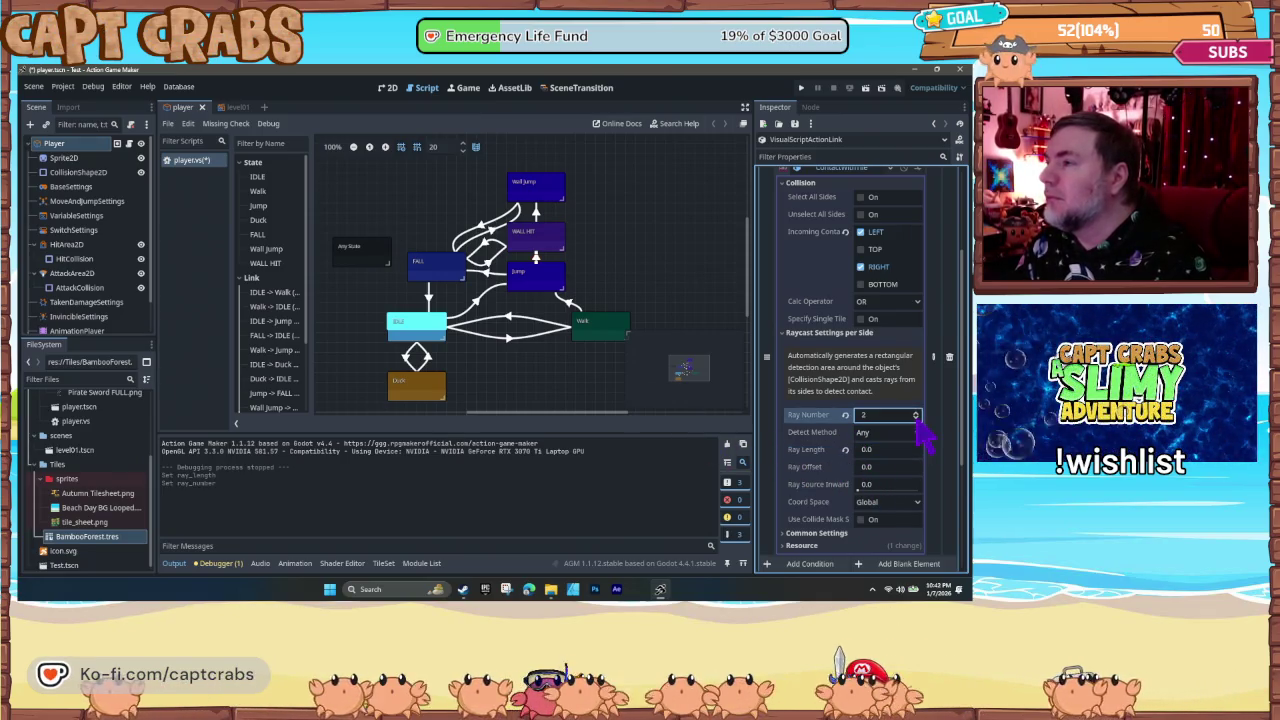
click(560, 405)
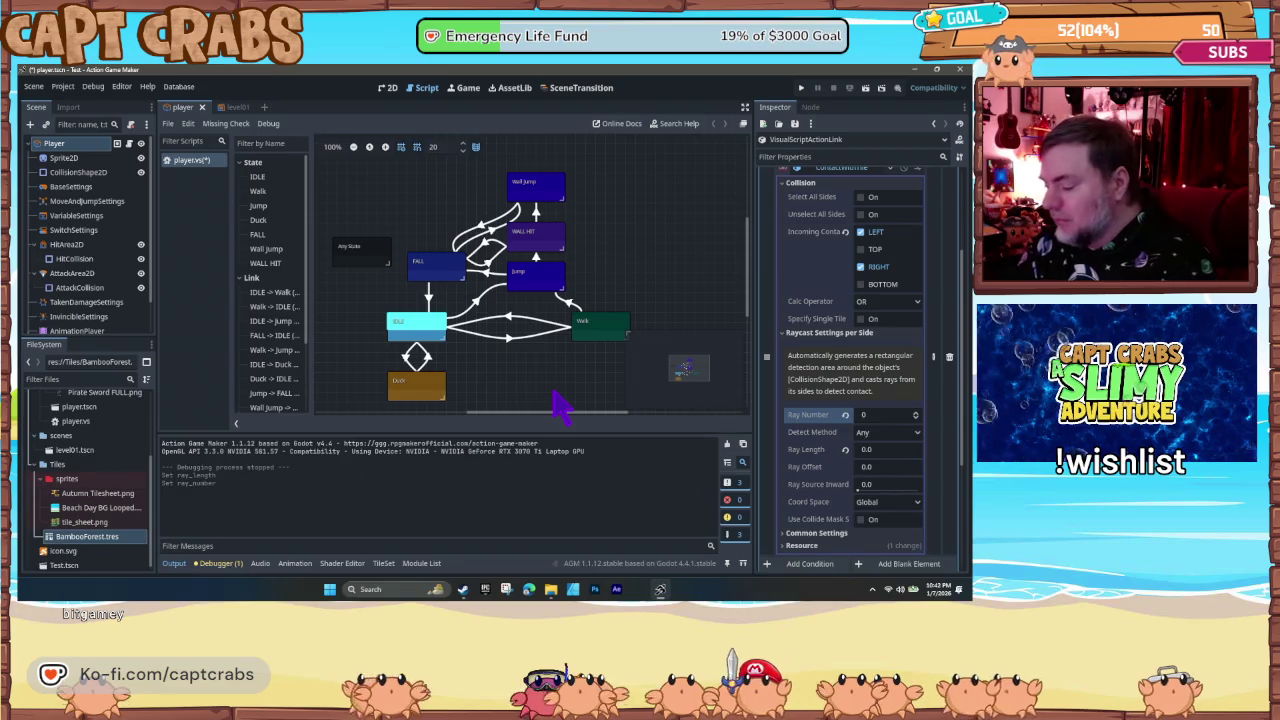
key(F5)
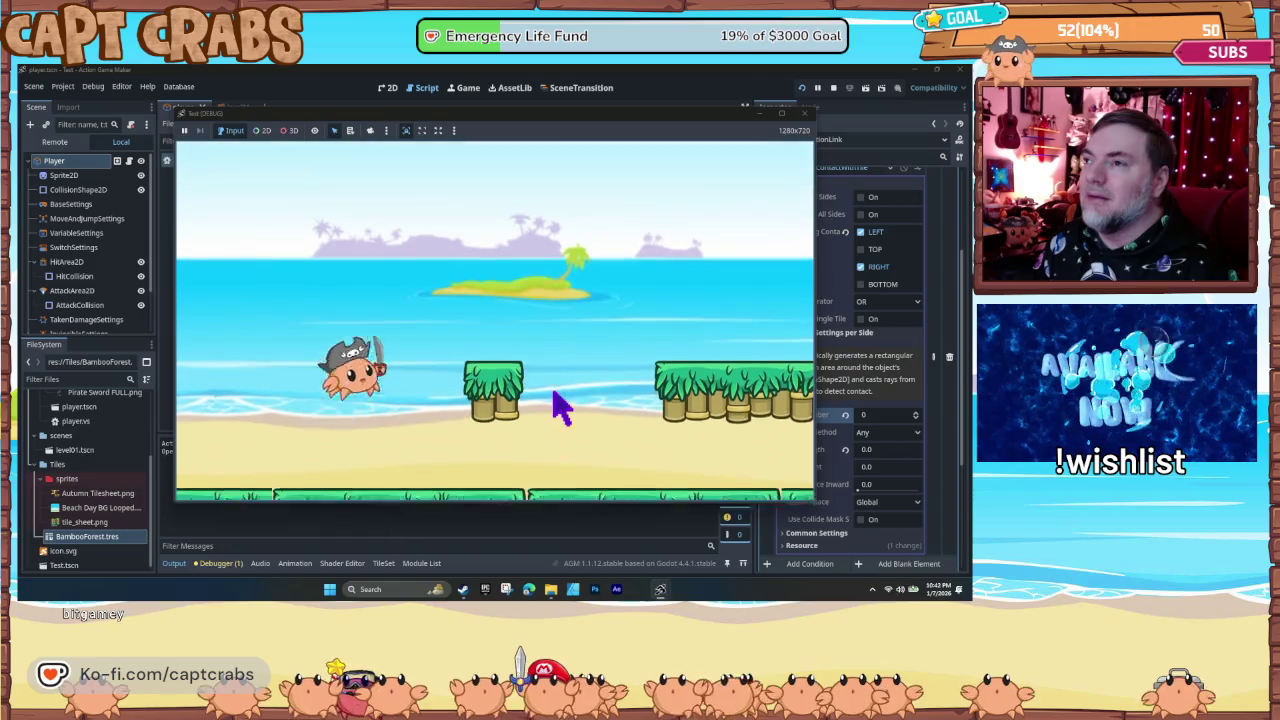
key(Right)
key(space)
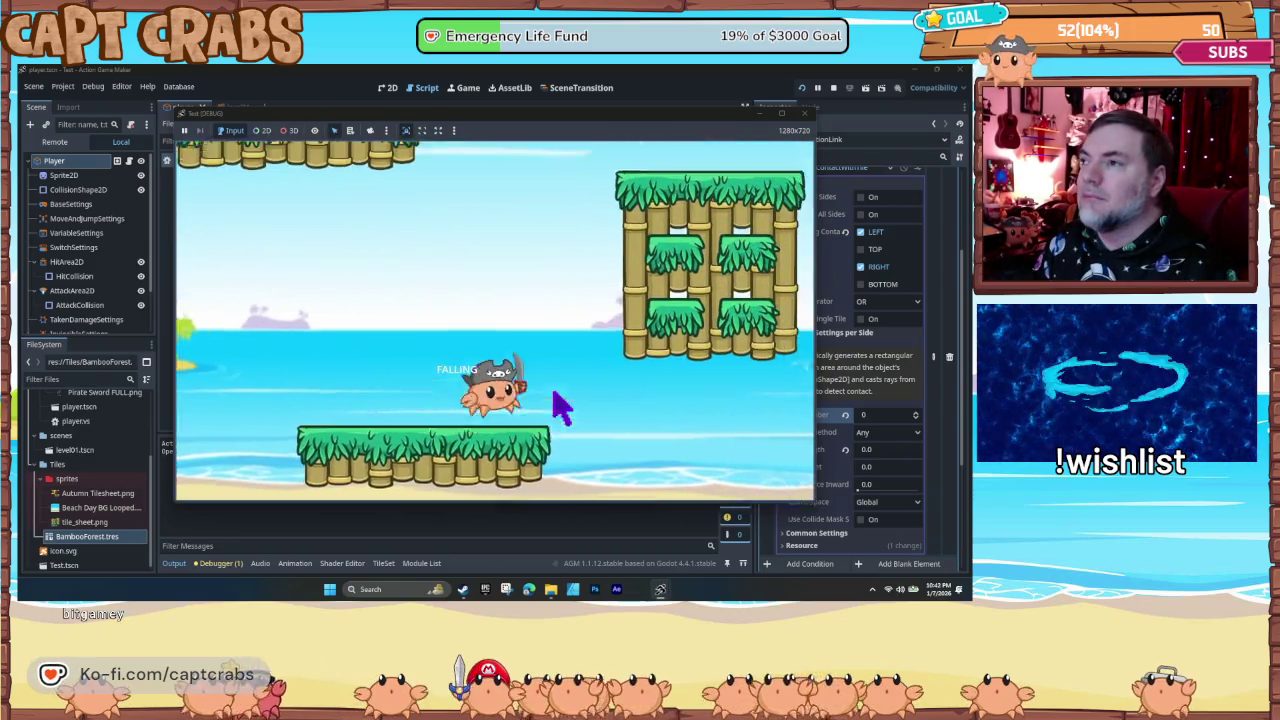
key(Left)
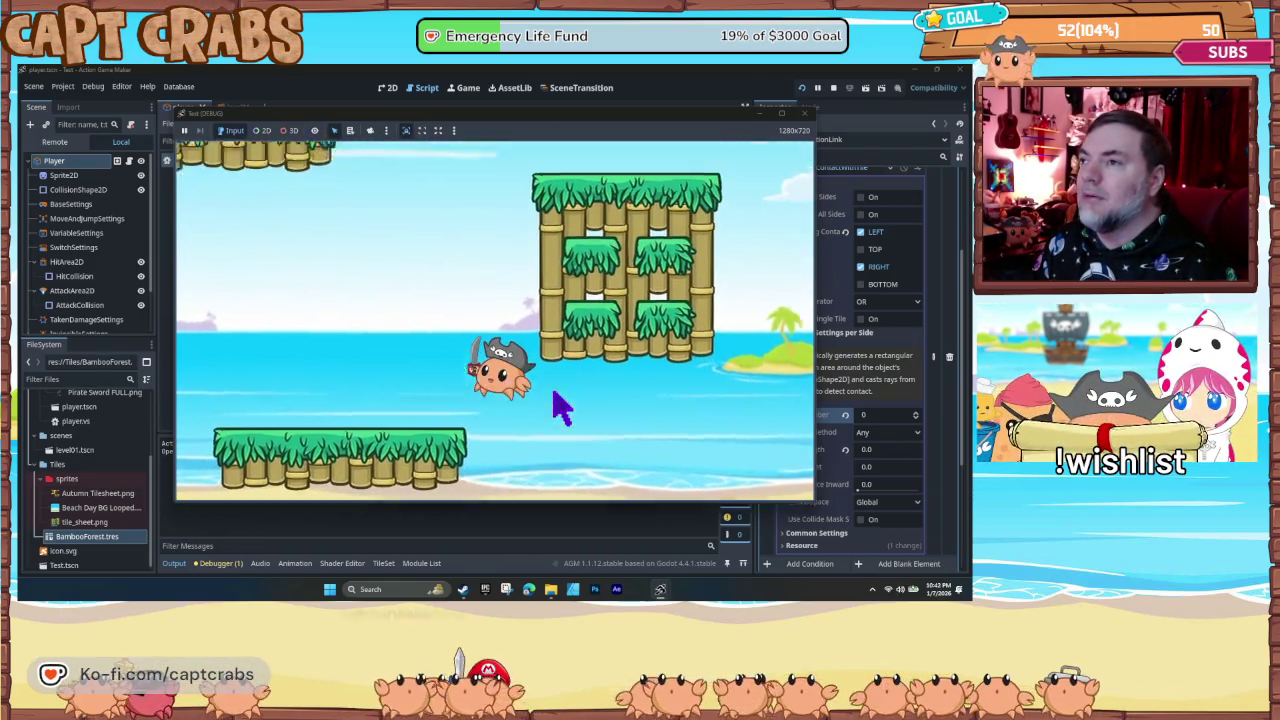
key(Right)
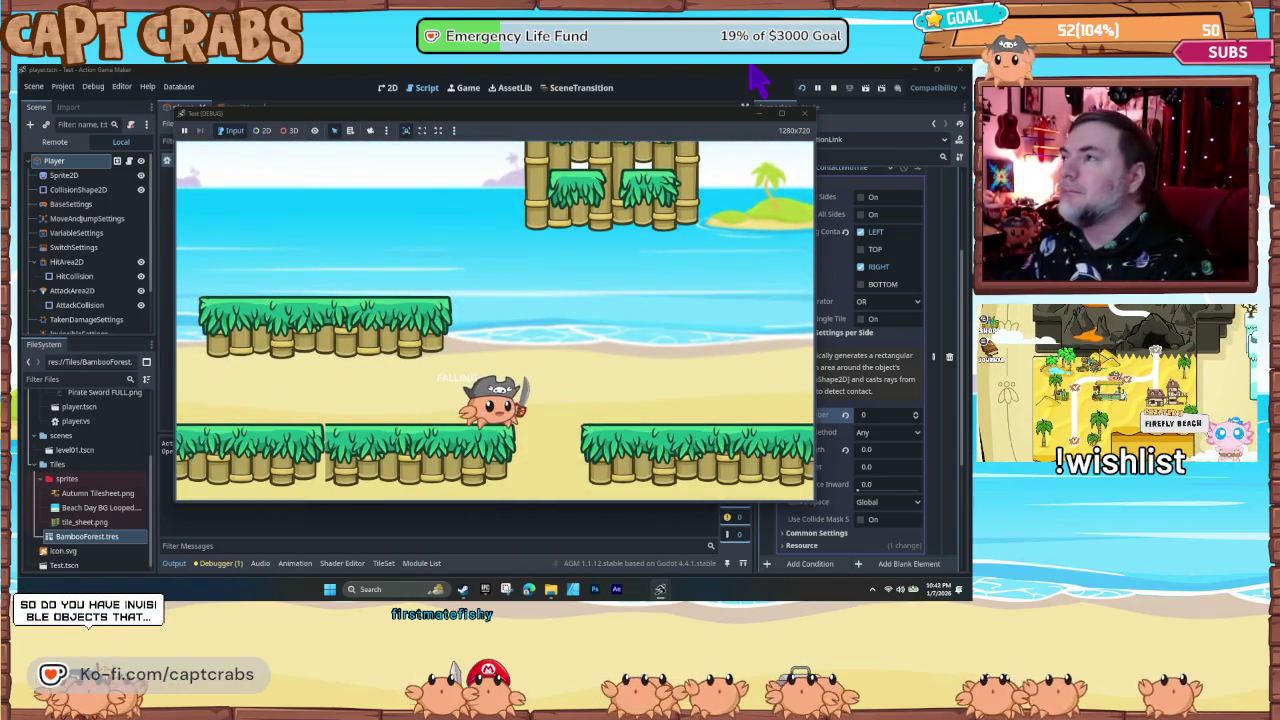
- Close the game, set Ray Number to 1 and Ray Length to 1.0, and relaunch with F5
click(804, 113)
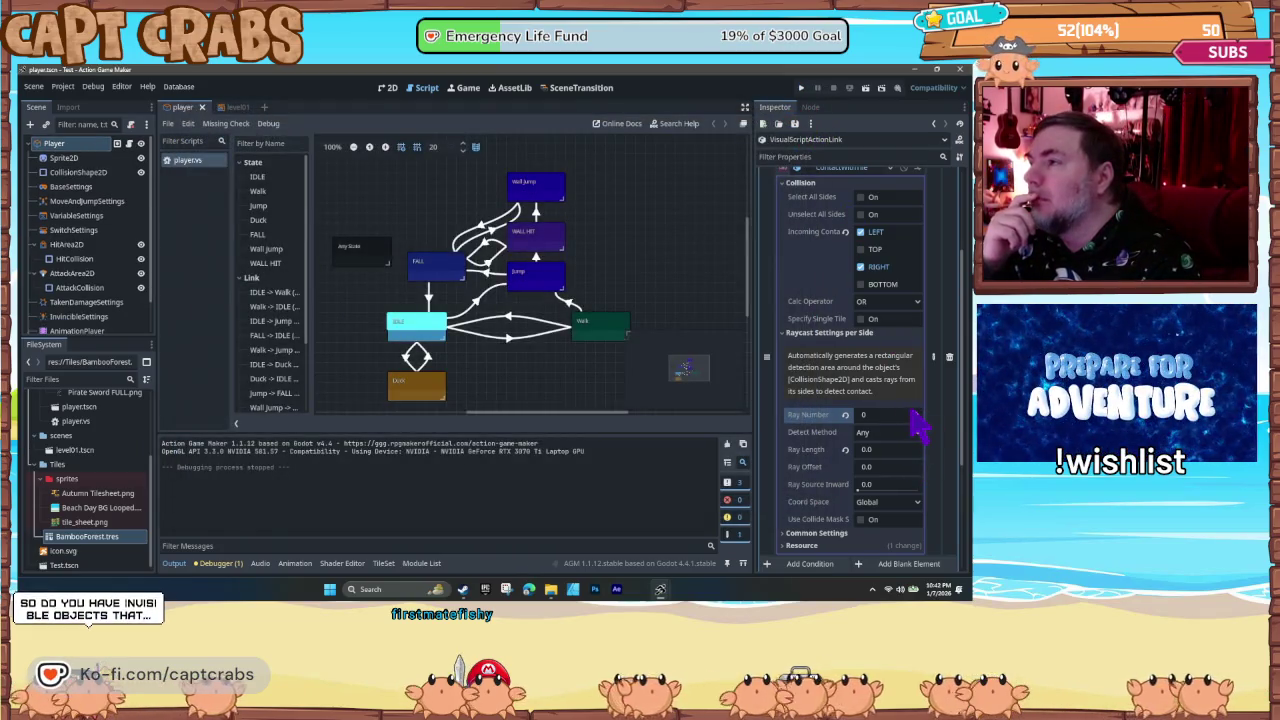
click(915, 412)
click(899, 450)
text(1)
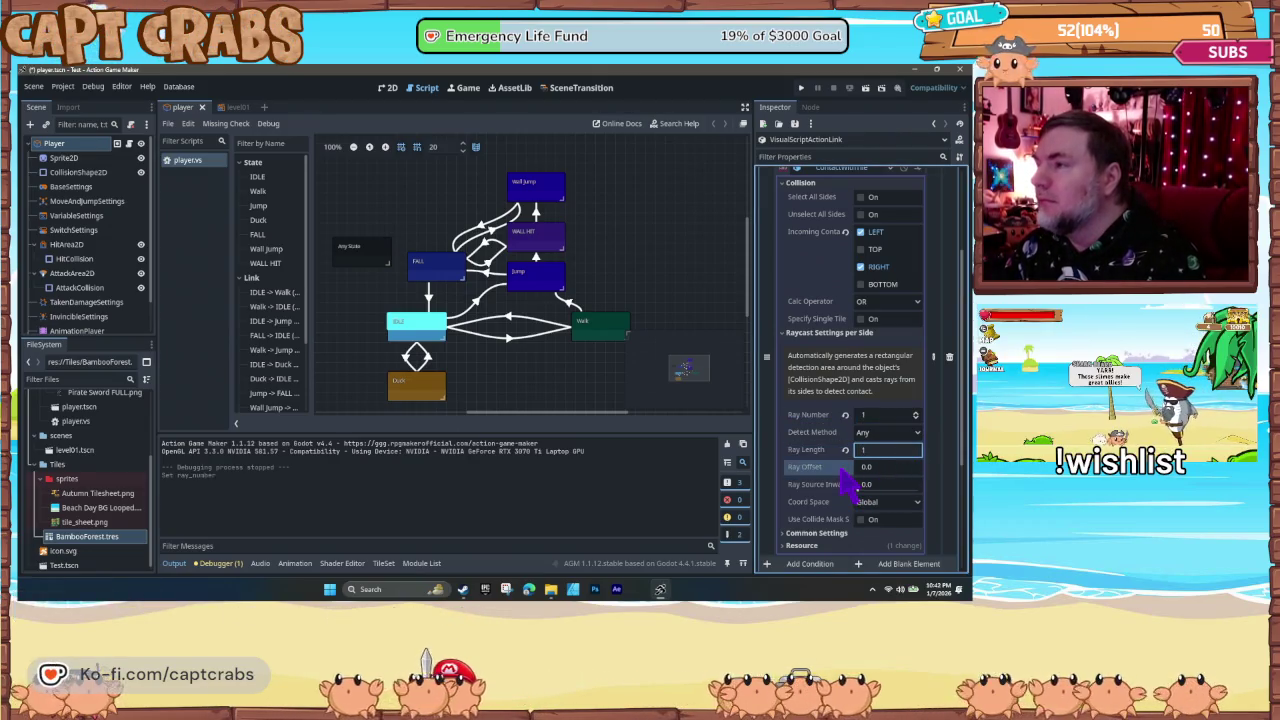
click(617, 402)
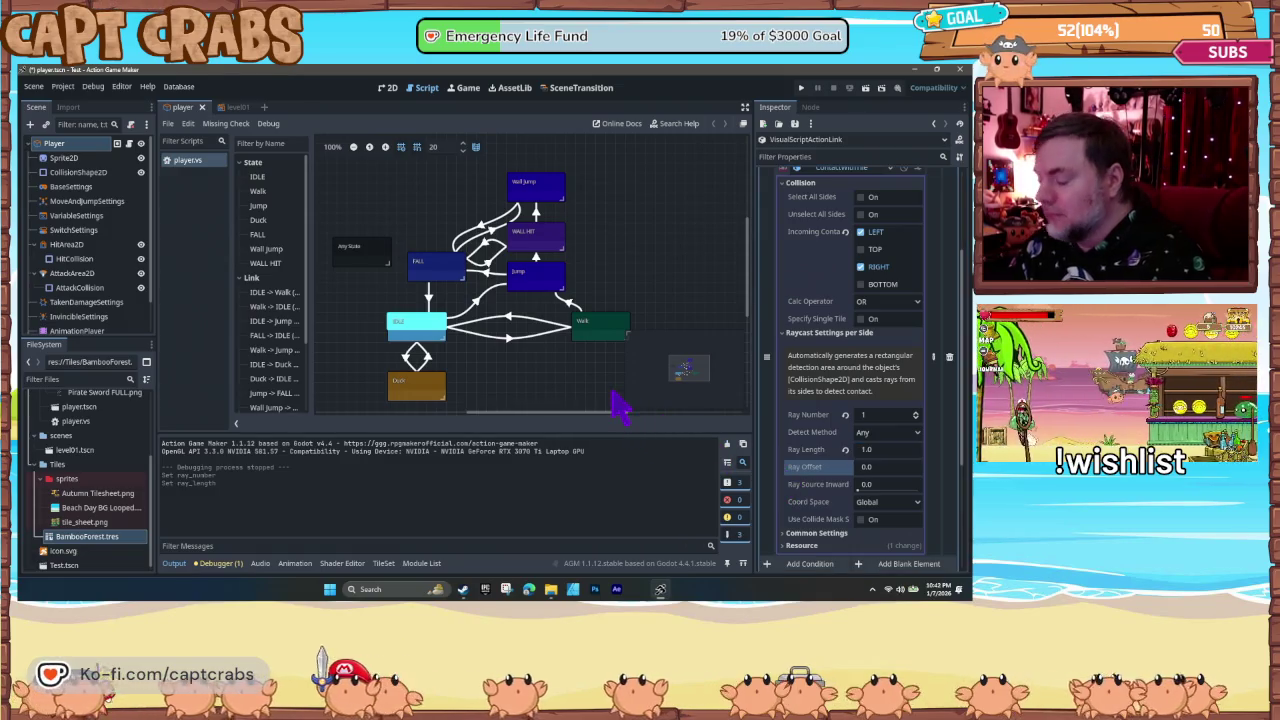
key(F5)
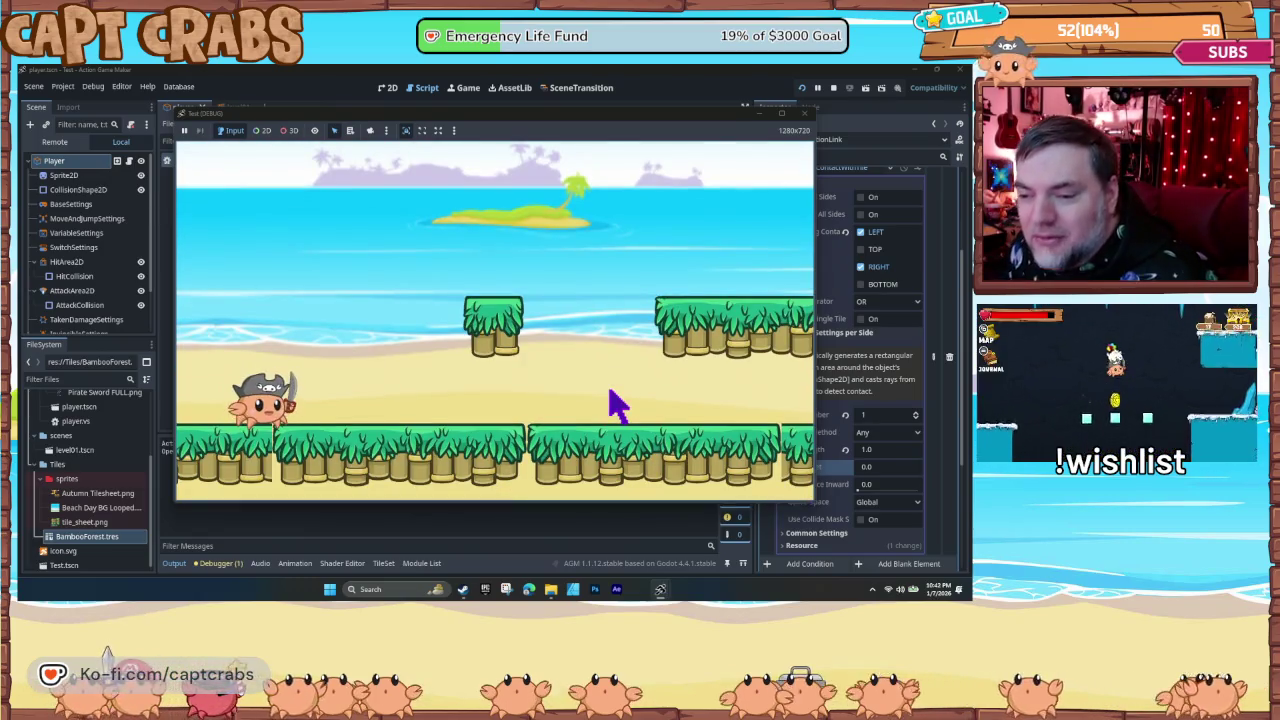
- Run right, cling to the bamboo wall and wall-jump off it, recovering from a fall
key(Right)
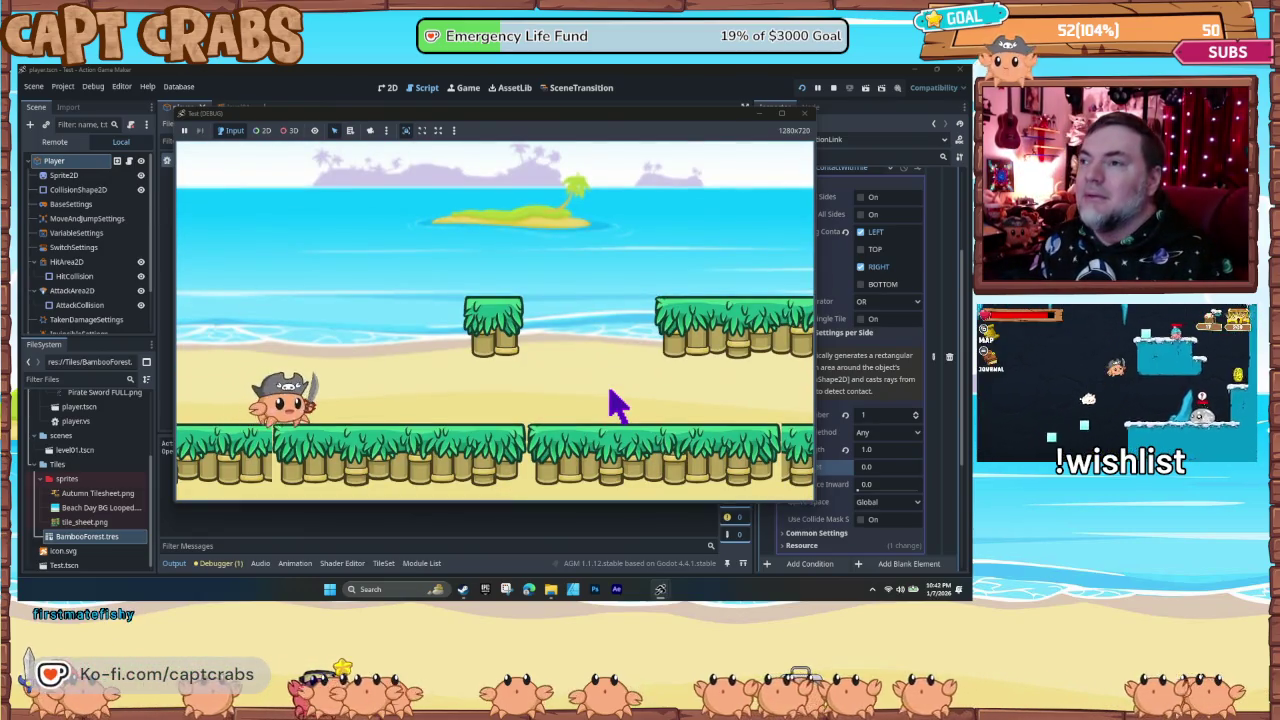
key(space)
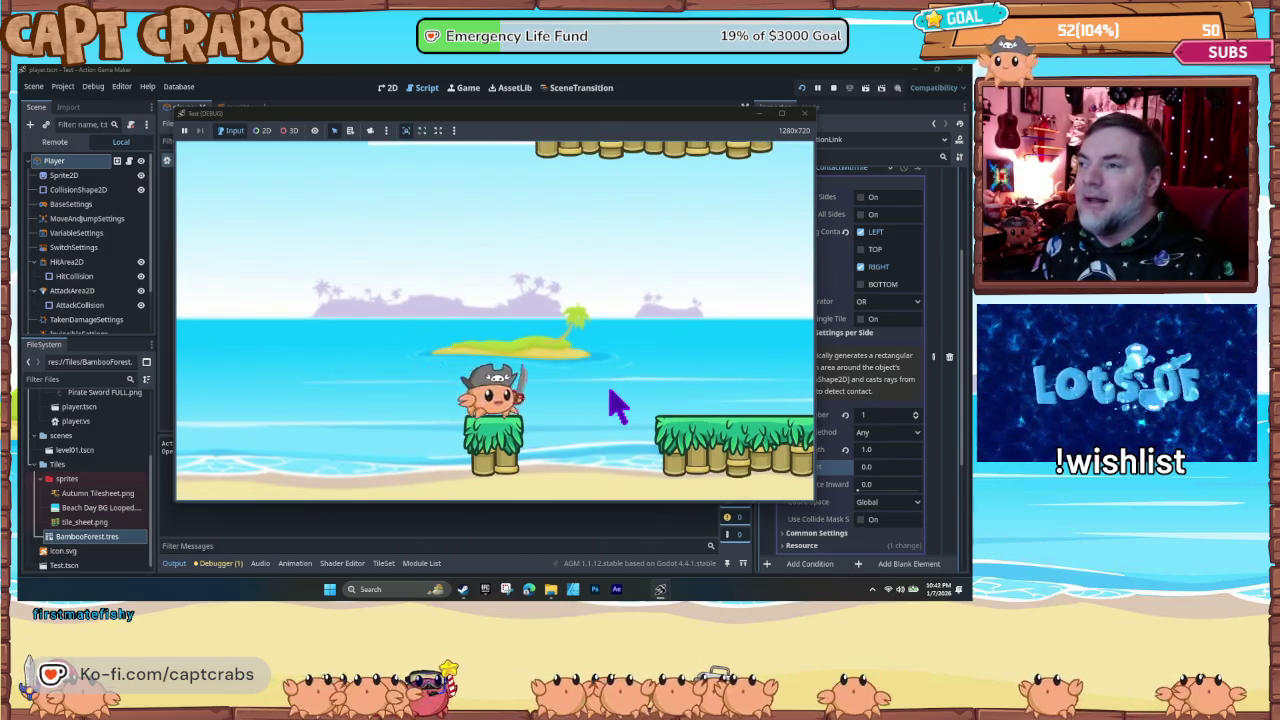
key(space)
key(space)
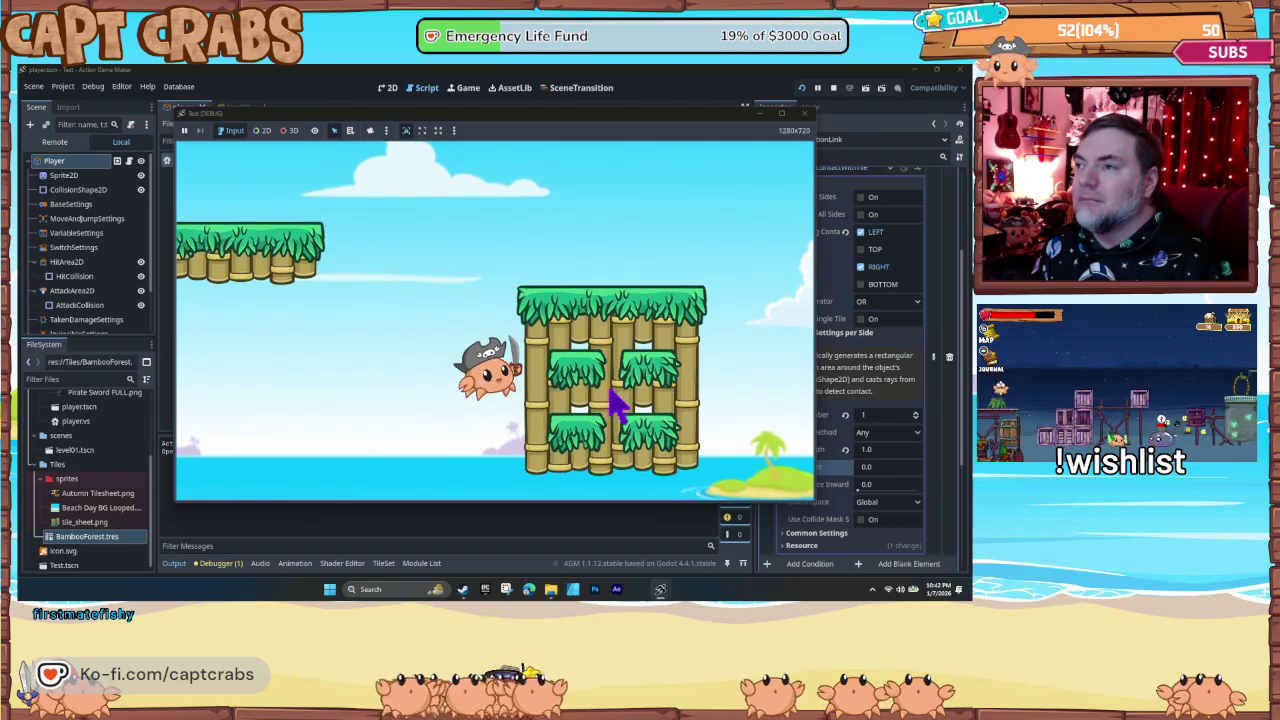
key(space)
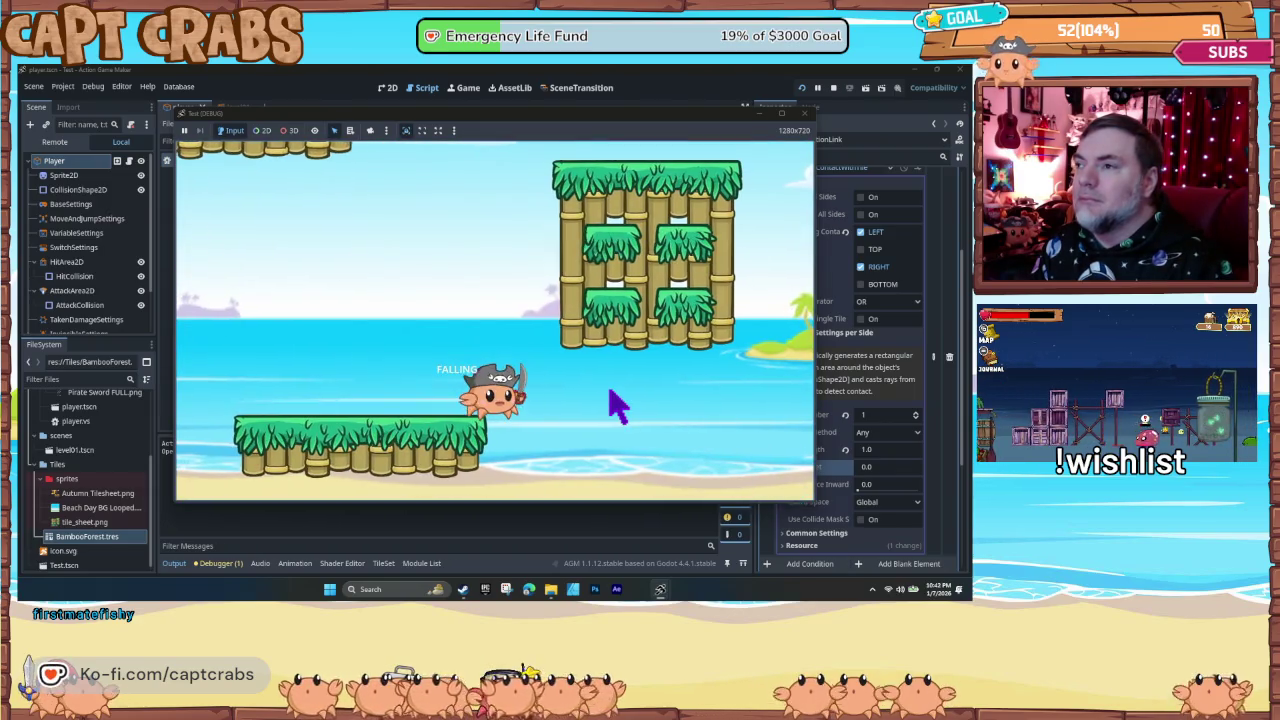
key(space)
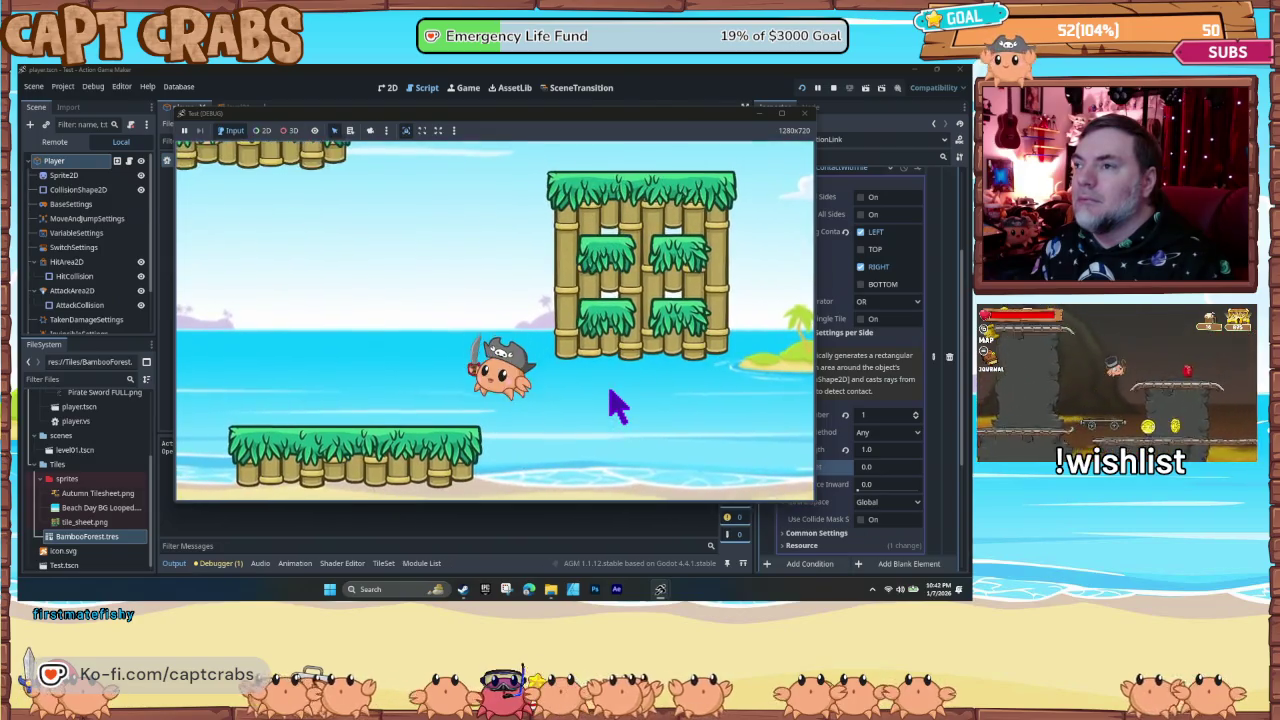
key(space)
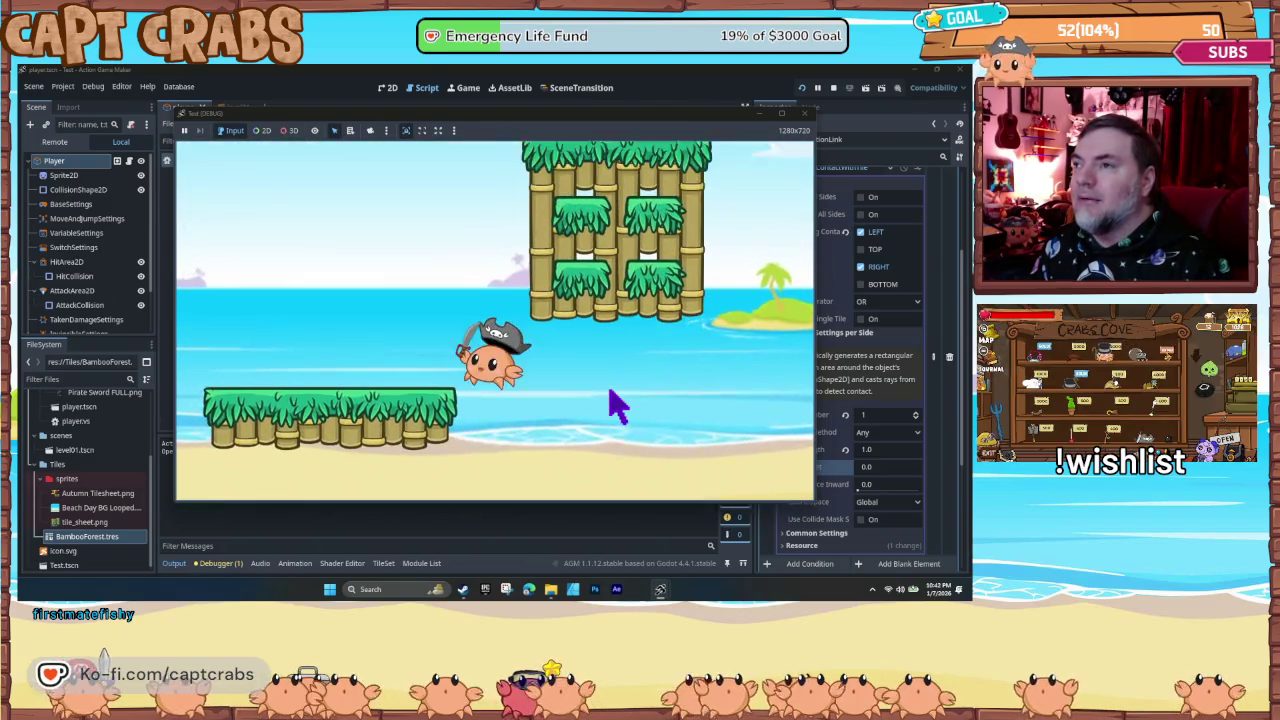
key(space)
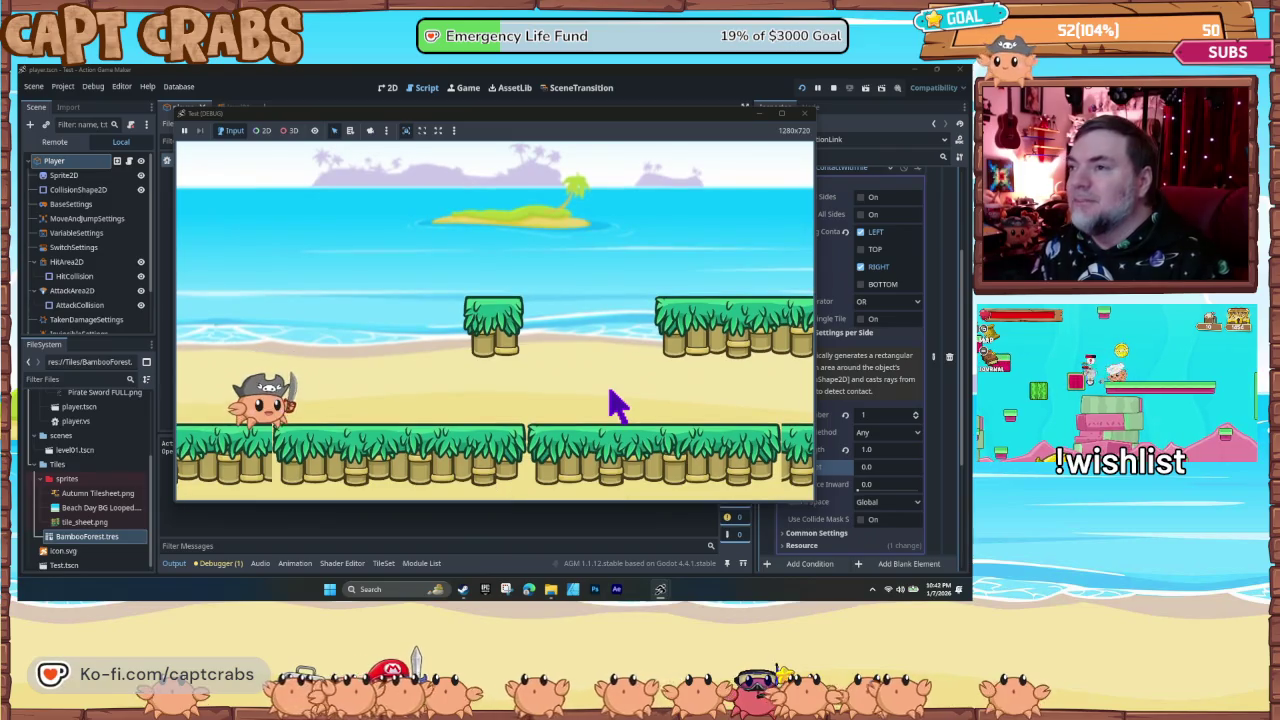
key(space)
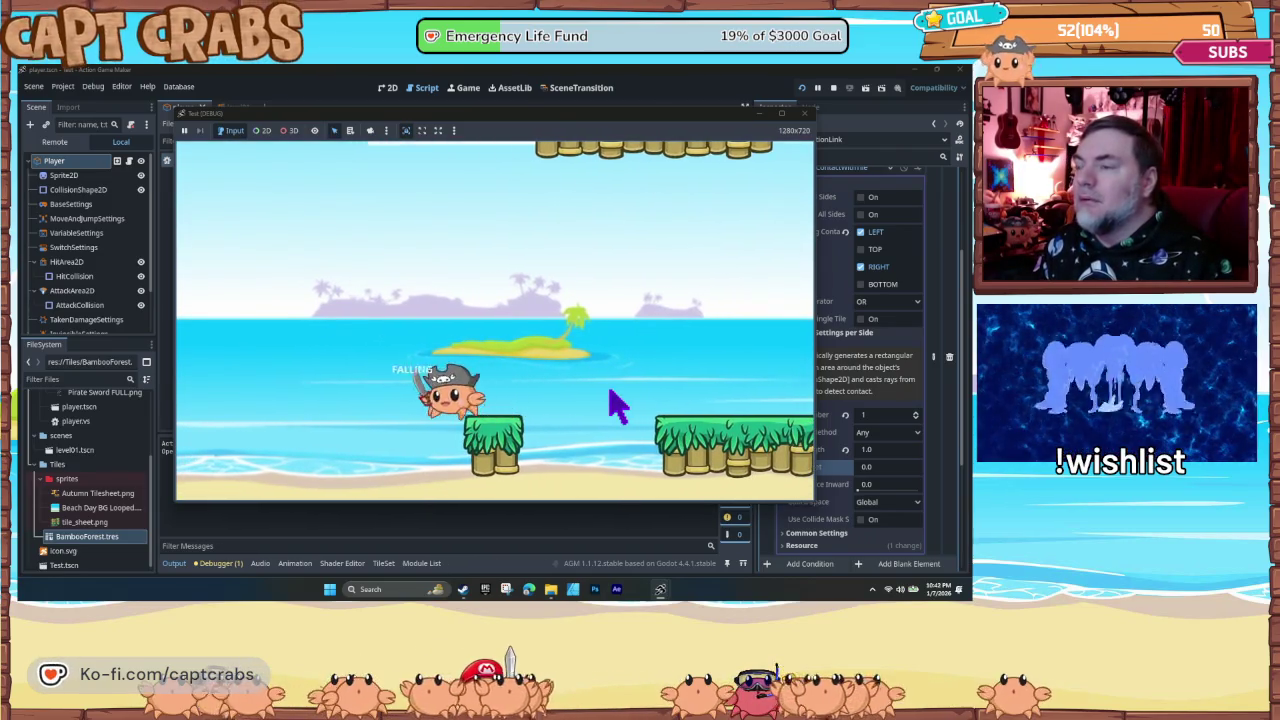
- Land on the ground, then wall-jump repeatedly up the bamboo wall and leap off to the left
key(Left)
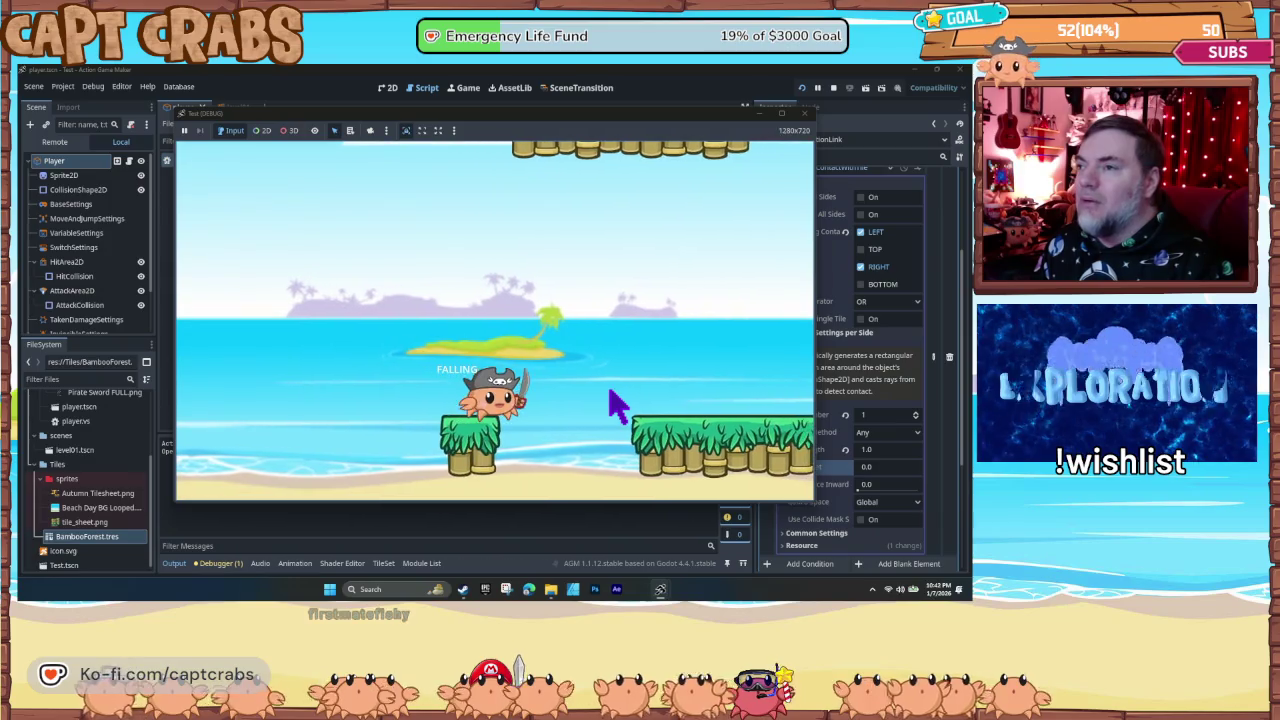
key(space)
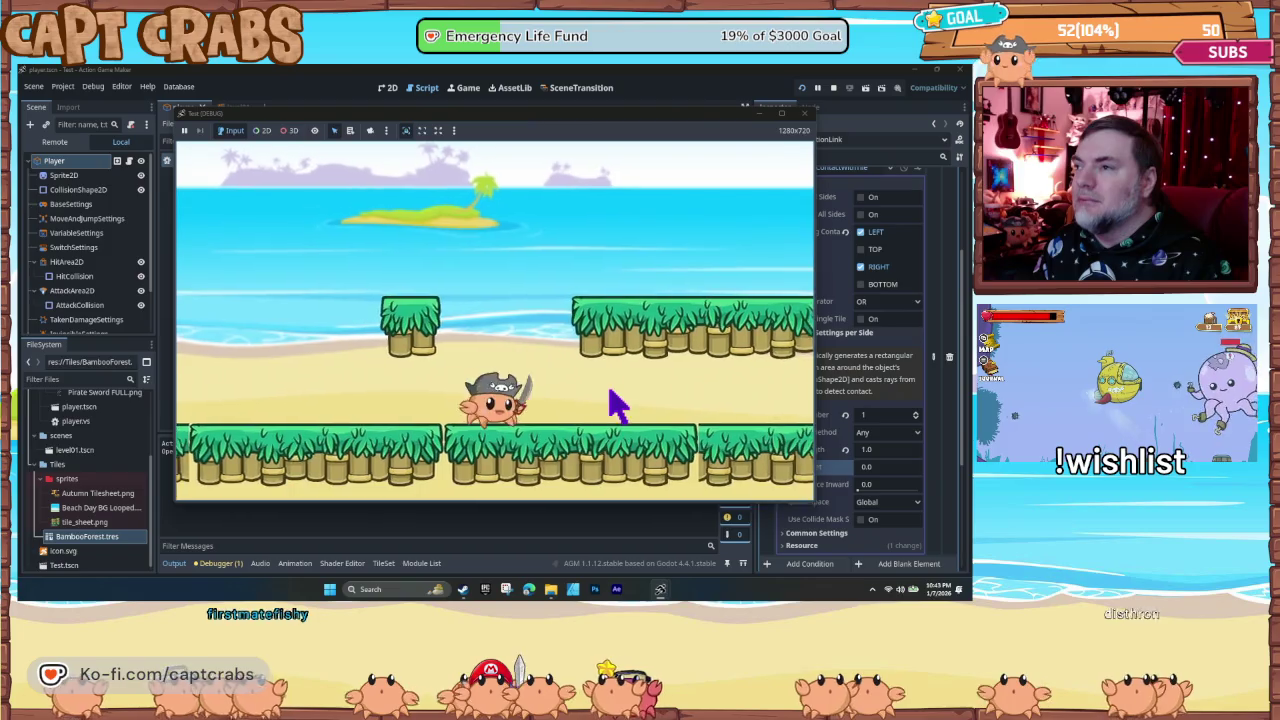
key(space)
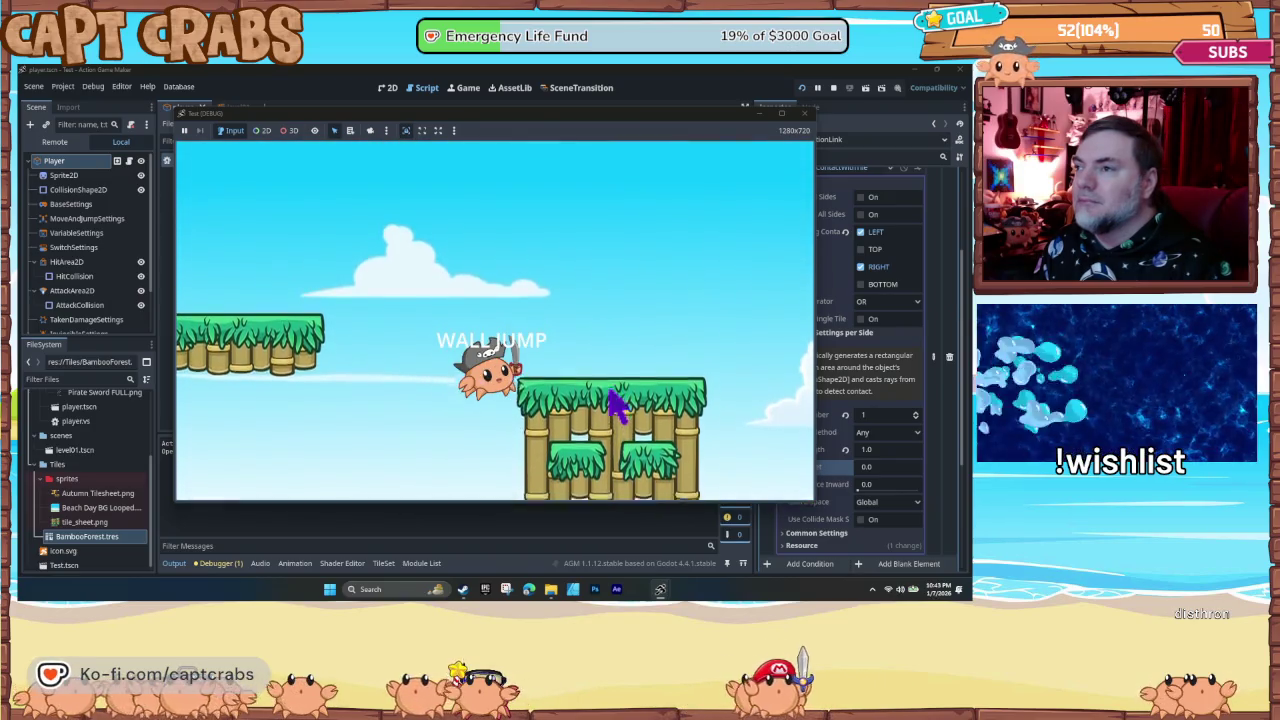
key(space)
key(space)
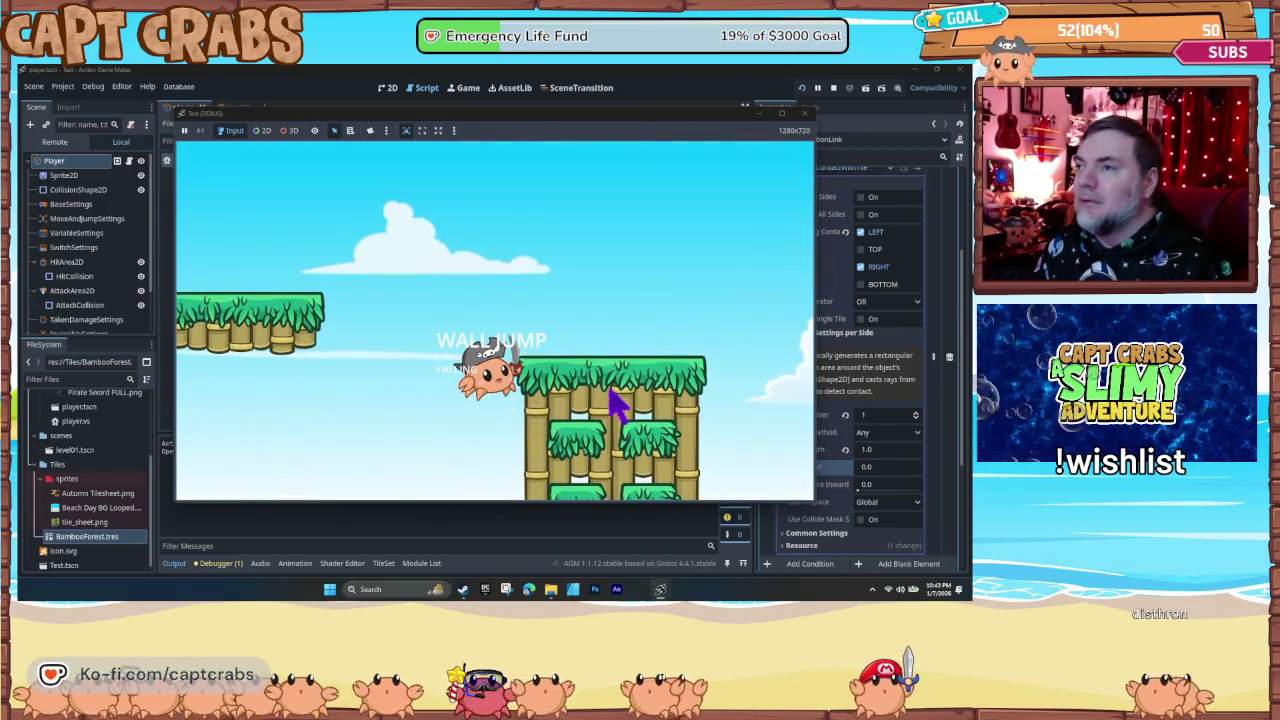
key(space)
key(space)
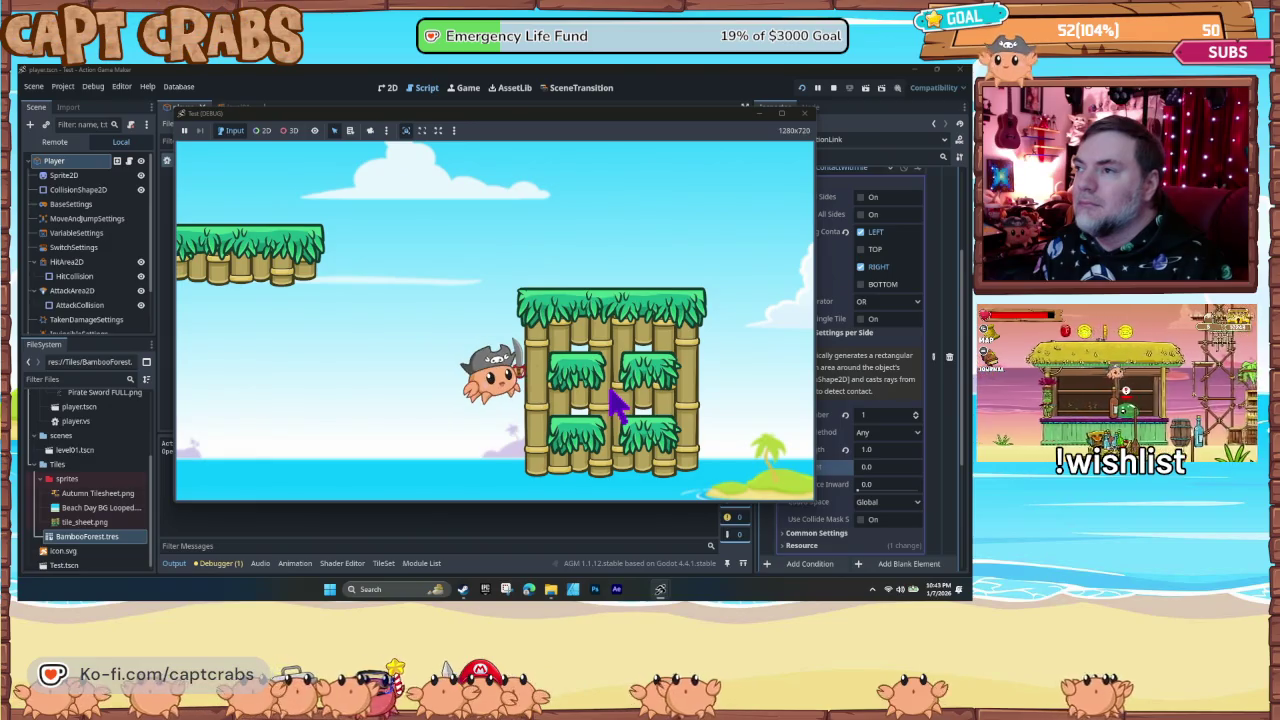
key(space)
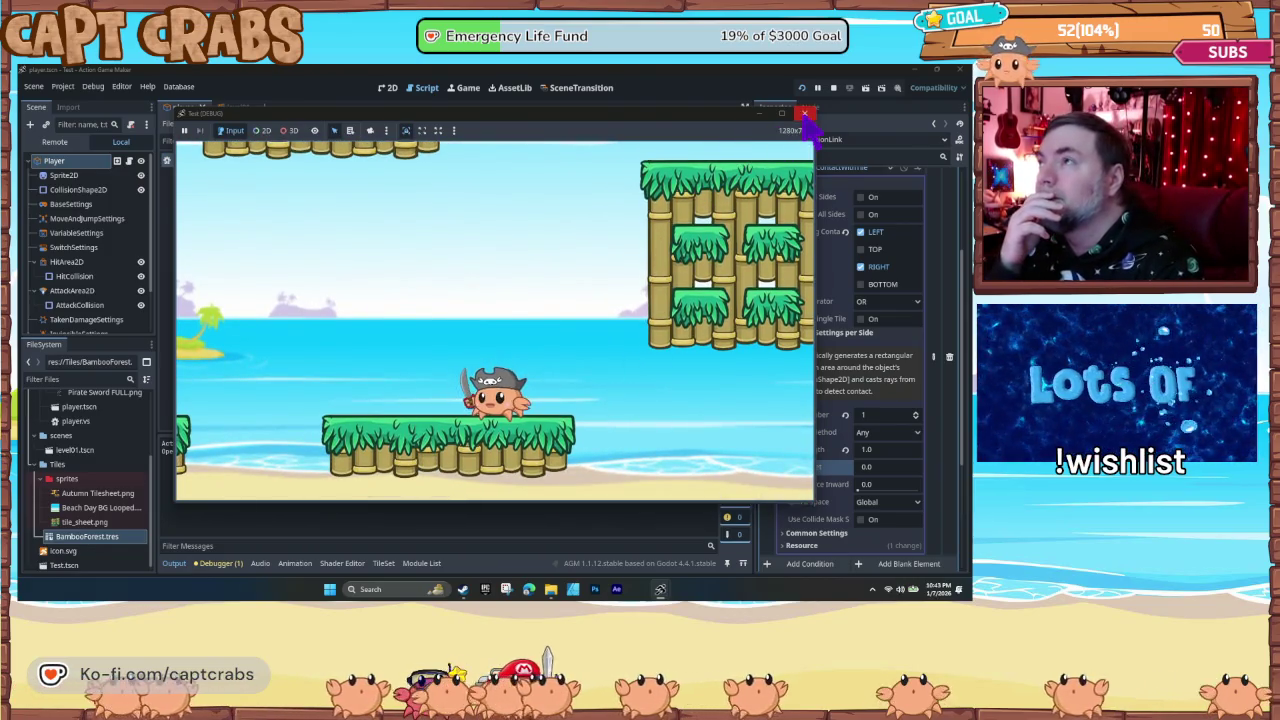
- Close the test game window and select the Wall Jump node in the state graph
click(808, 114)
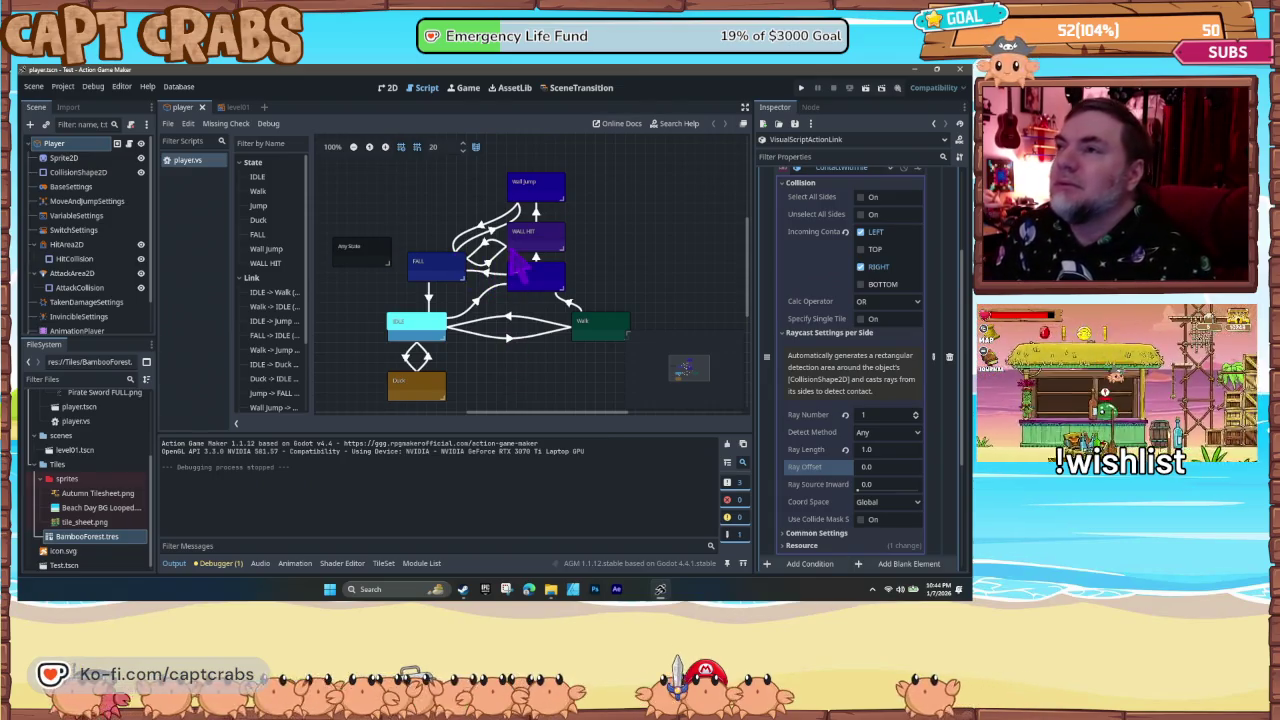
click(535, 192)
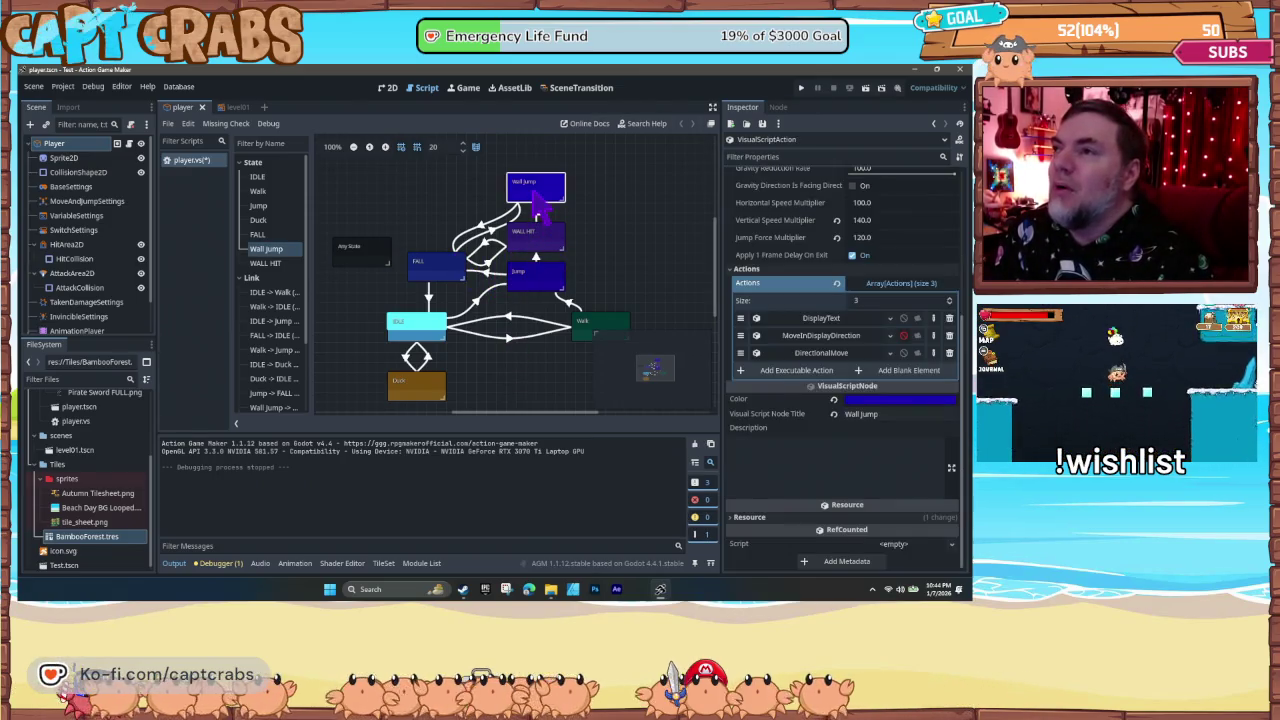
- Inspect the FALL→WALL HIT link's ContactWithTile condition
click(450, 268)
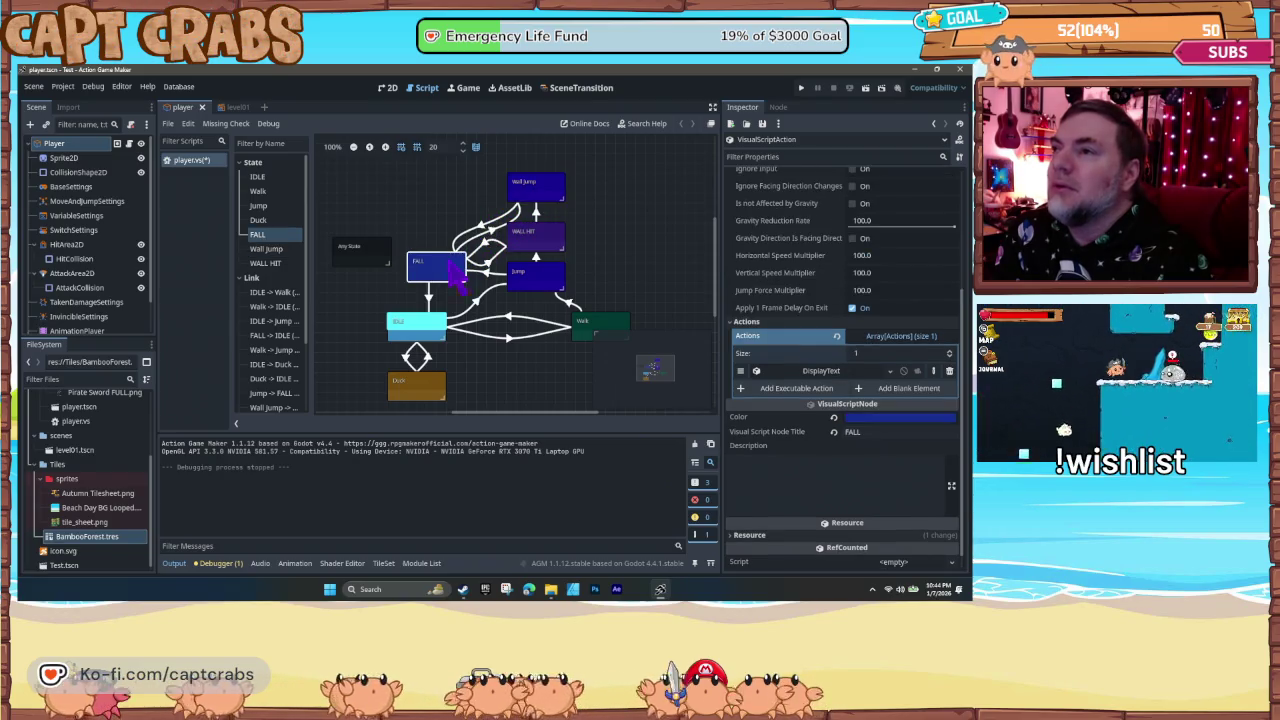
click(492, 278)
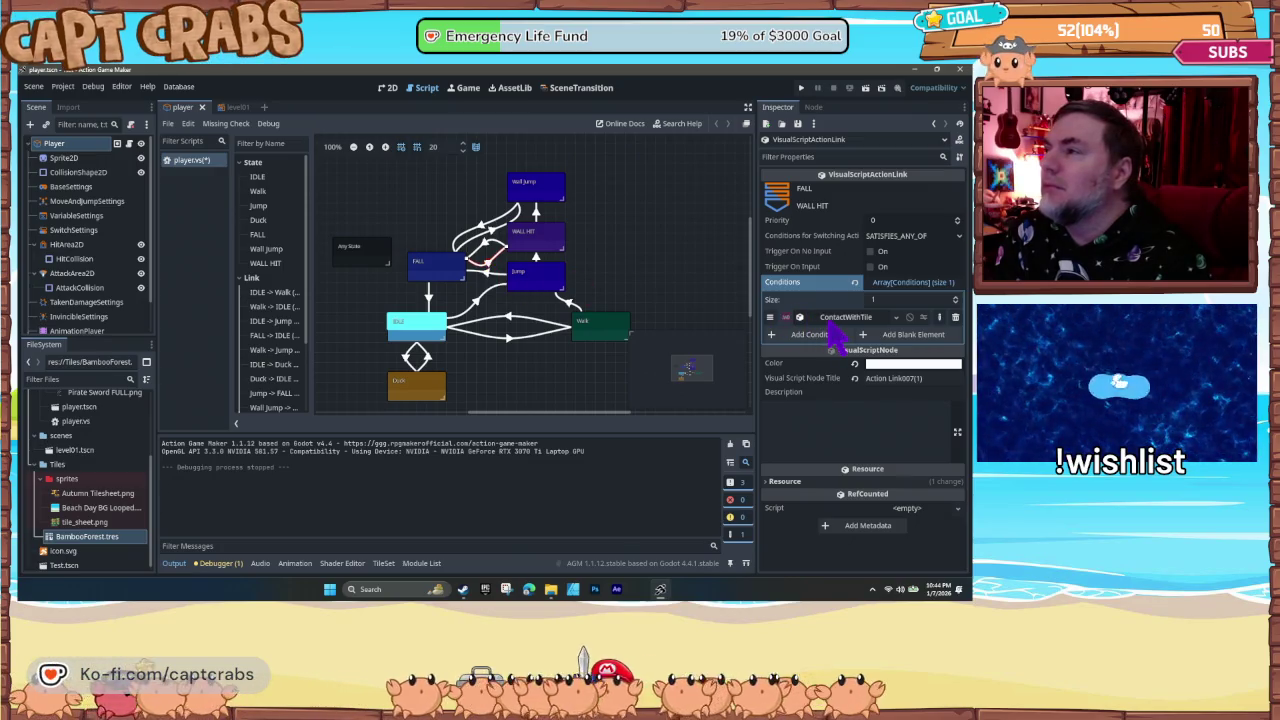
click(831, 320)
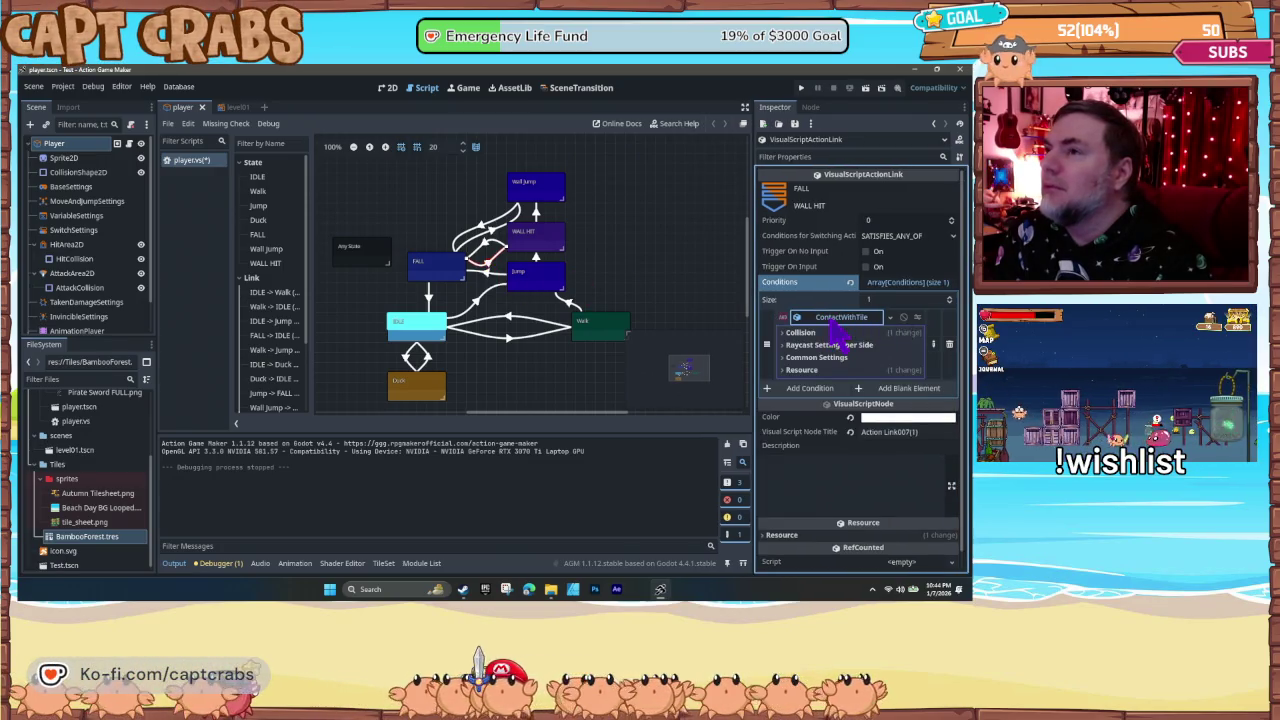
click(830, 322)
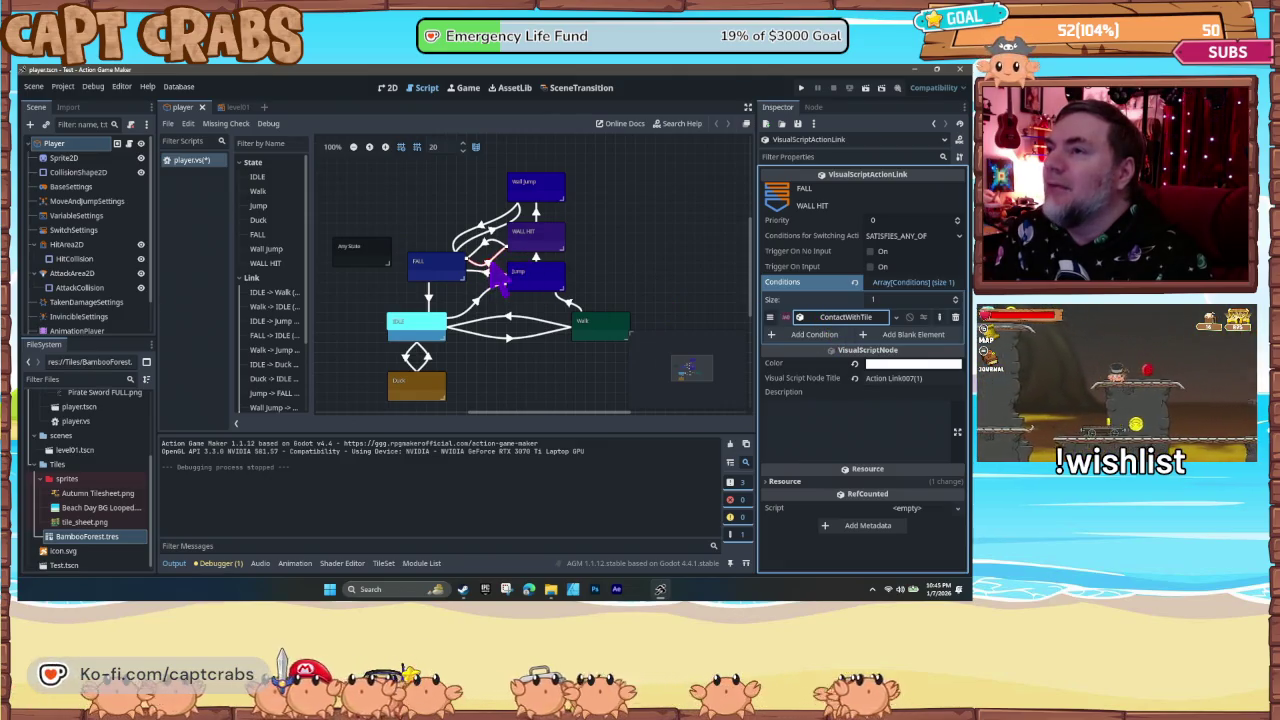
- Copy that link and paste it onto Wall Jump to create a Wall Jump→WALL HIT link, then run with F5
right_click(492, 266)
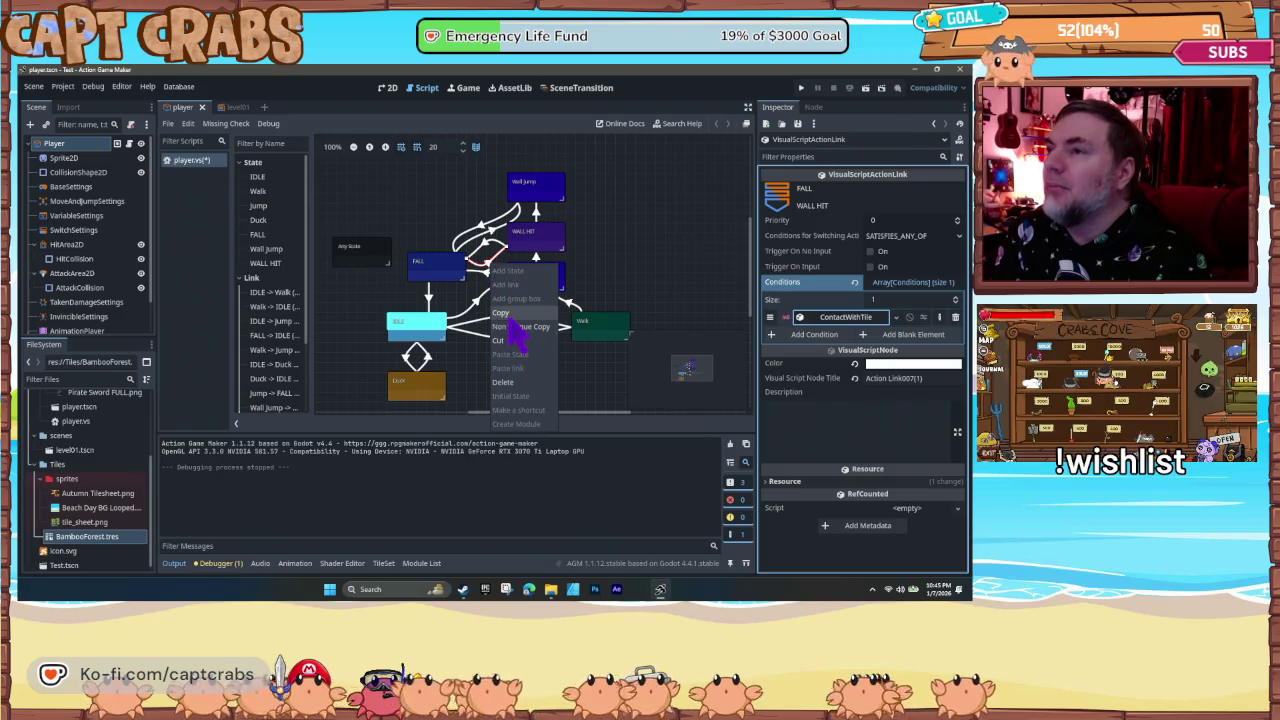
click(515, 313)
right_click(530, 192)
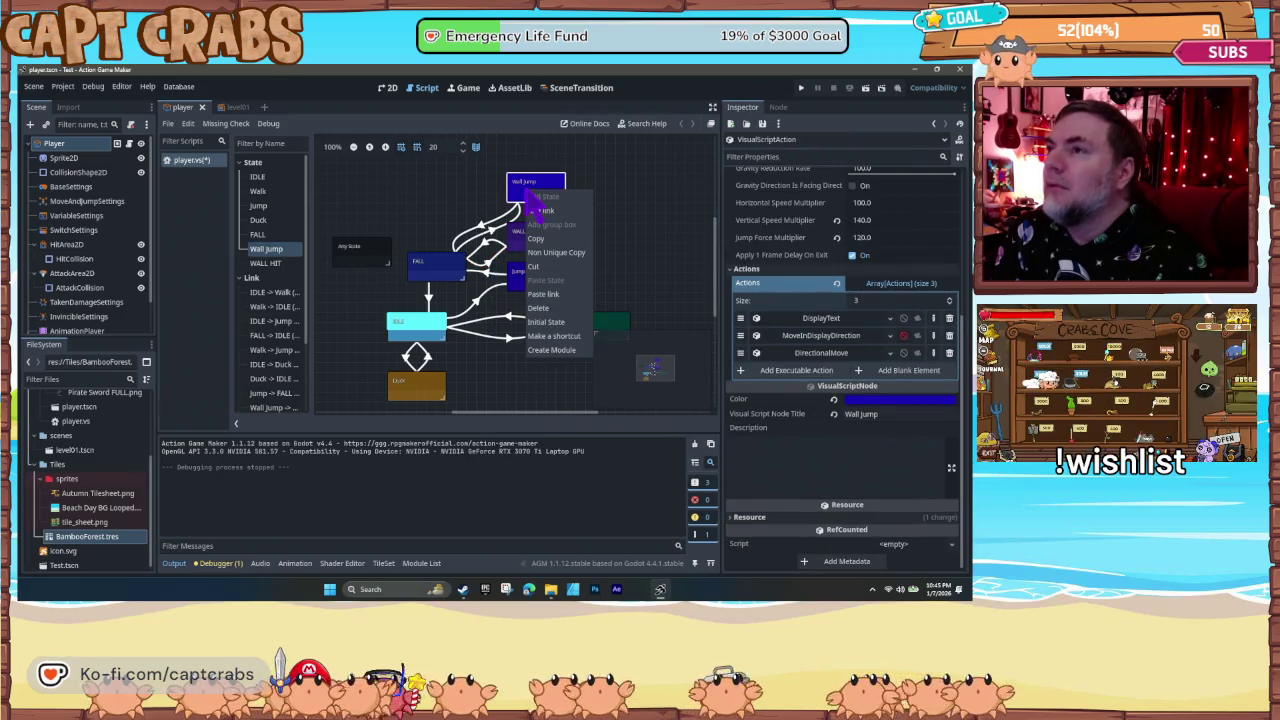
click(553, 292)
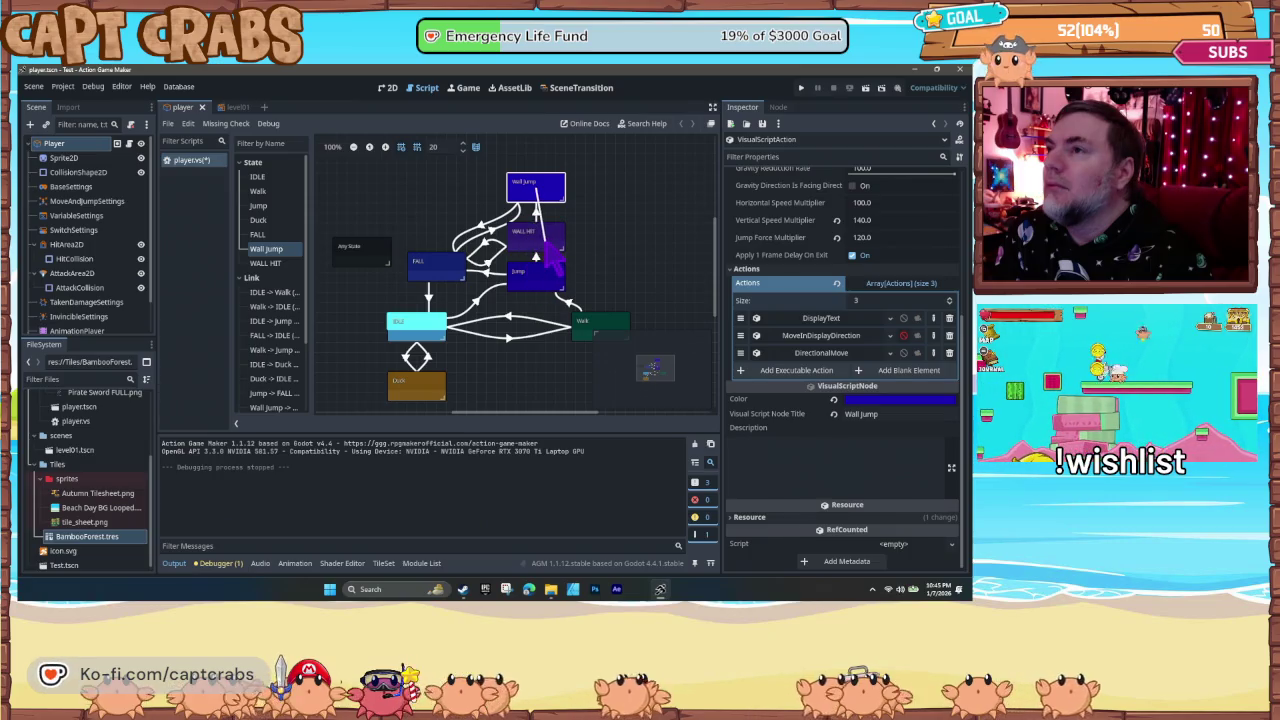
click(536, 212)
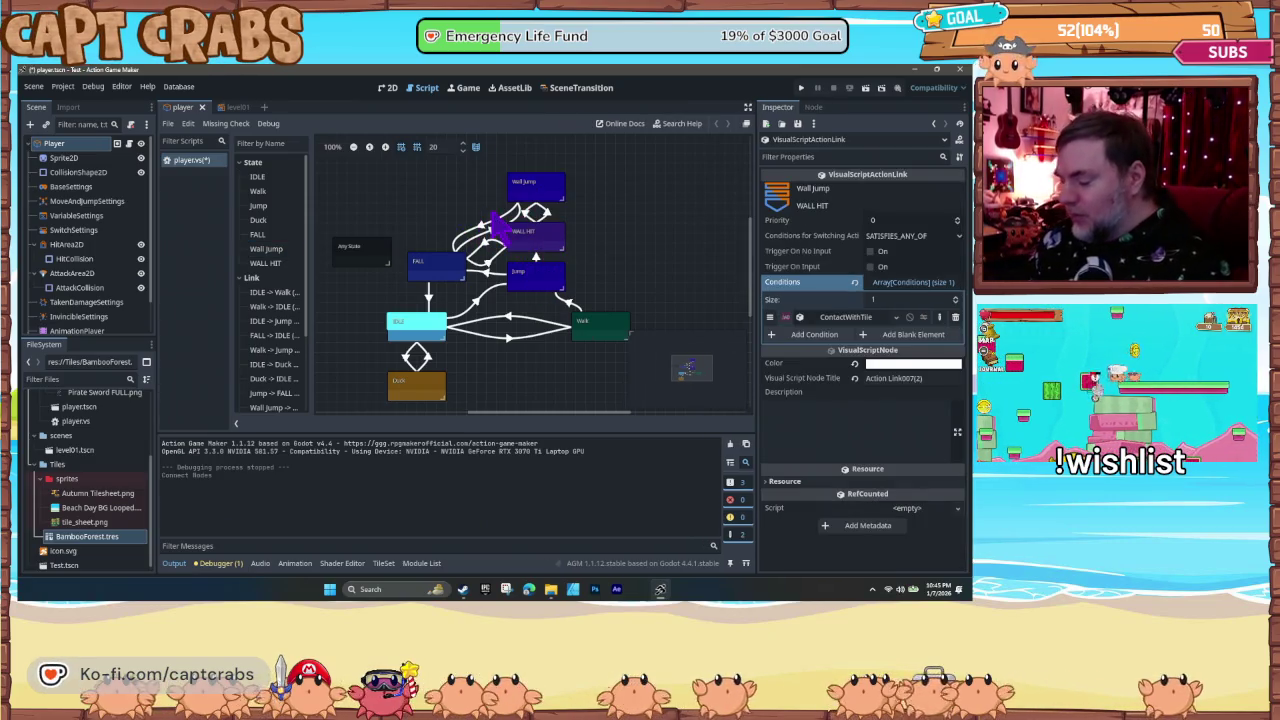
key(F5)
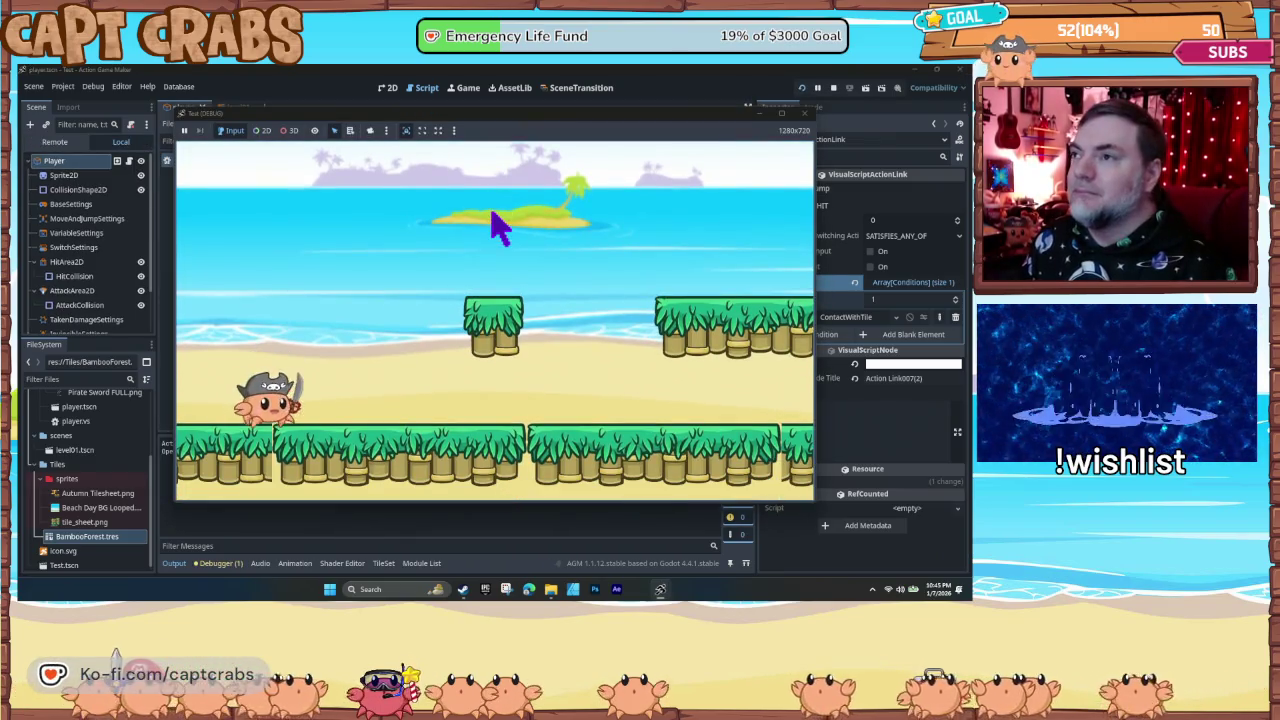
- Run the crab right, jump it onto the wall to cling, then stop the test with F8
key(Right)
key(space)
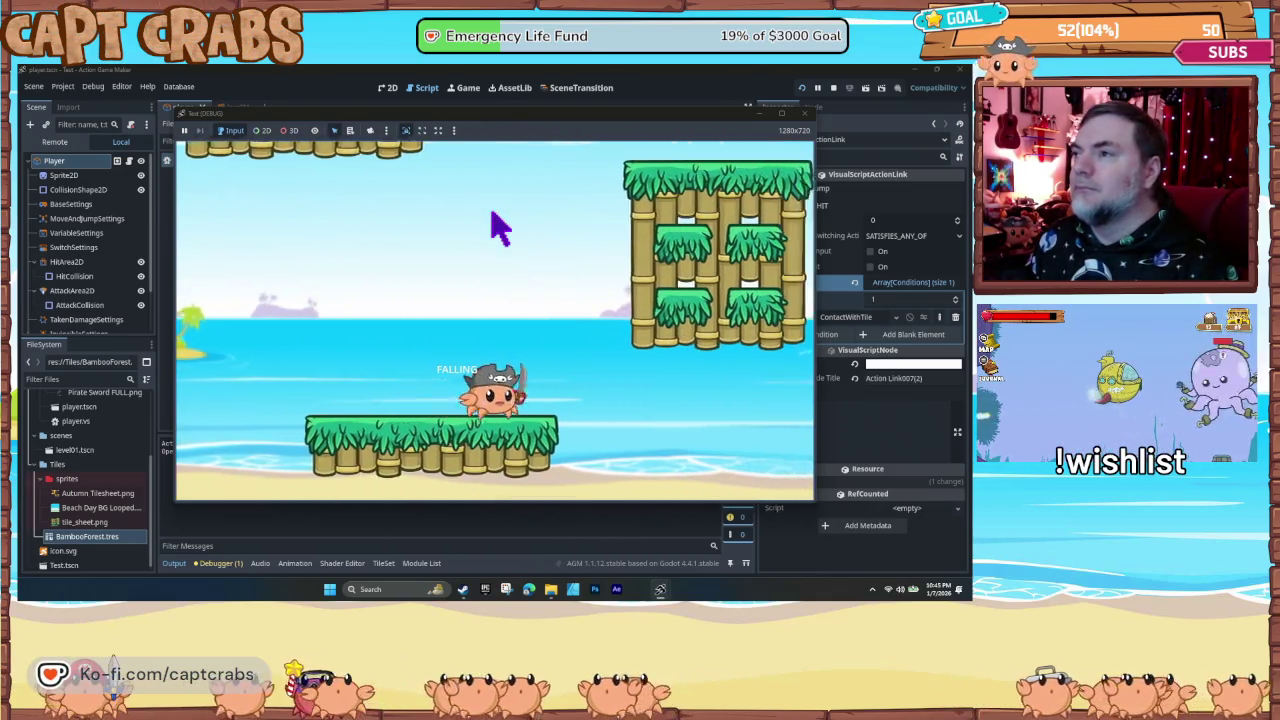
key(F8)
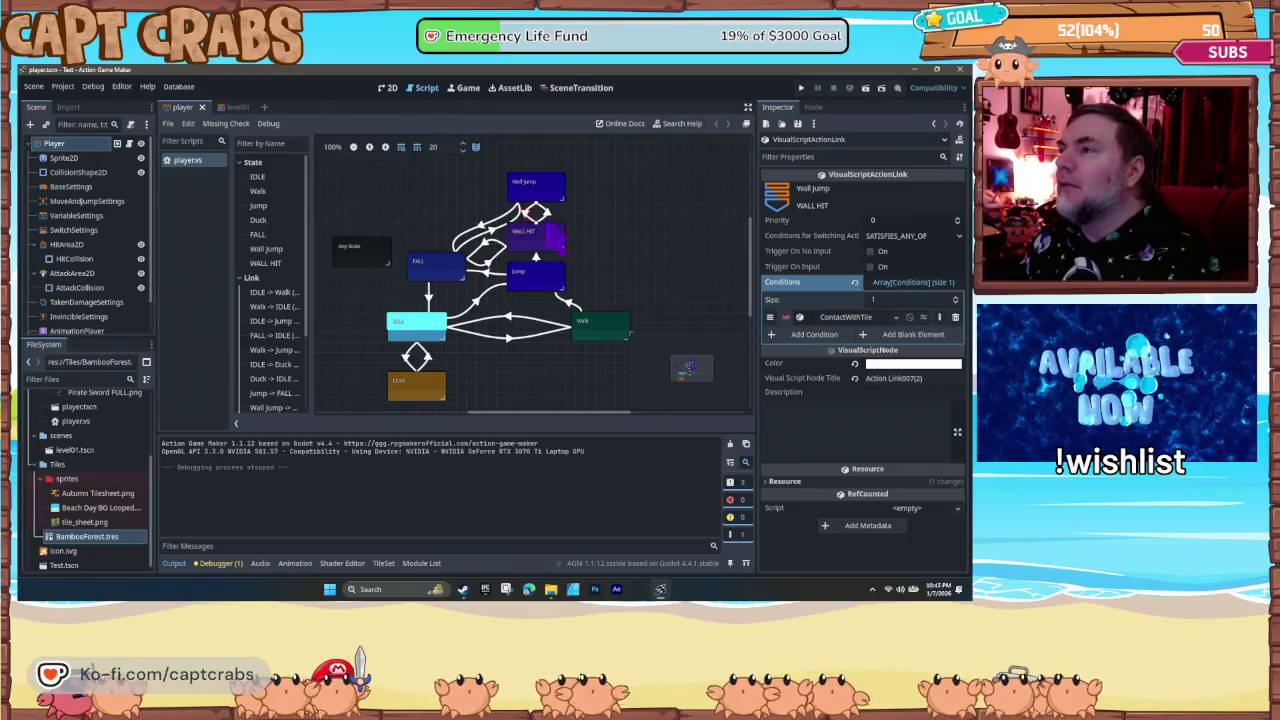
- Add an ElapsedTime condition with Constant Value 0.5 to the Wall Jump→WALL HIT link
click(805, 336)
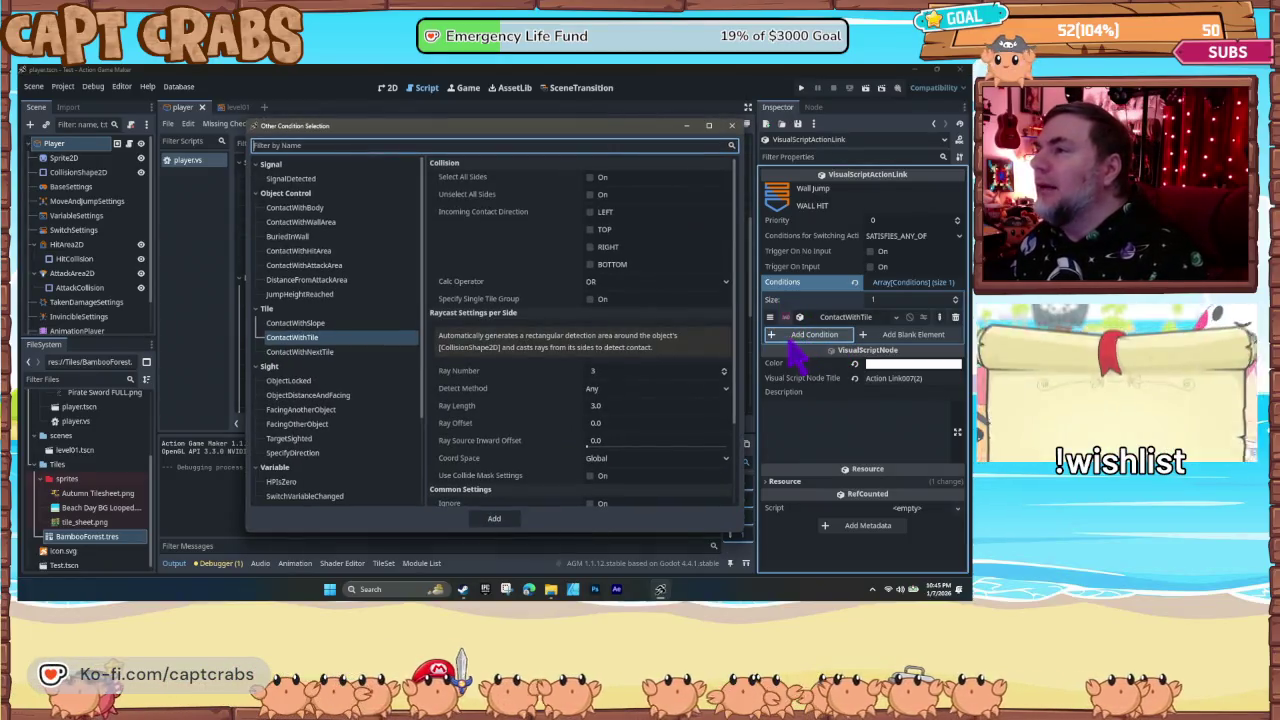
scroll(355, 330, down, 1)
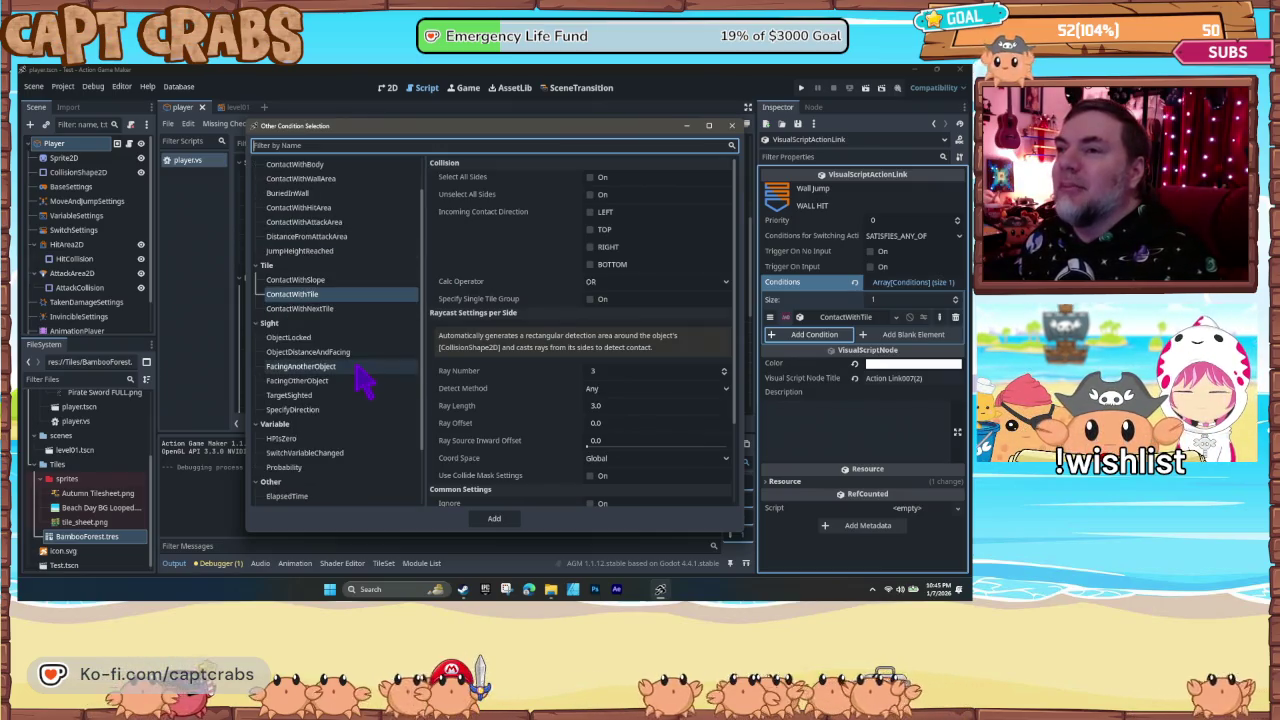
scroll(365, 380, down, 2)
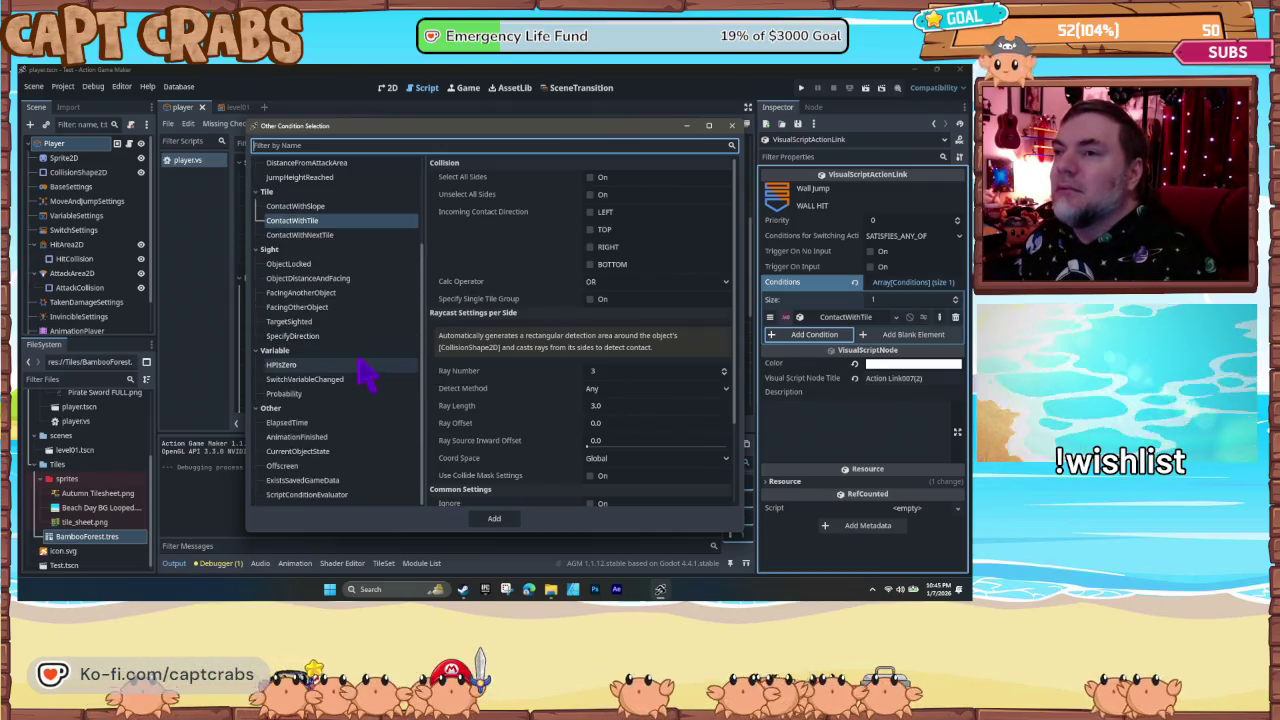
click(342, 422)
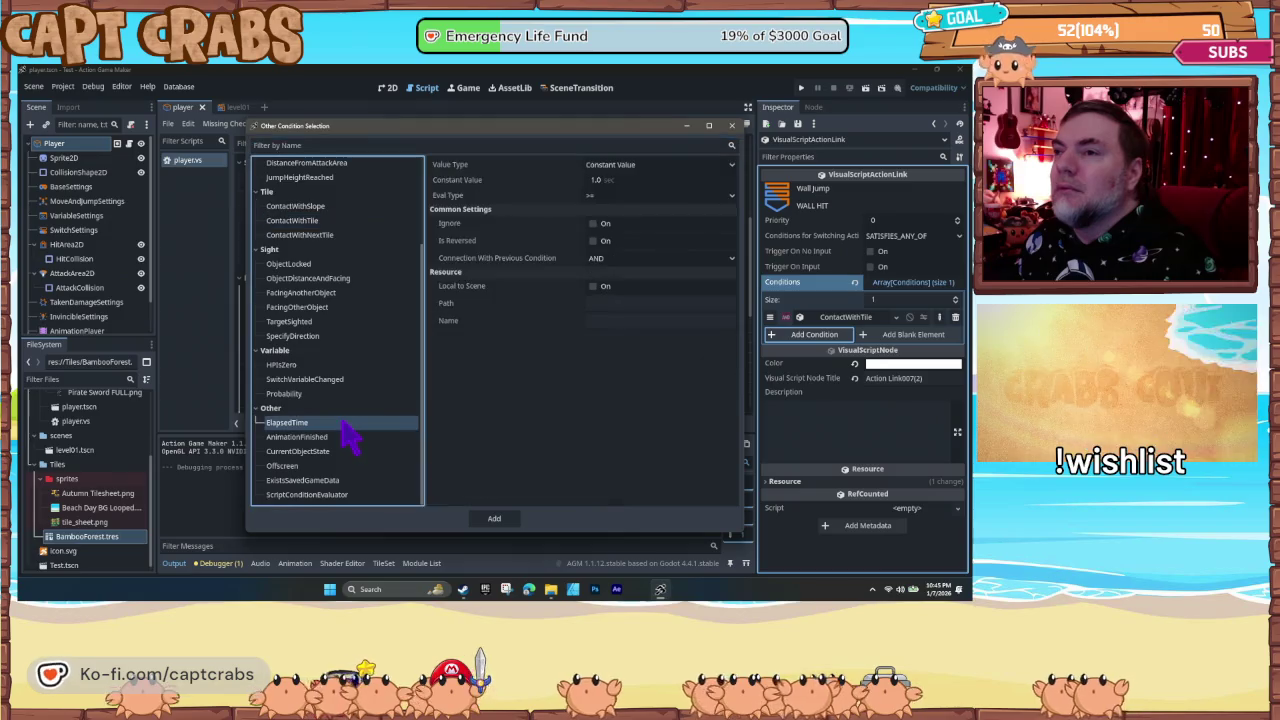
click(596, 180)
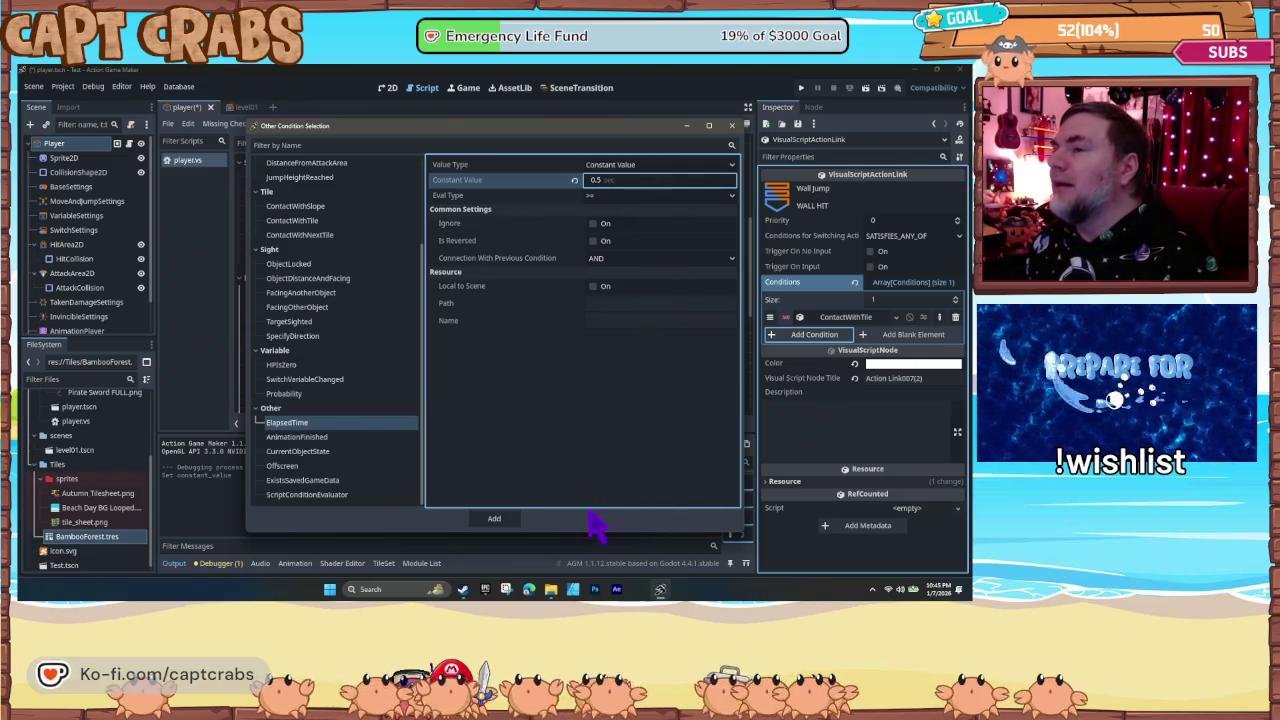
click(495, 522)
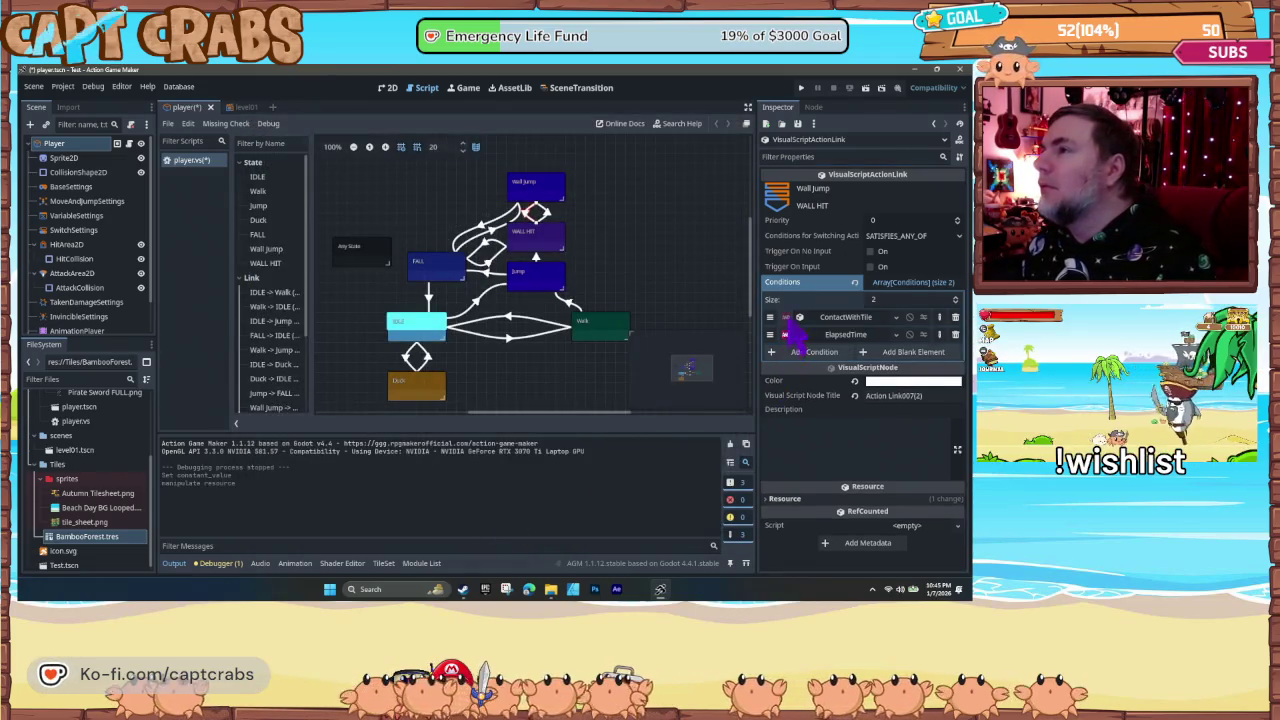
- Set Conditions for Switching to SATISFIES_ALL and start a test run with F5
click(883, 236)
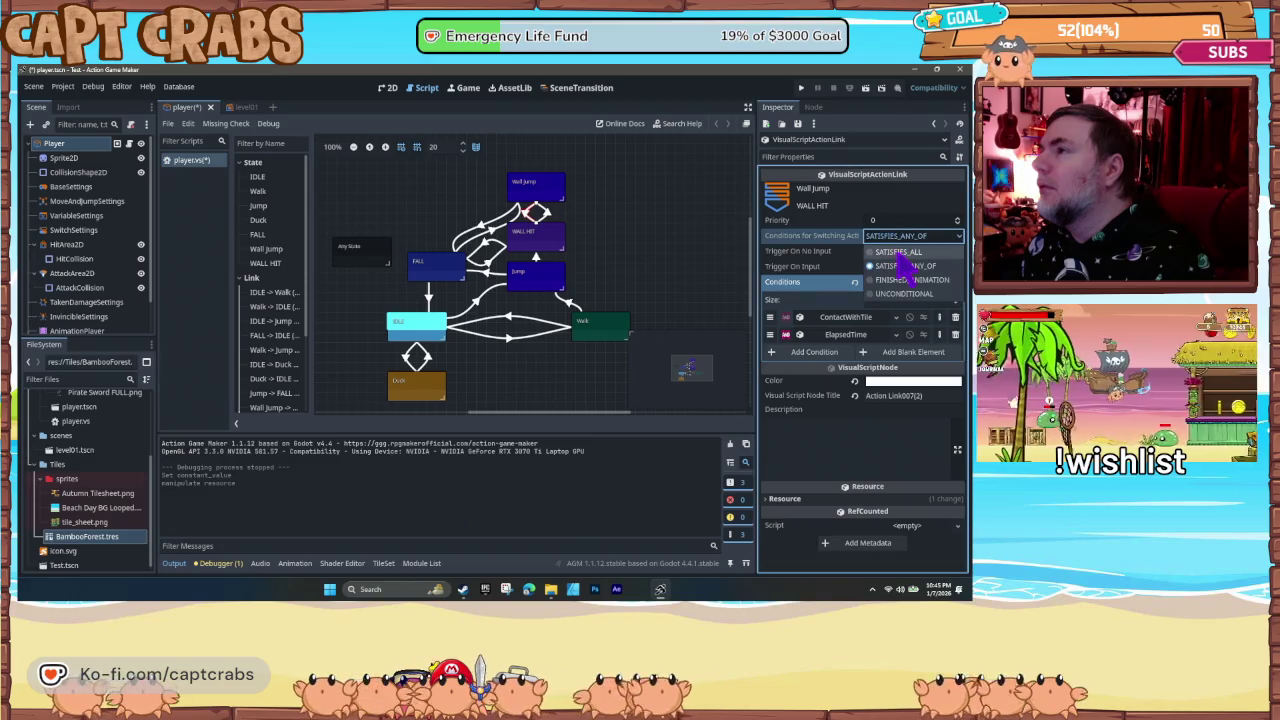
click(896, 254)
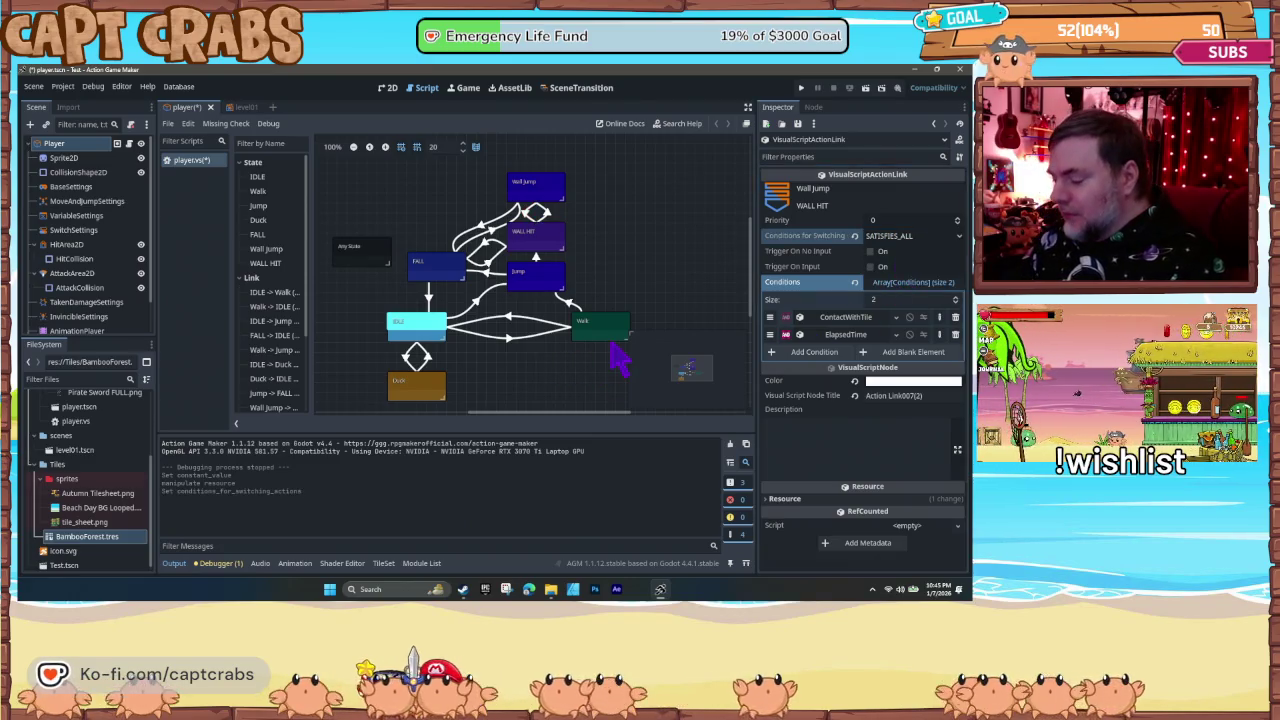
key(F5)
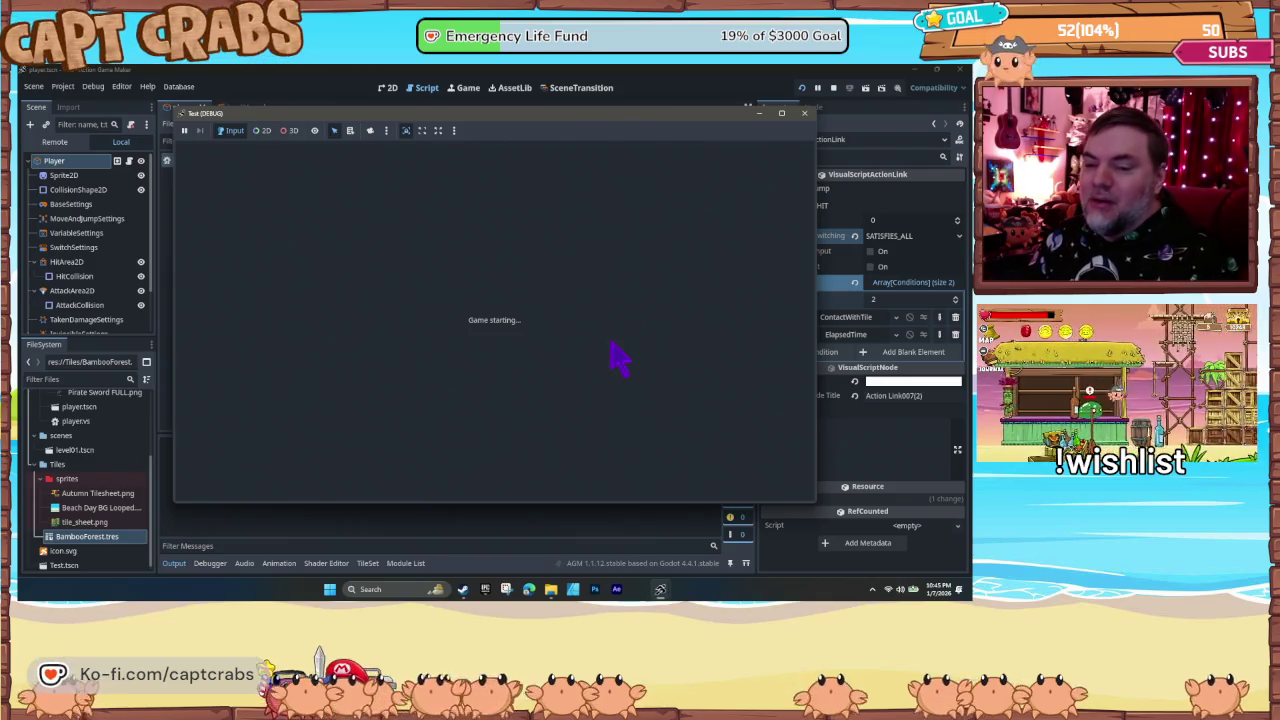
- Run the crab right, cling to the bamboo wall, wall-jump off it, and cling again
key(Right)
key(space)
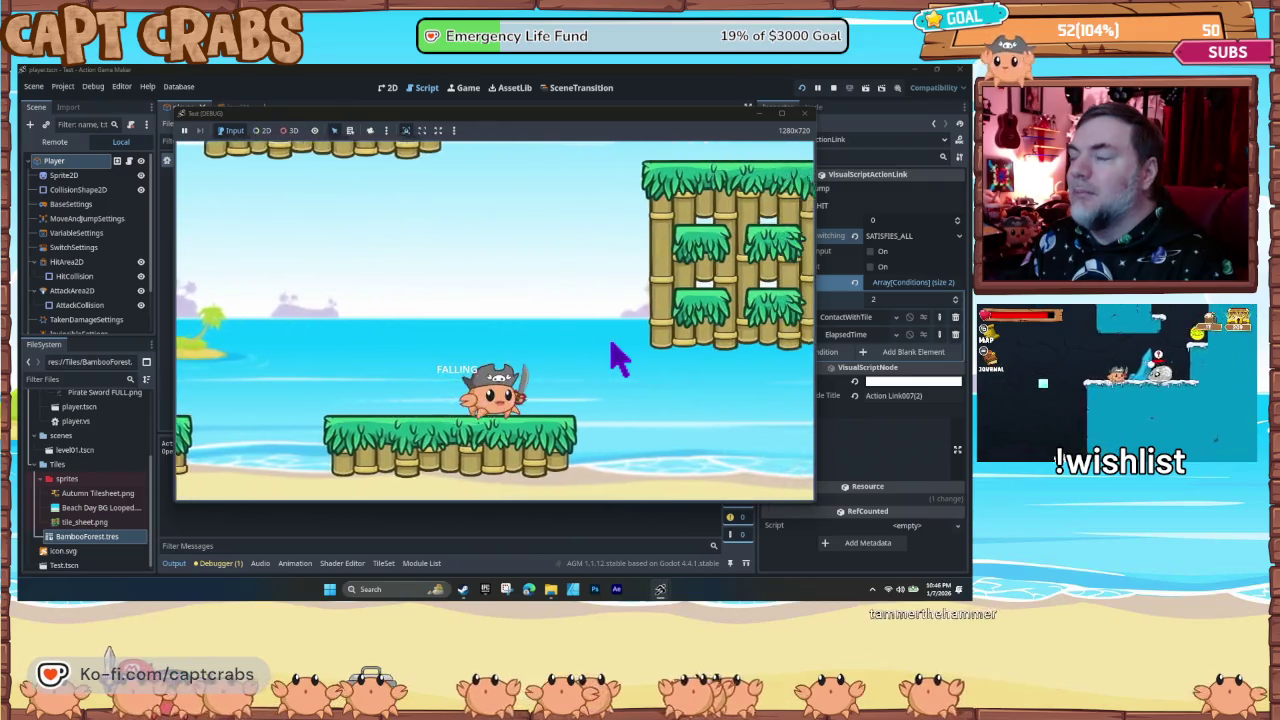
key(space)
key(Right)
key(space)
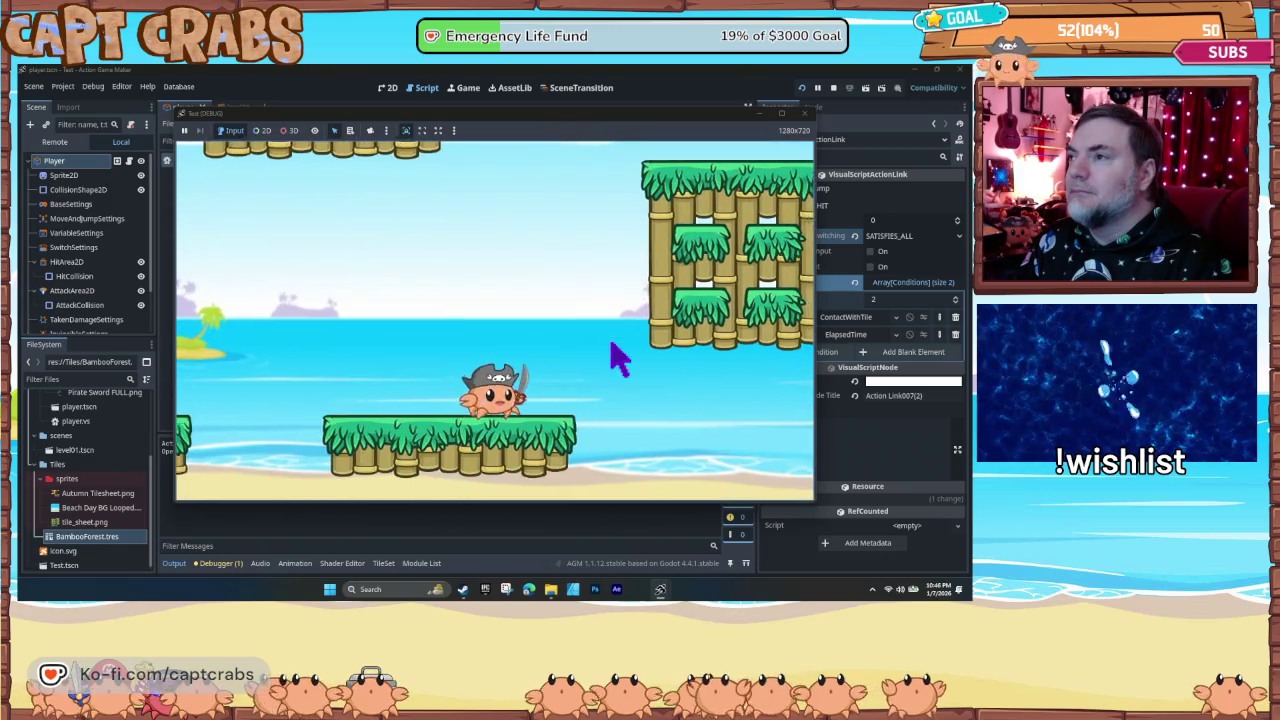
key(space)
key(space)
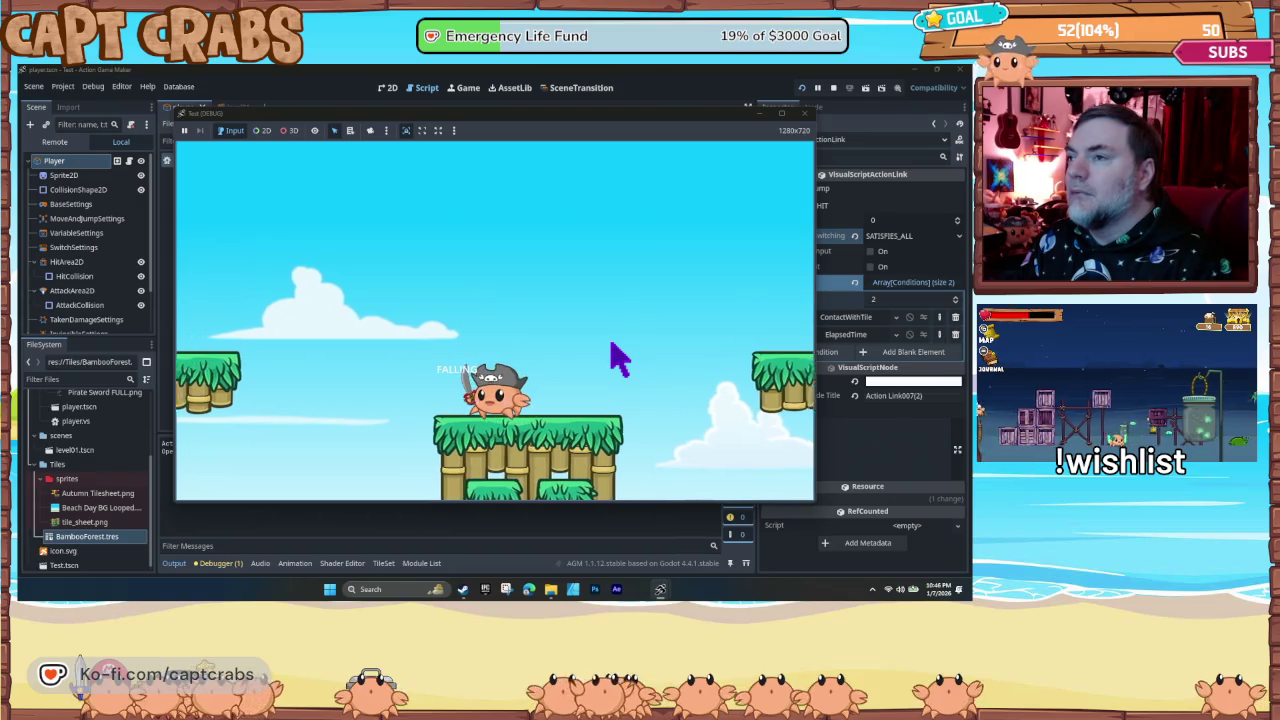
- Cling to and wall-jump off the bamboo wall twice more, then run and jump across the platforms
key(Left)
key(space)
key(Right)
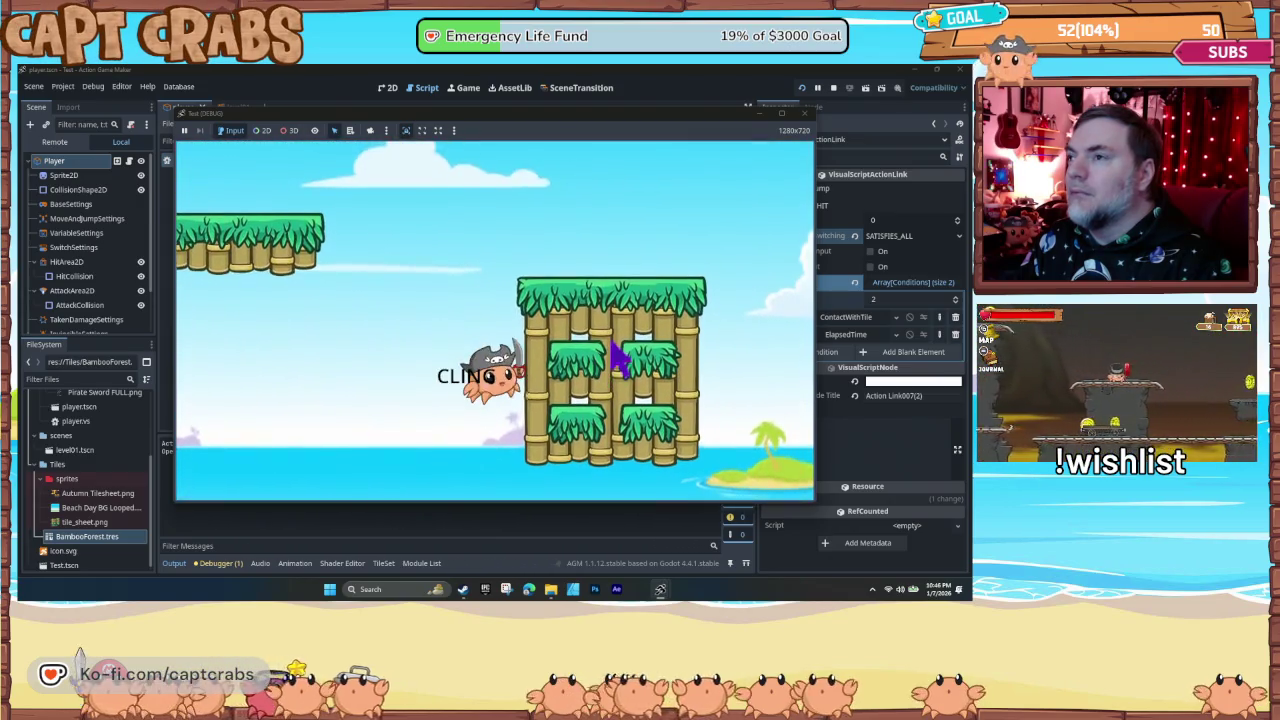
key(space)
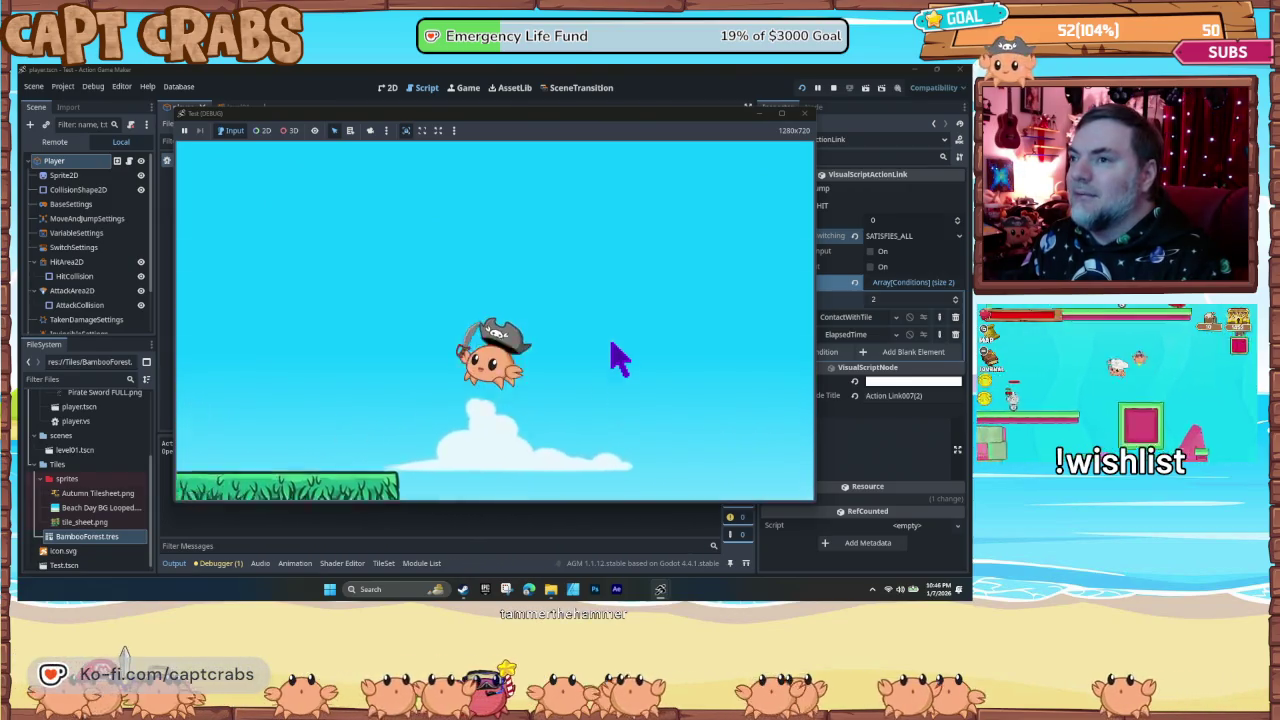
key(Right)
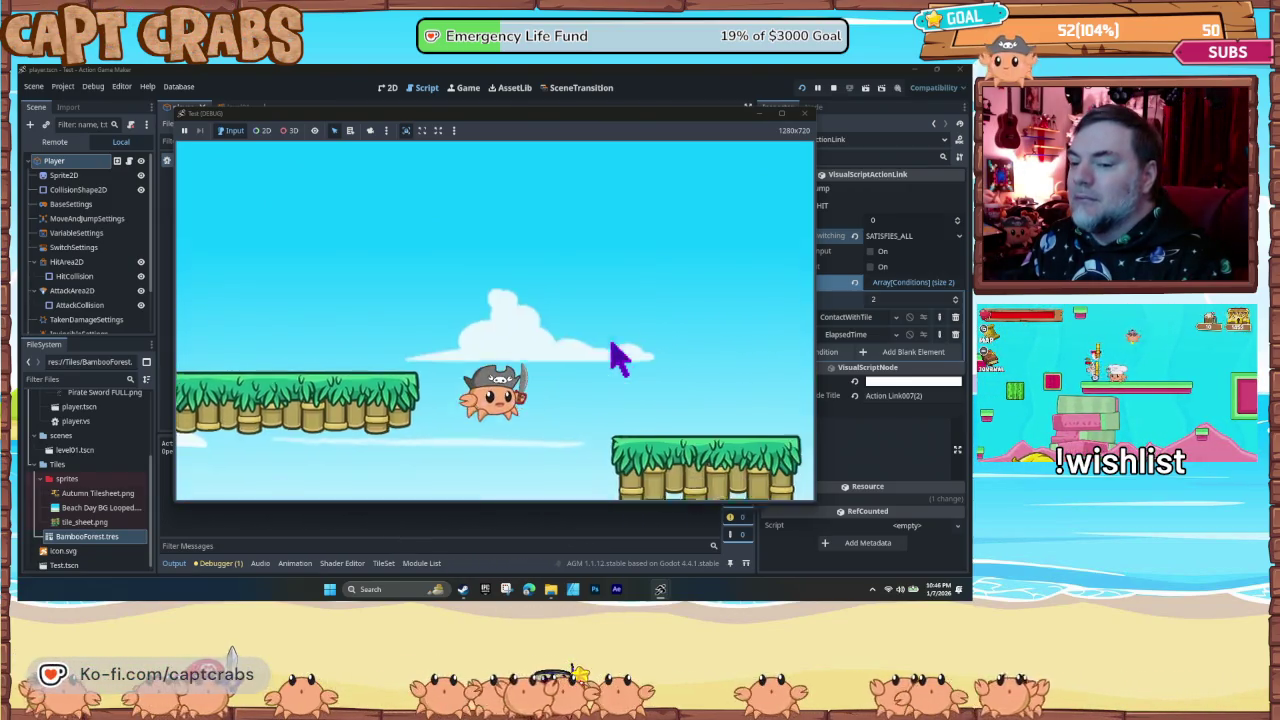
key(space)
key(Right)
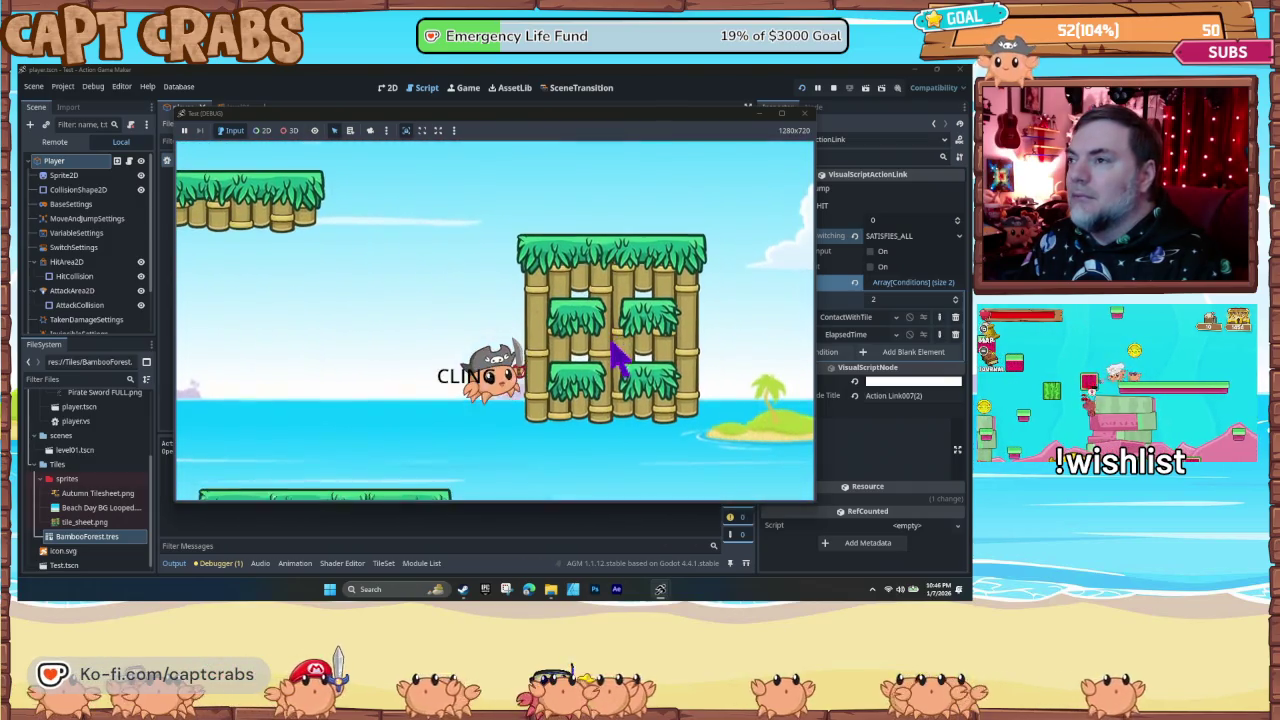
key(space)
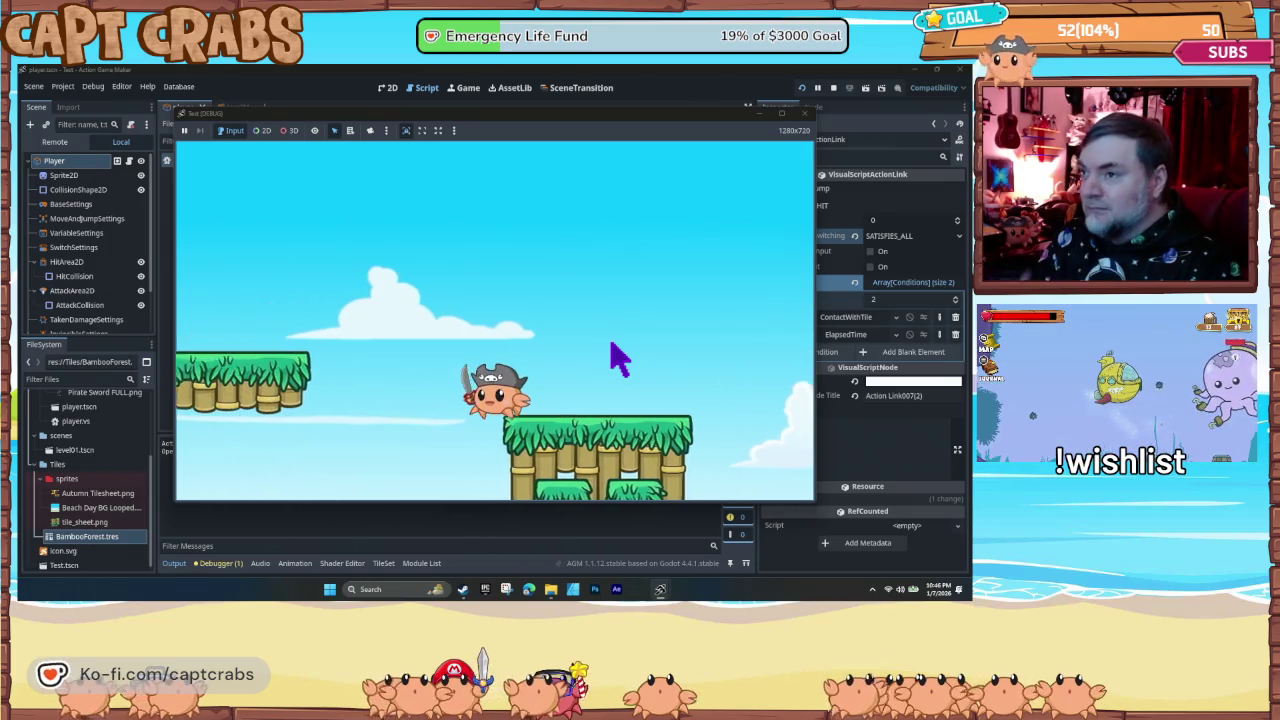
key(Right)
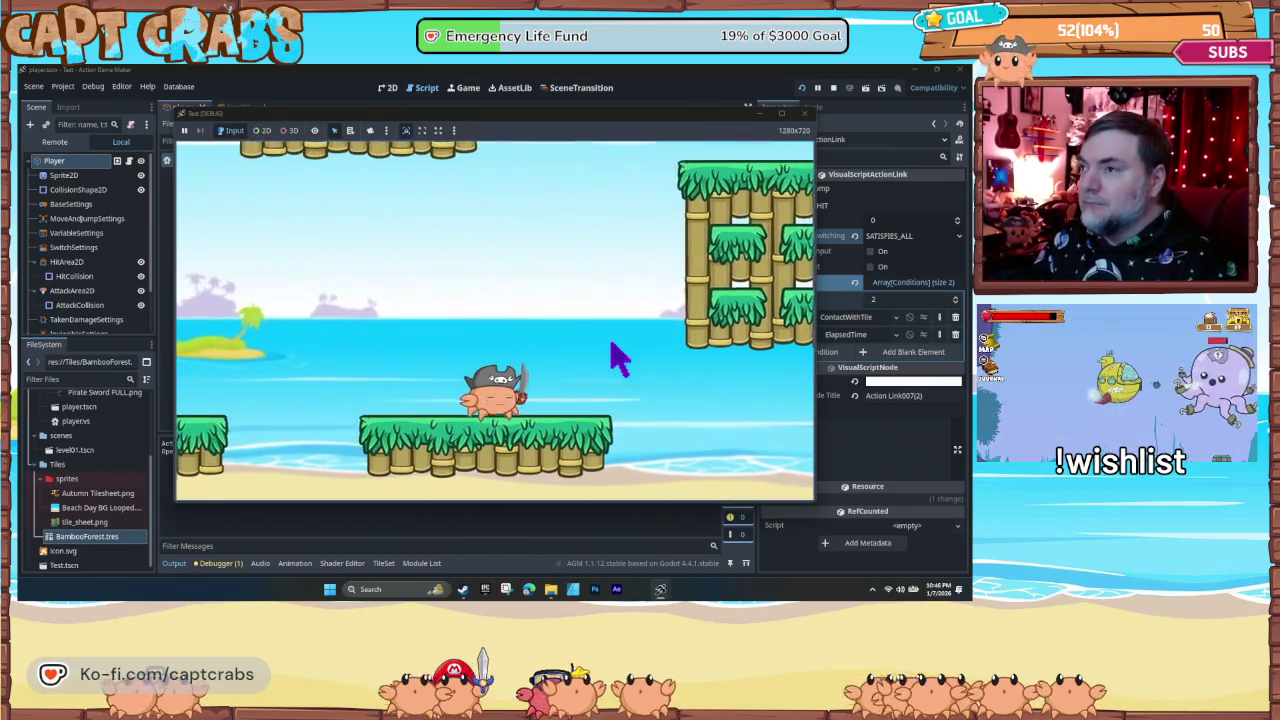
key(space)
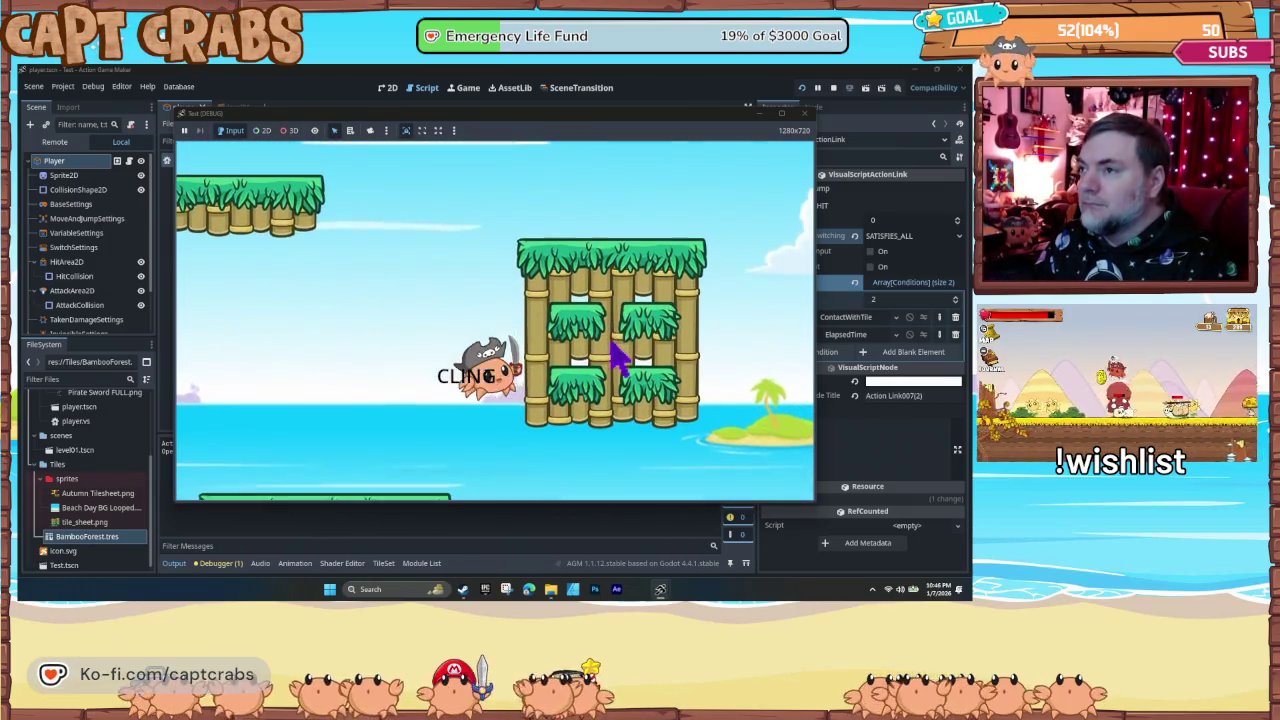
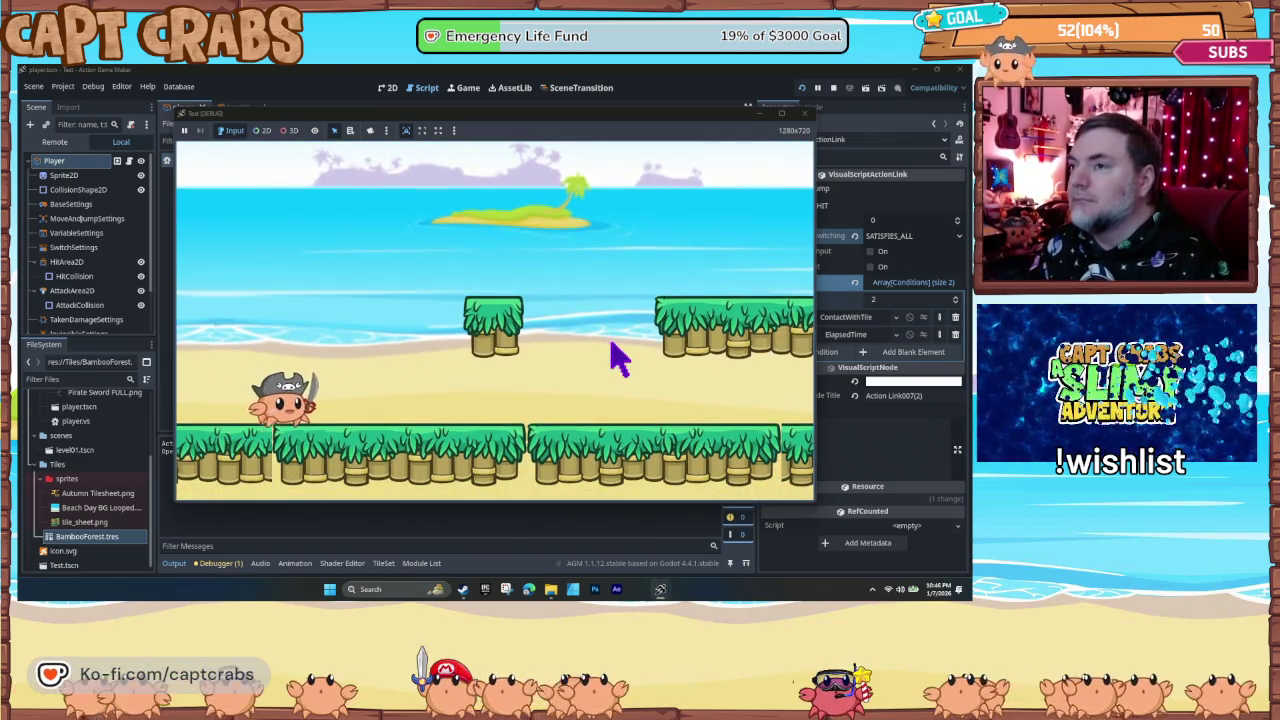
- Playtest the crab's wall cling and wall-jump moves on the bamboo walls through the level
key(Right)
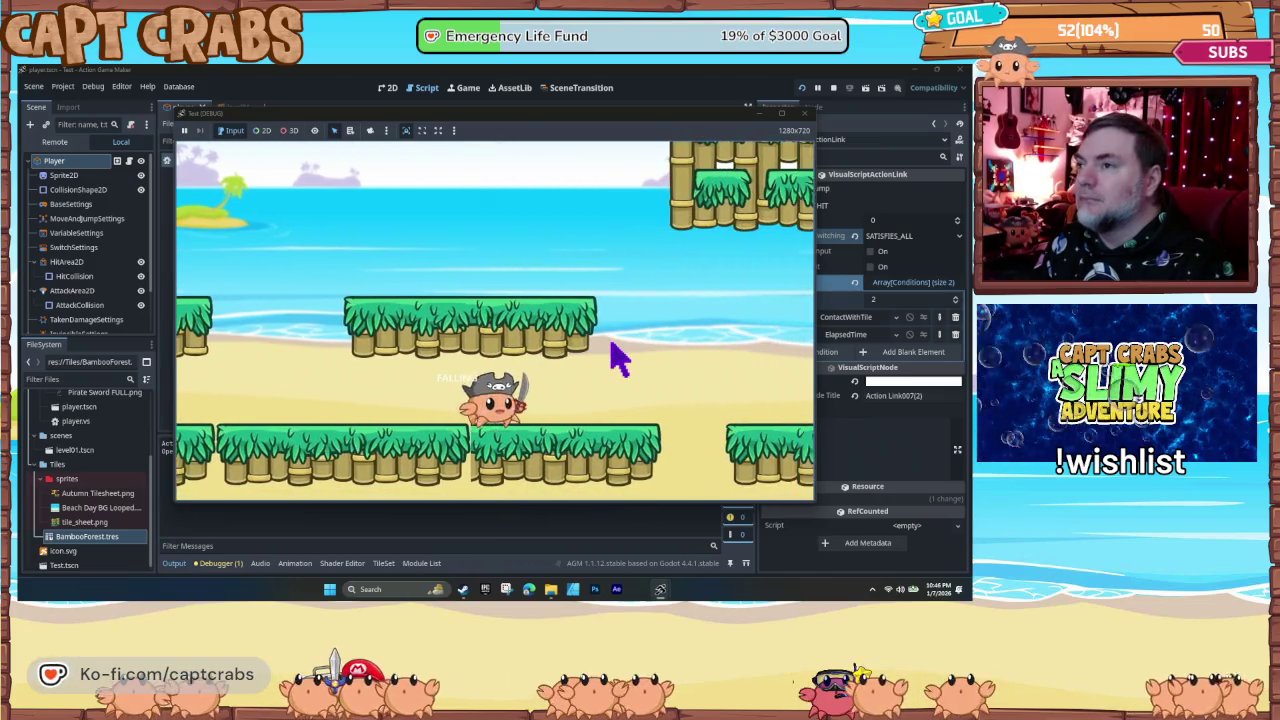
key(space)
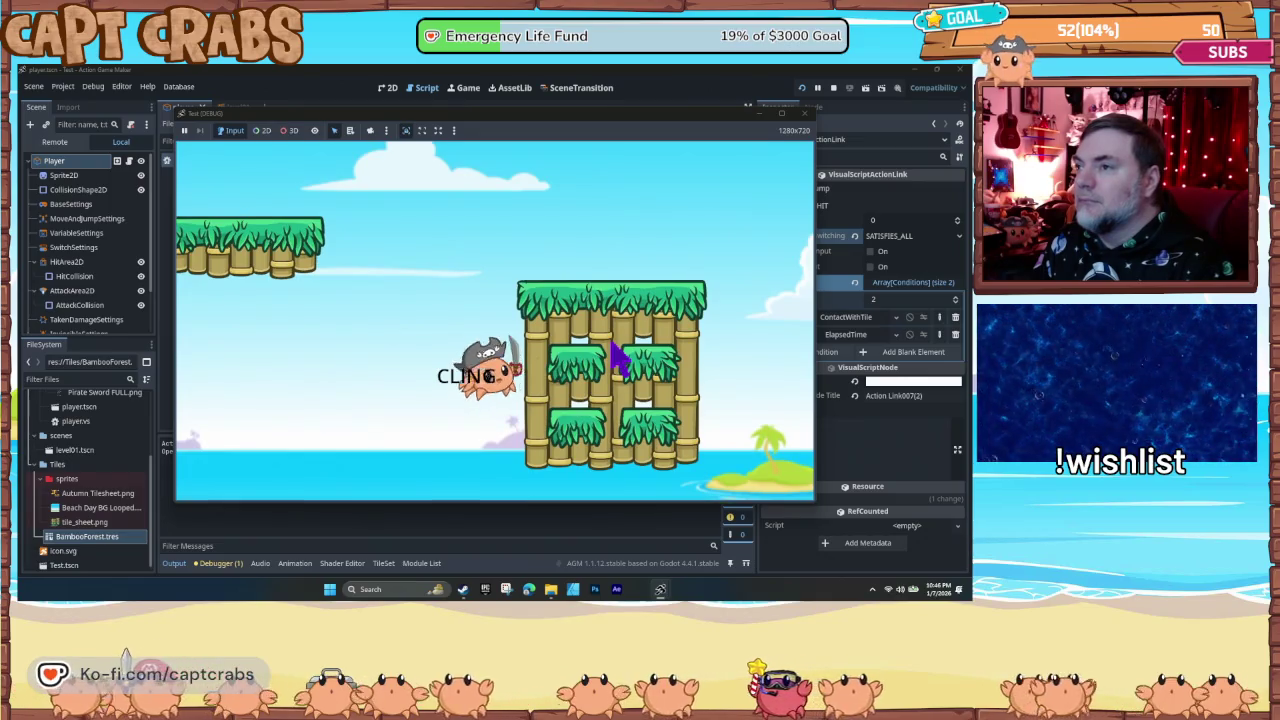
key(space)
key(Right)
key(space)
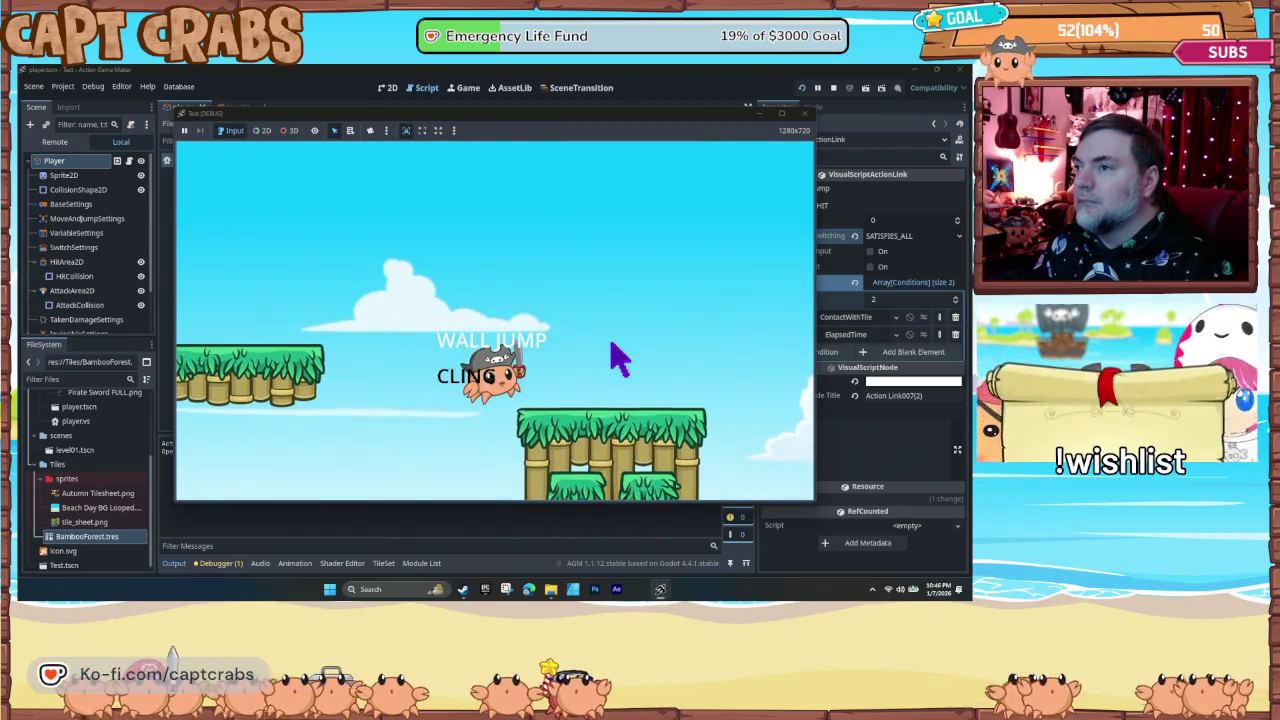
key(space)
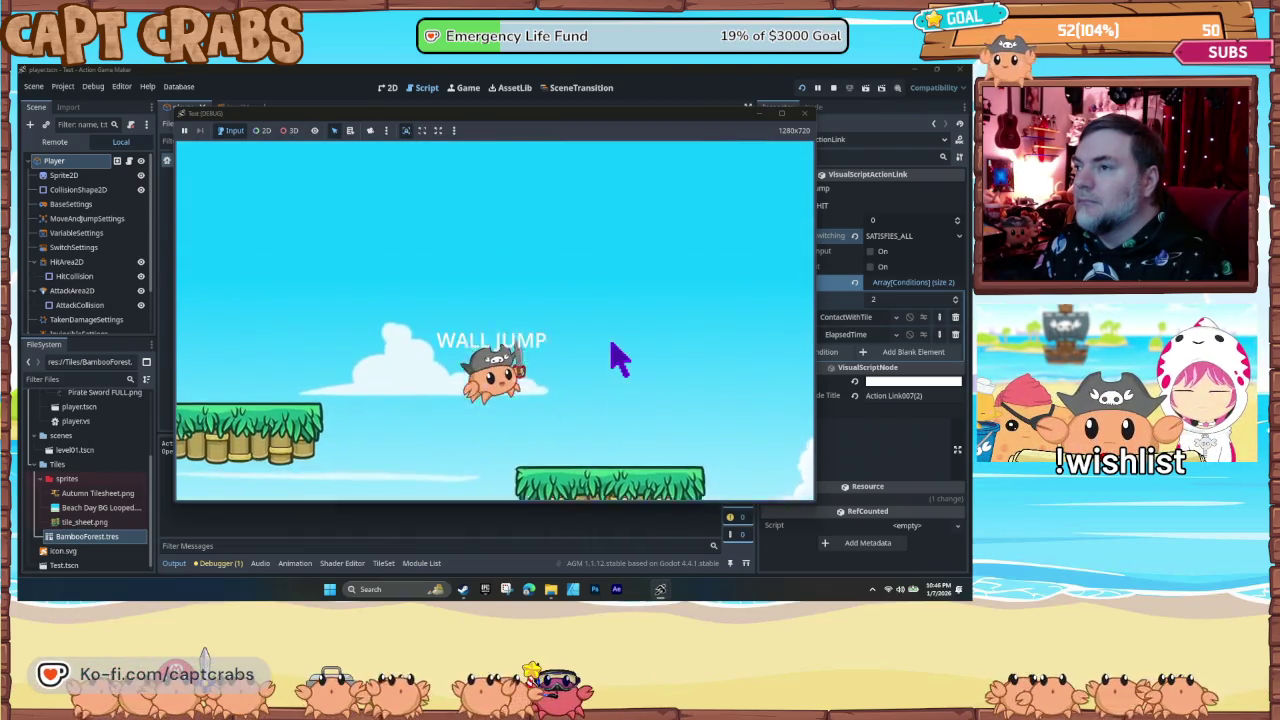
key(Left)
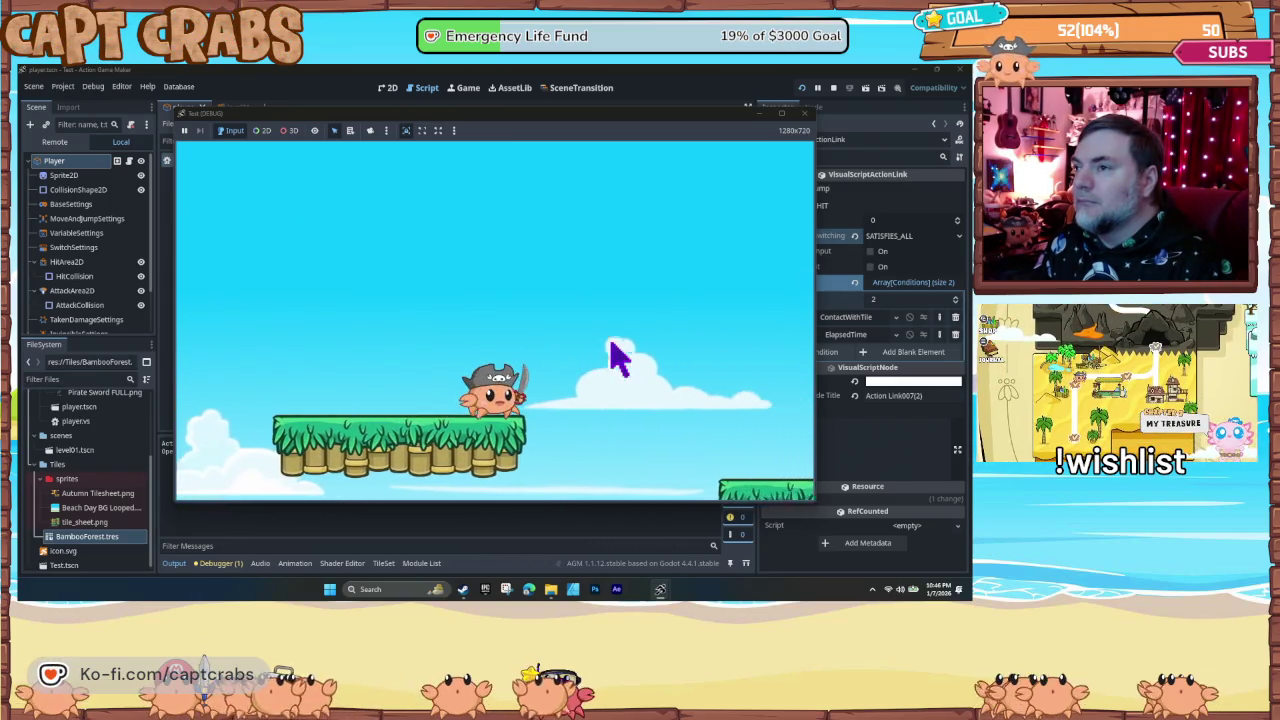
key(Right)
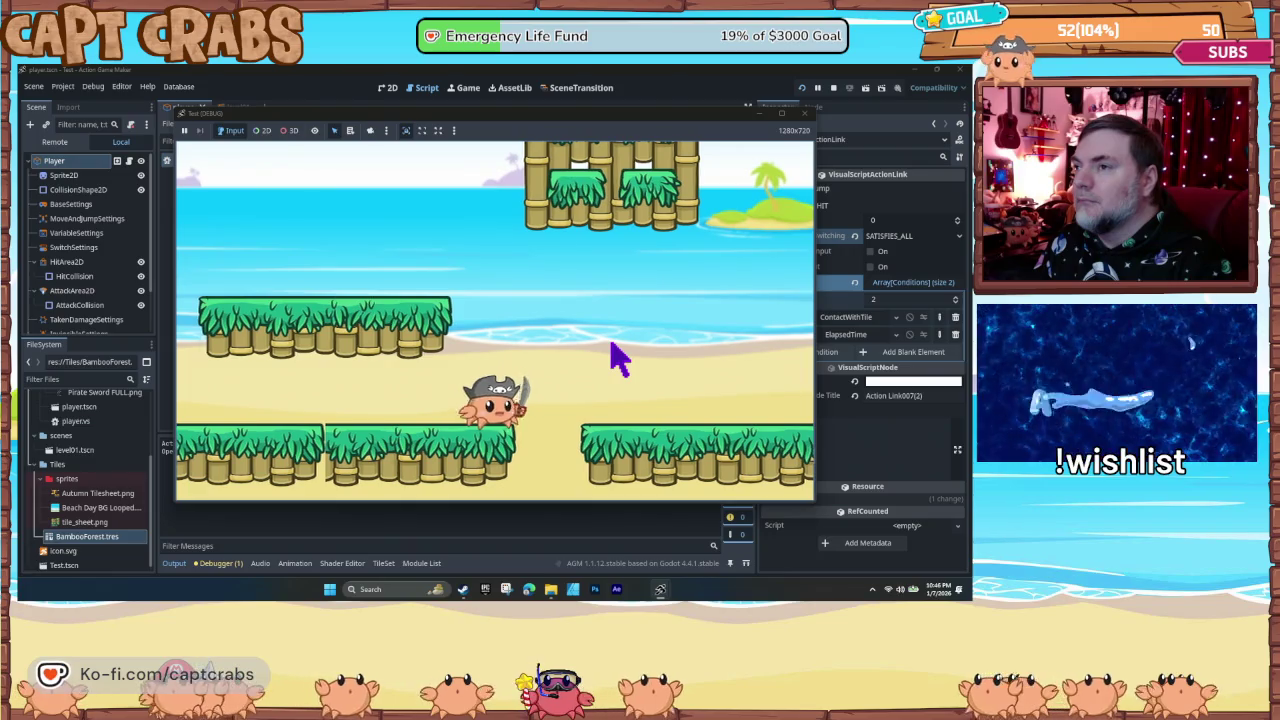
key(space)
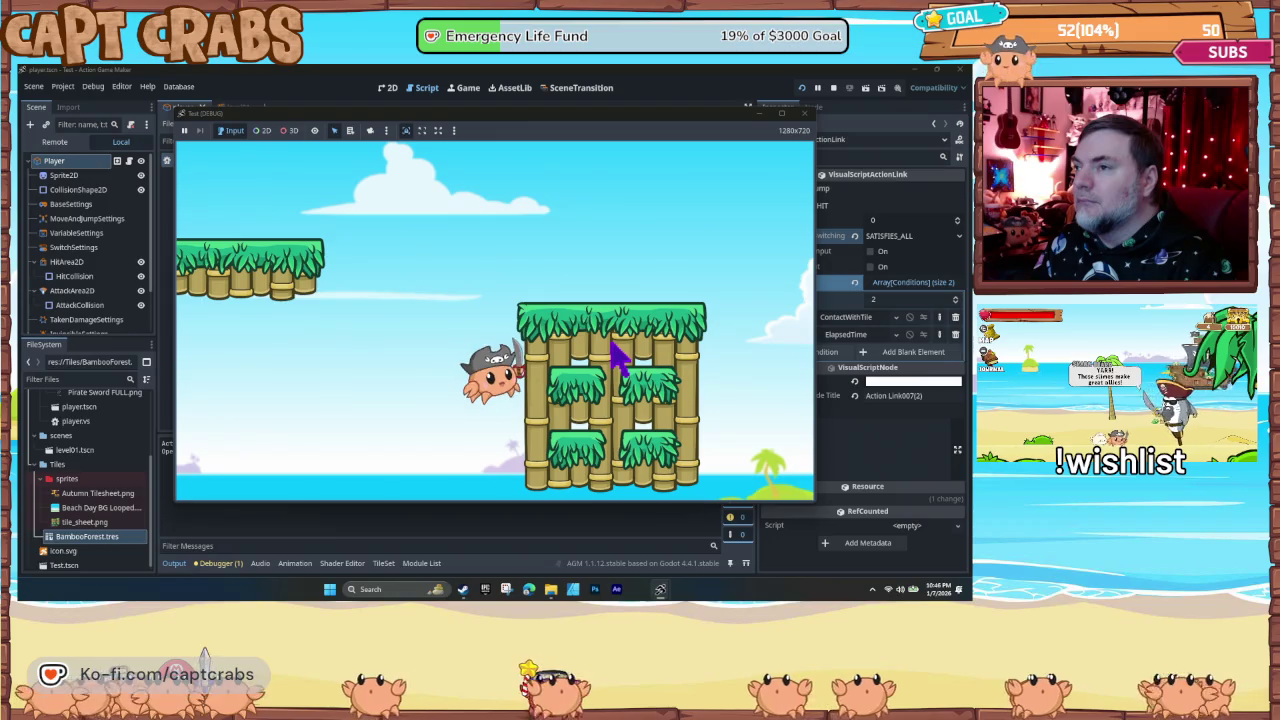
key(space)
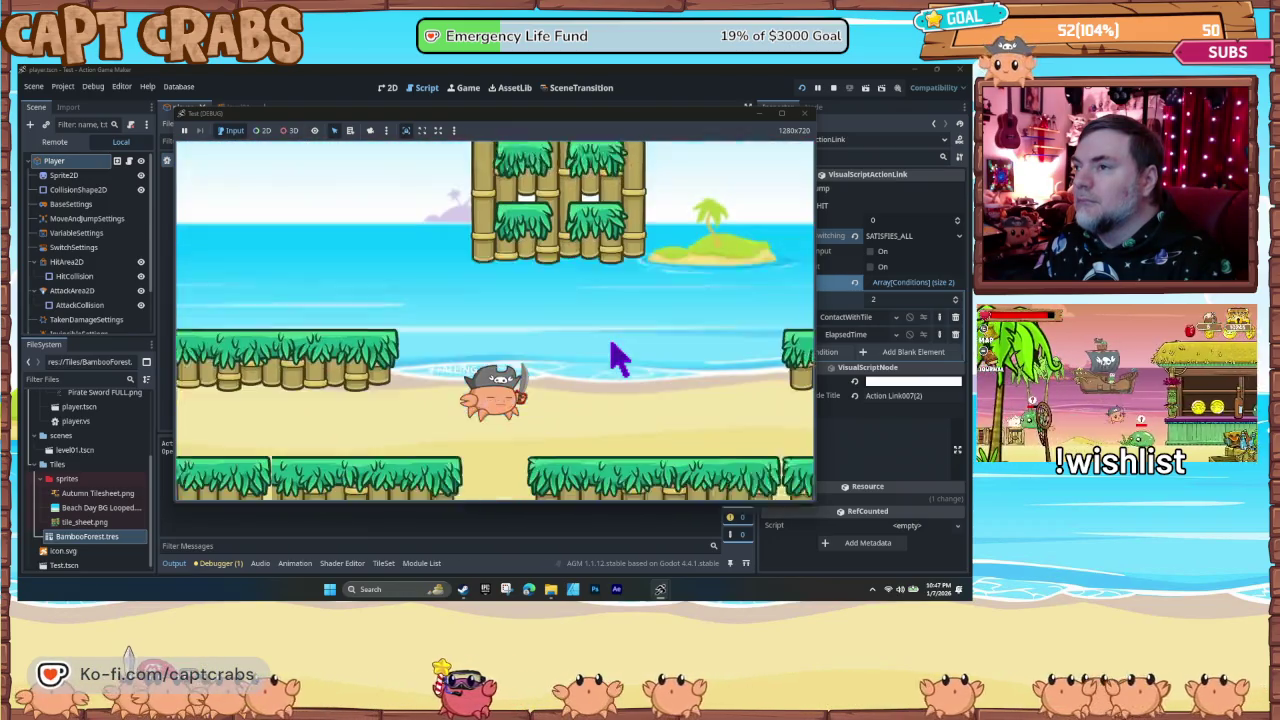
key(space)
key(Right)
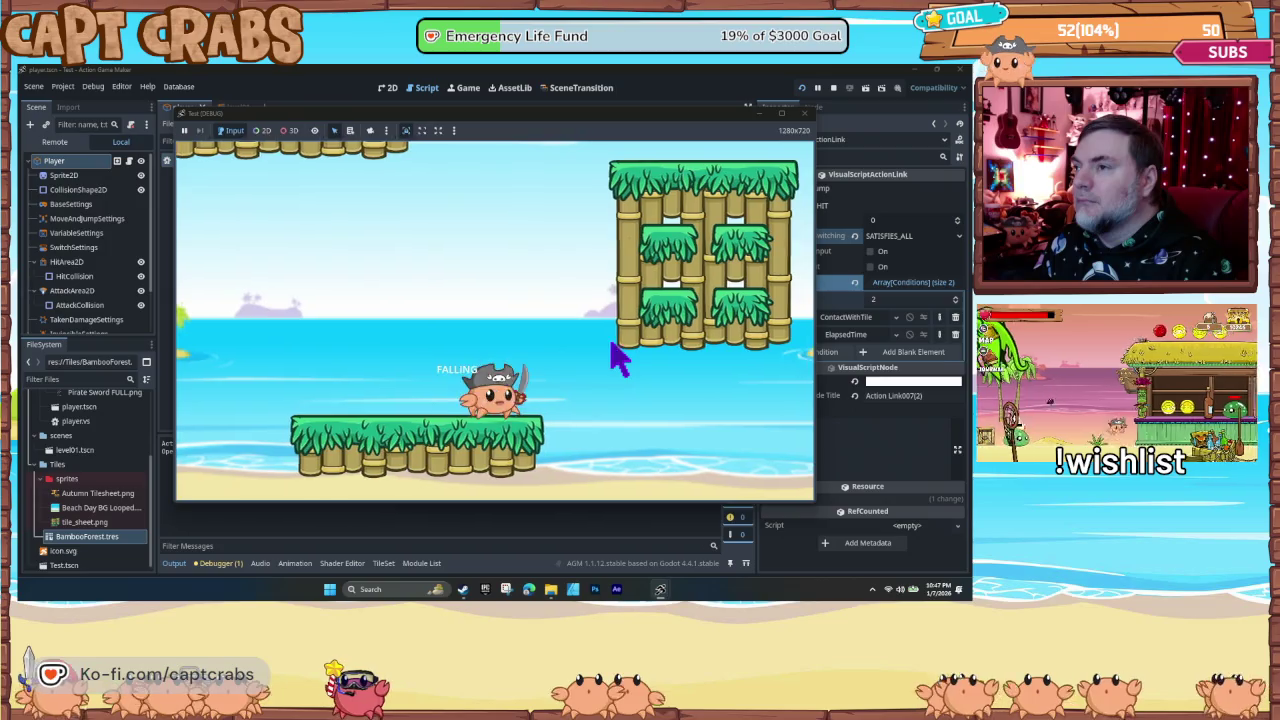
key(space)
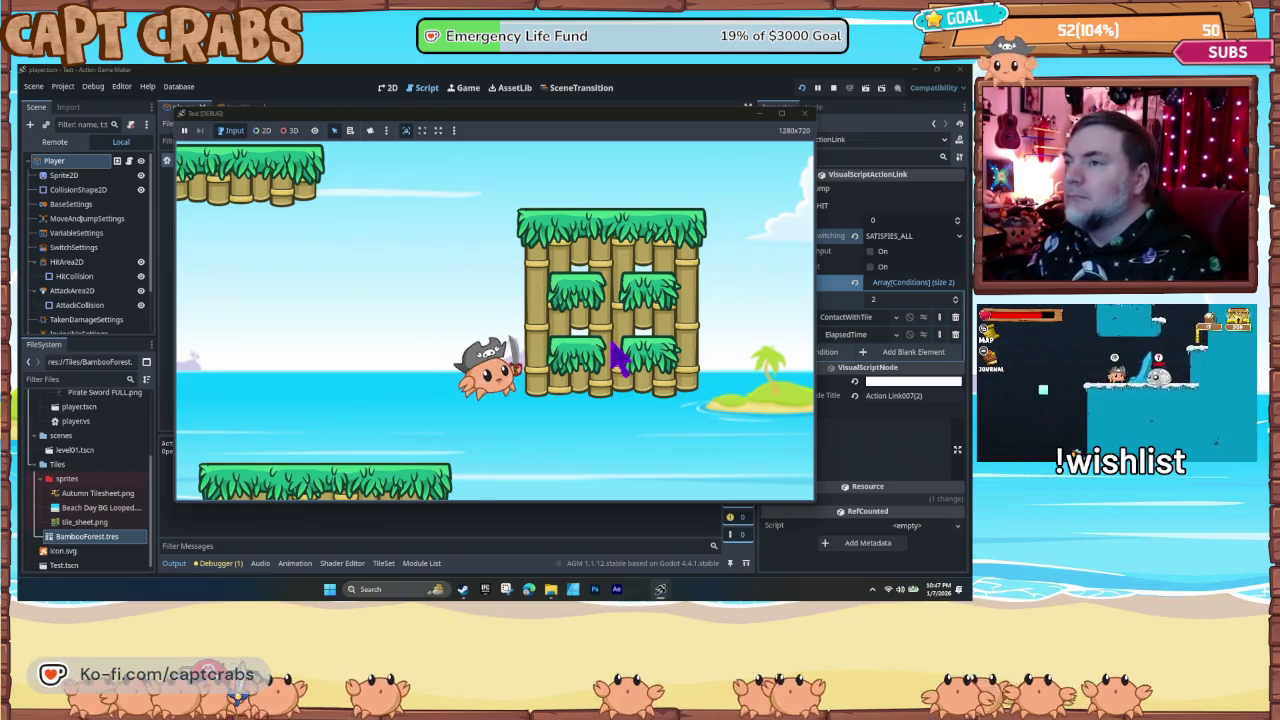
- Stop the test game, view level01 in 2D, then open the player scene's animation editor
click(806, 114)
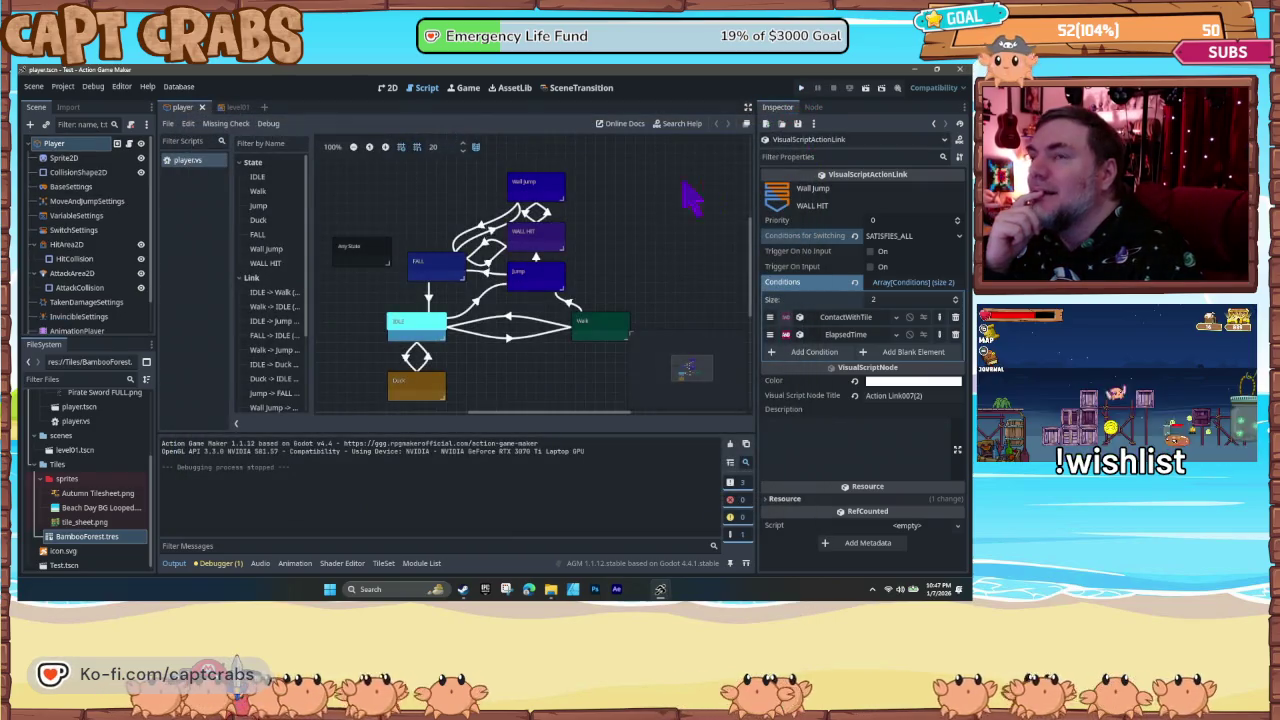
click(240, 108)
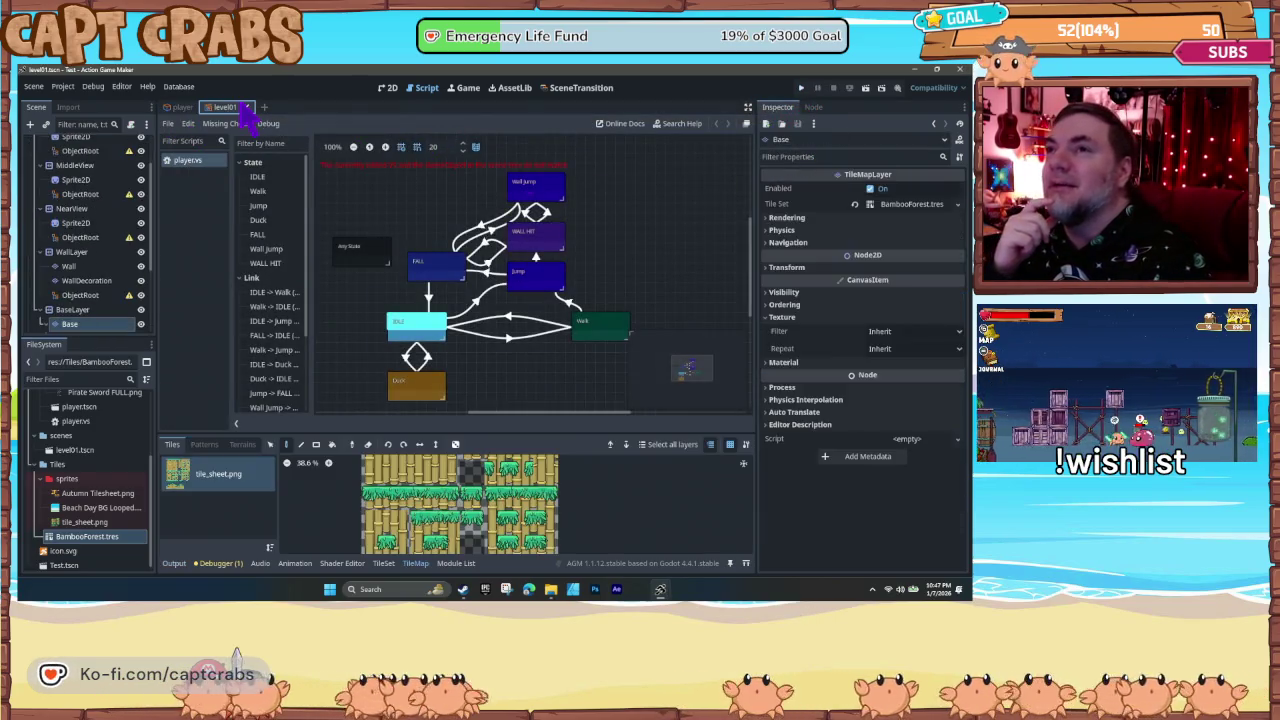
click(387, 88)
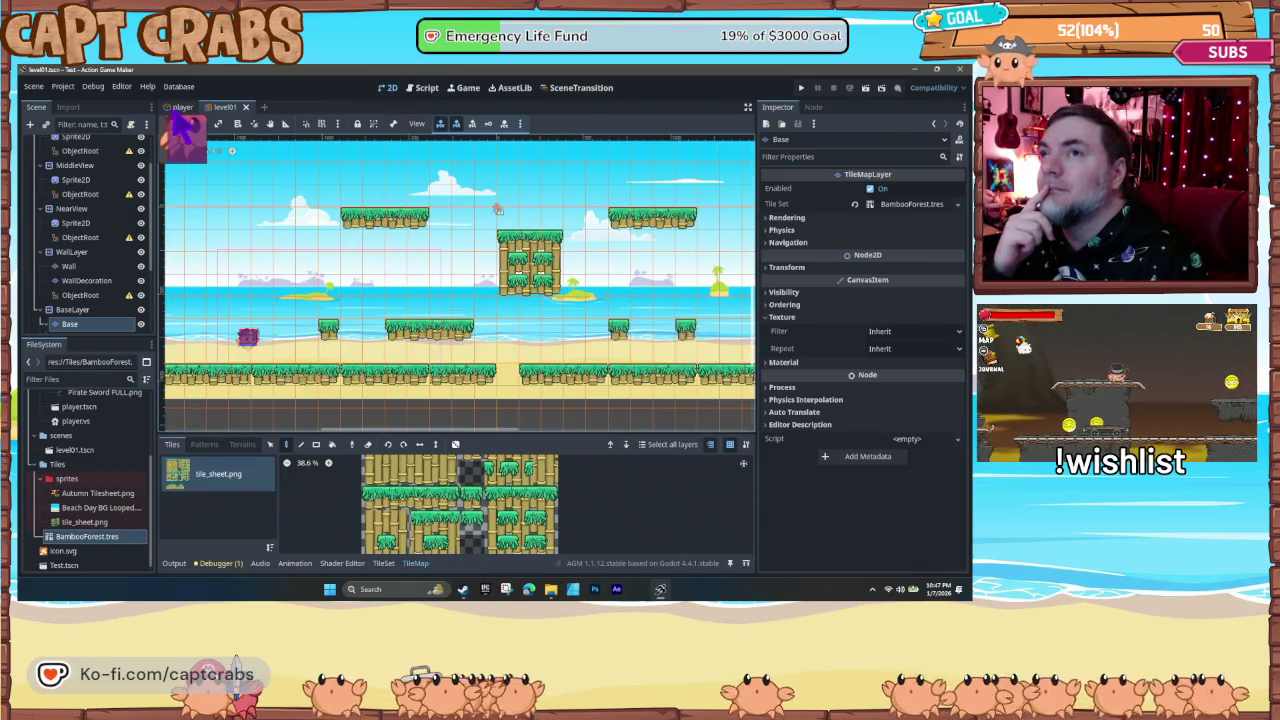
click(178, 108)
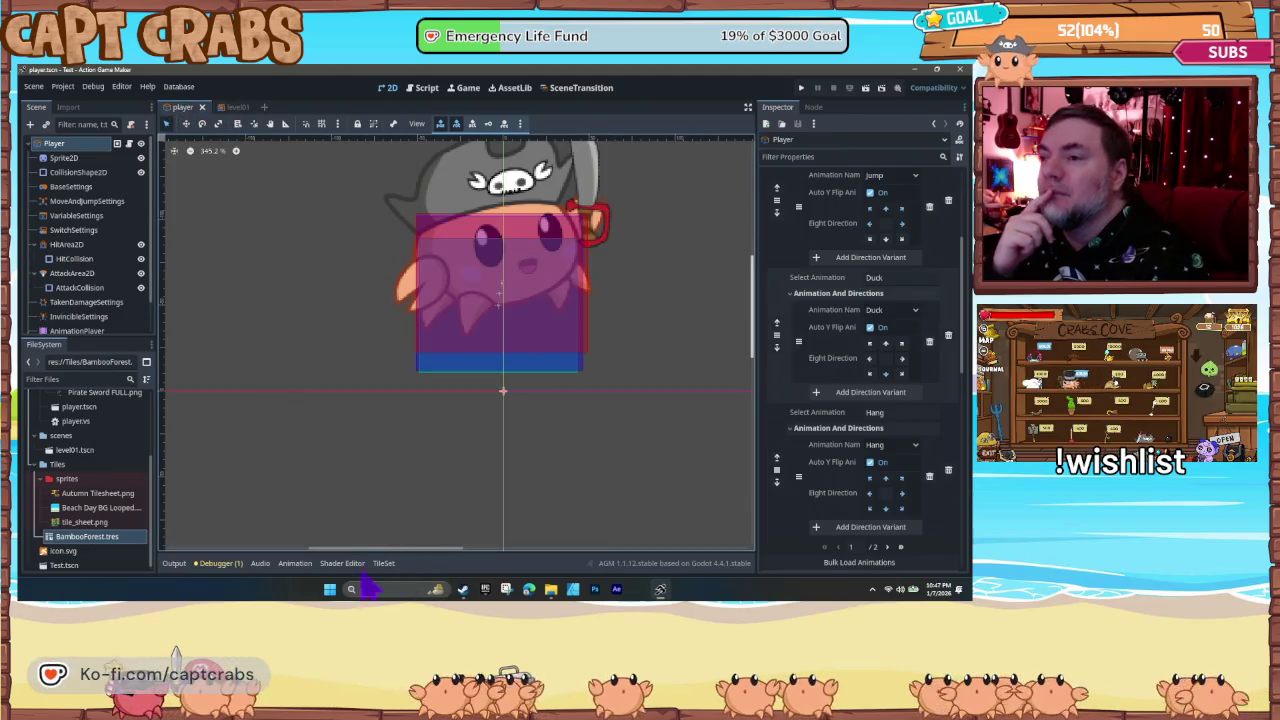
click(292, 564)
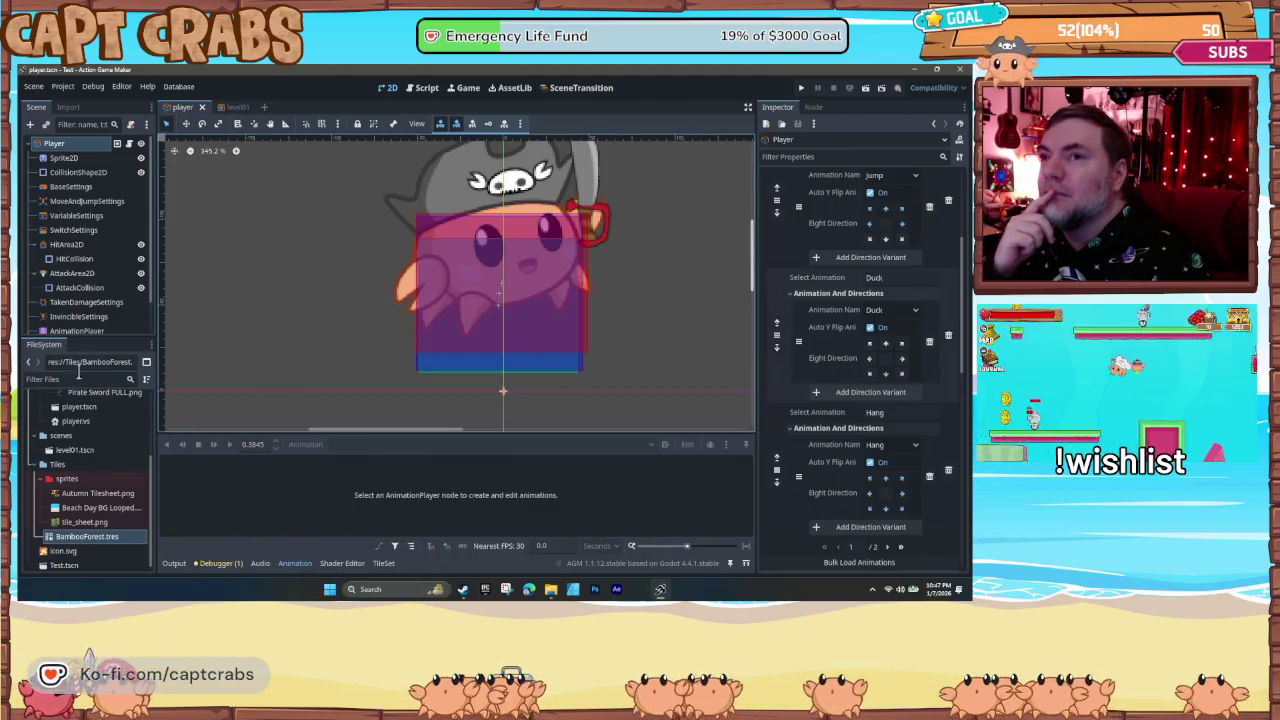
scroll(86, 300, down, 1)
- Select AnimationPlayer, preview the Hang animation at 0.45 s, and select its frame key
click(80, 295)
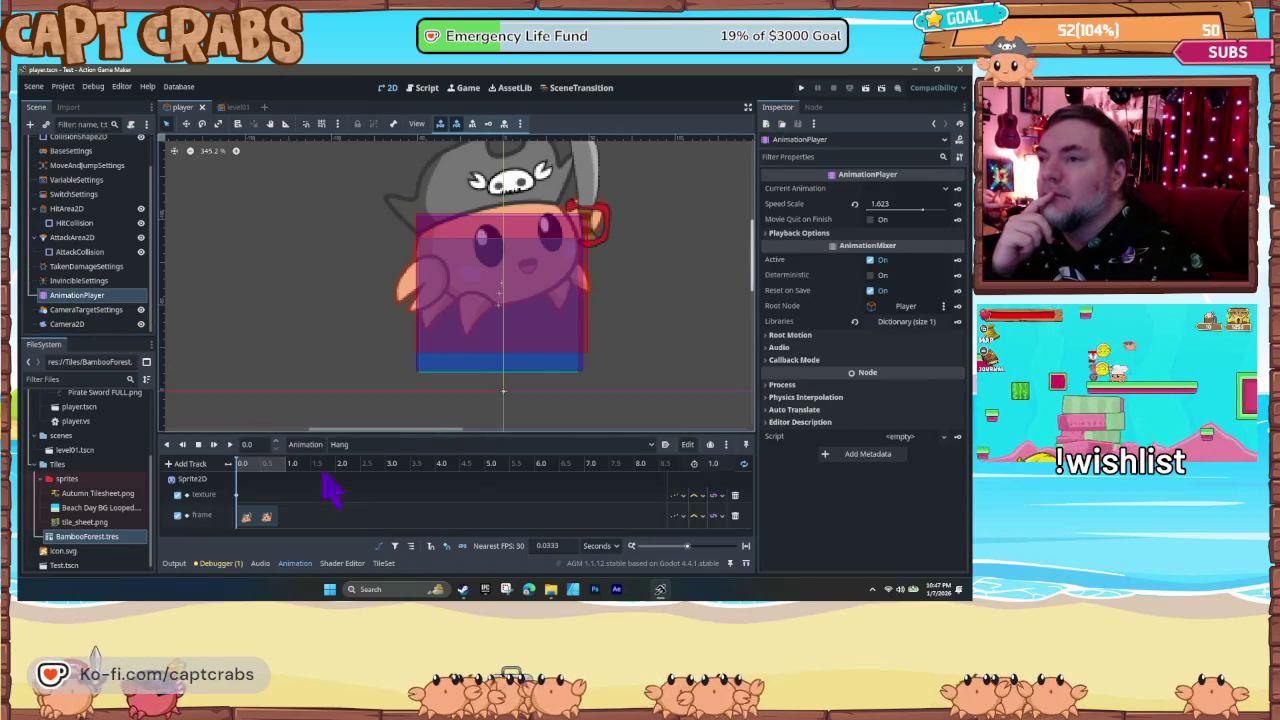
click(258, 466)
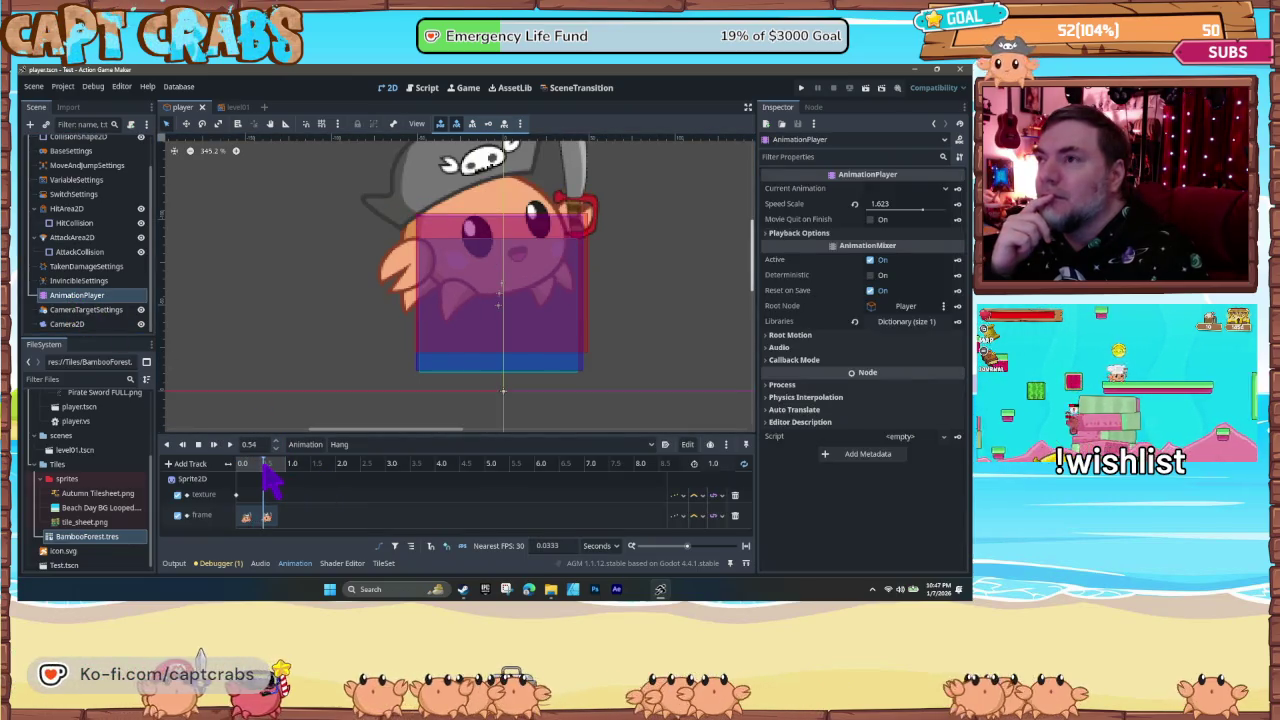
click(267, 517)
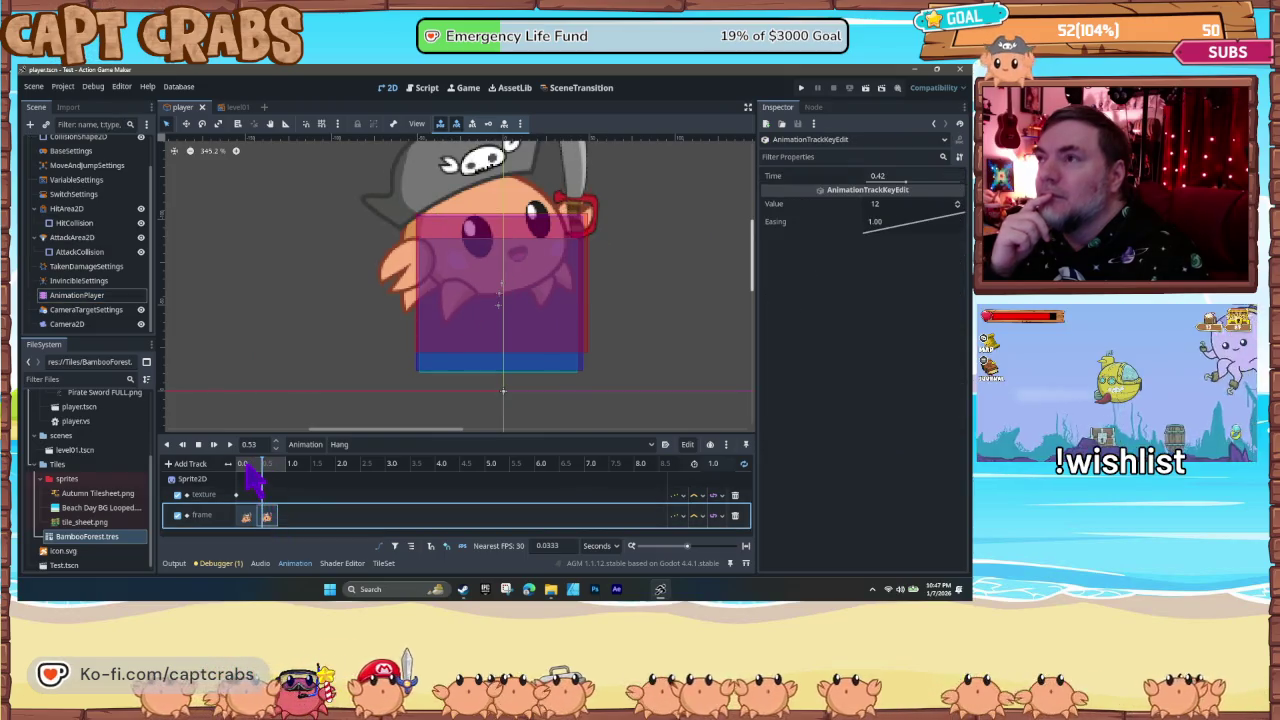
- Scrub Hang from 0.05 to 0.47 s, reselect the frame track, then select the crab's Sprite2D
click(248, 478)
click(246, 466)
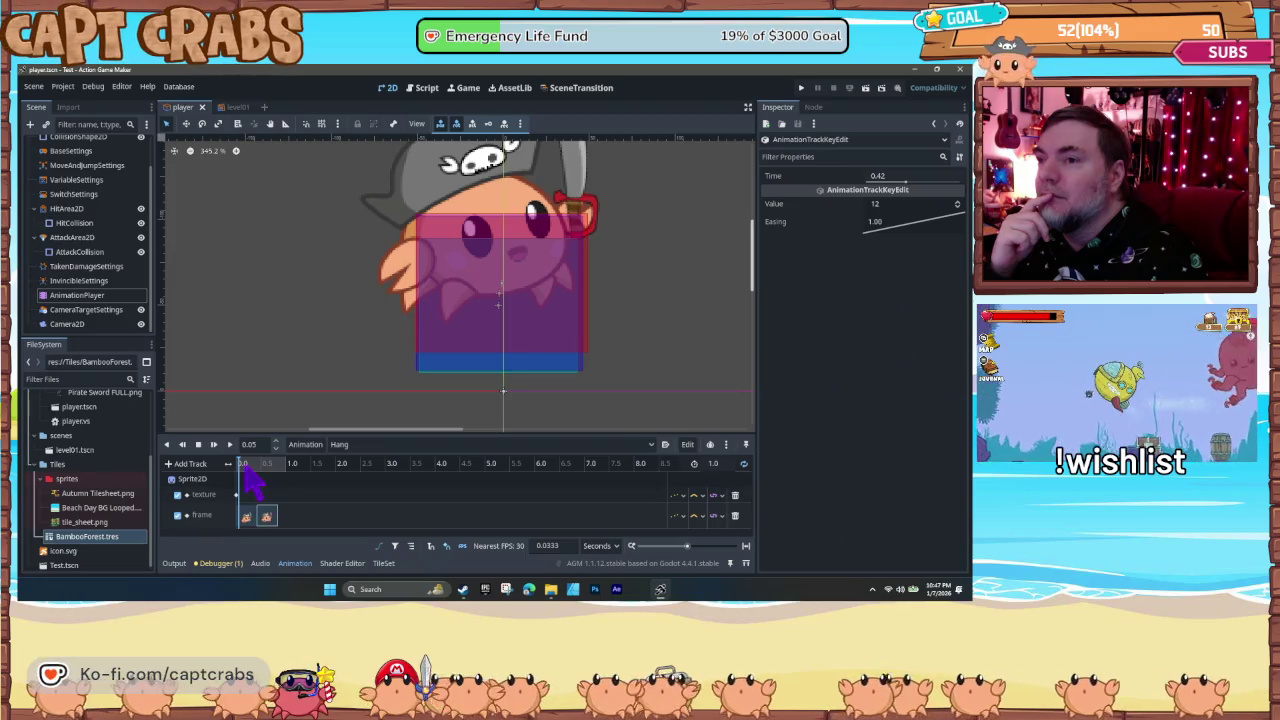
mouse_move(240, 468)
mouse_down()
mouse_move(261, 468)
mouse_move(231, 474)
mouse_move(263, 478)
mouse_up()
click(271, 528)
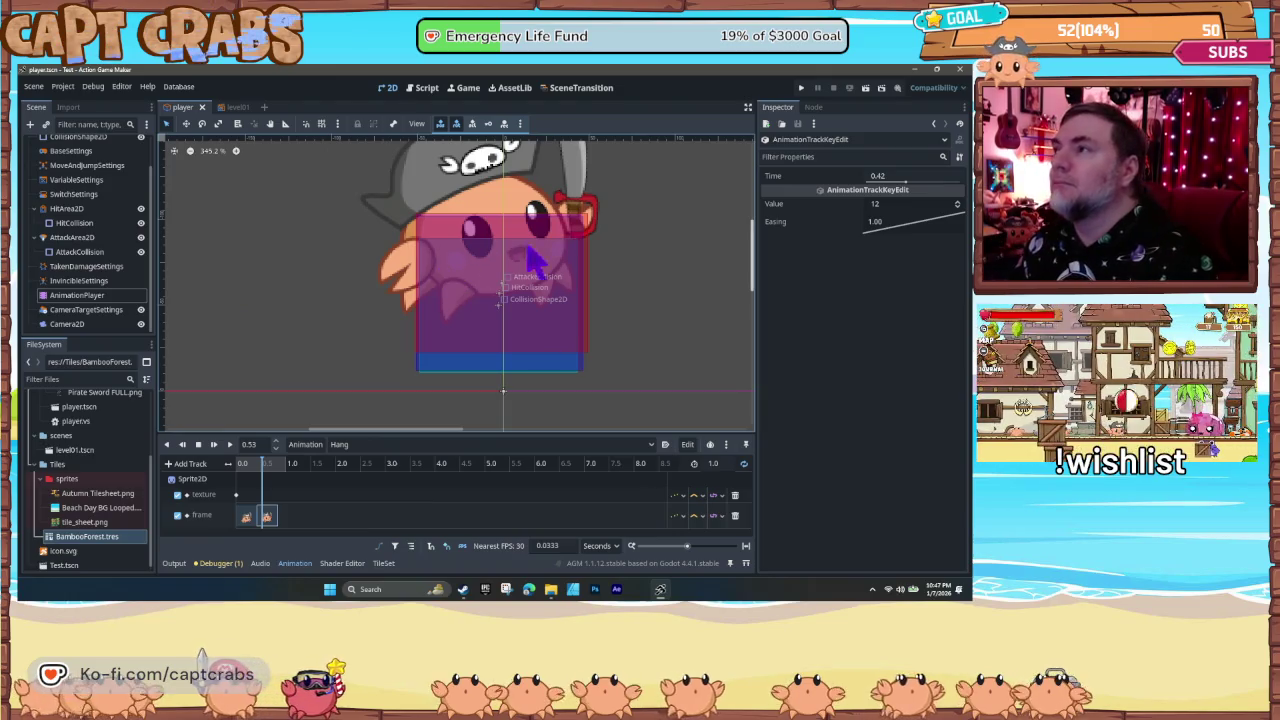
click(487, 197)
- Nudge the crab sprite about 9 px right and 5 px down while comparing Hang poses
drag(490, 205, 499, 205)
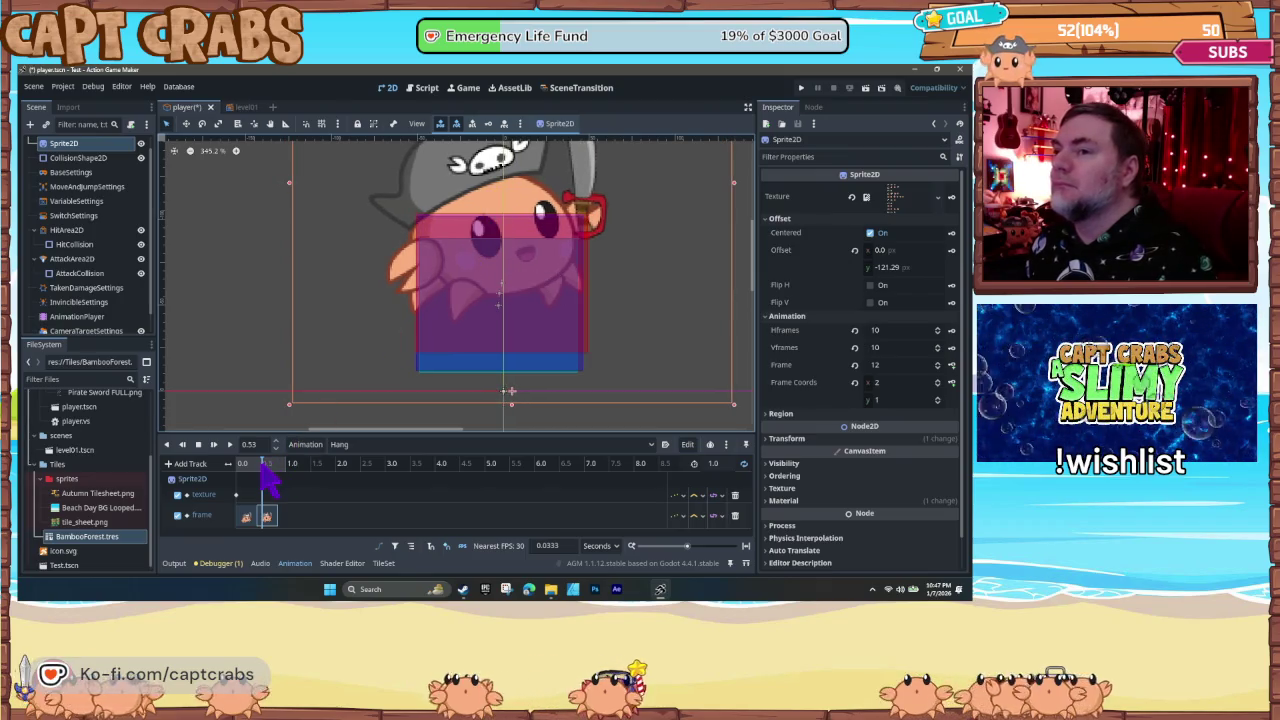
mouse_move(263, 466)
mouse_down()
mouse_move(236, 472)
mouse_move(267, 470)
mouse_up()
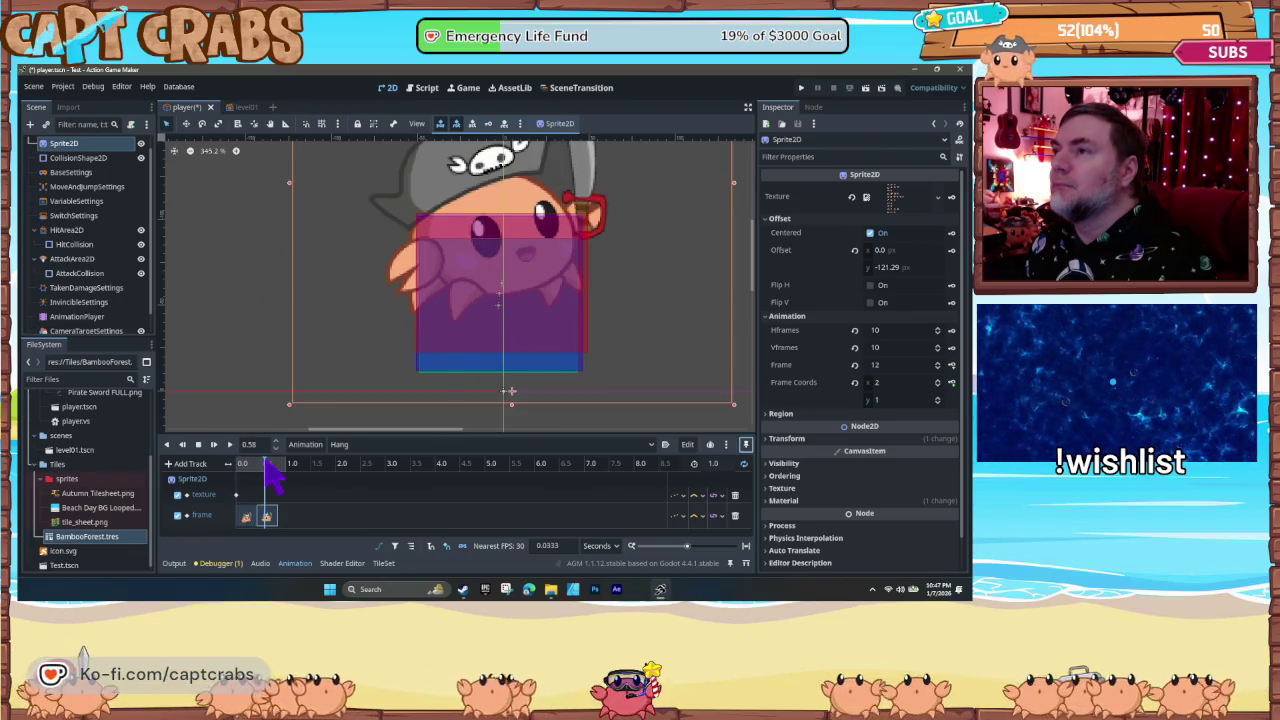
drag(469, 191, 478, 196)
mouse_move(258, 475)
mouse_down()
mouse_move(226, 474)
mouse_move(273, 476)
mouse_up()
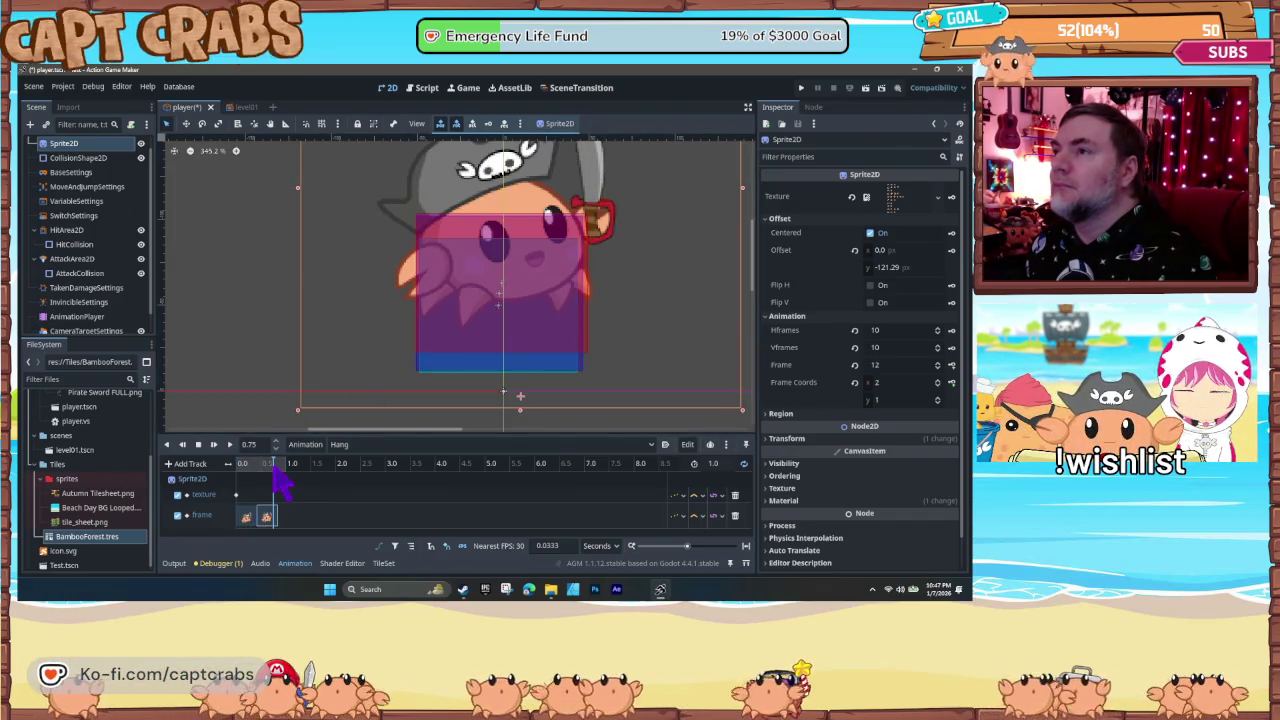
drag(457, 222, 469, 215)
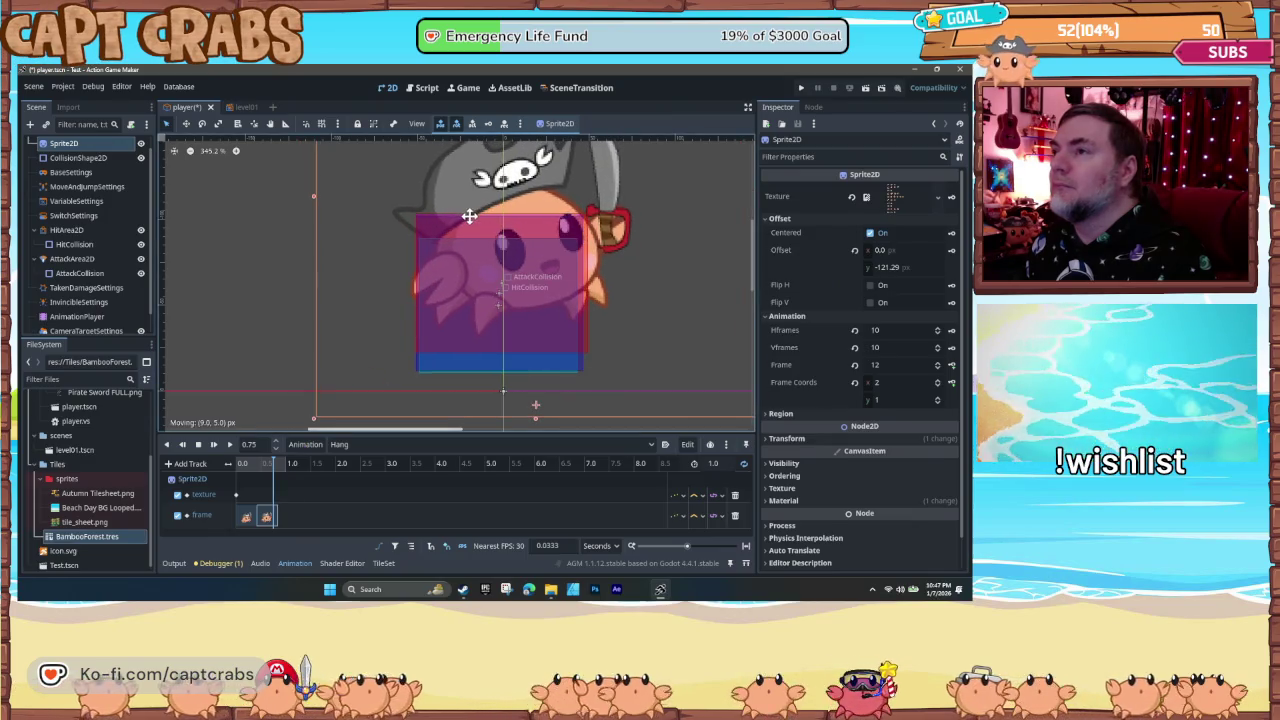
mouse_move(263, 468)
mouse_down()
mouse_move(224, 472)
mouse_move(263, 471)
mouse_up()
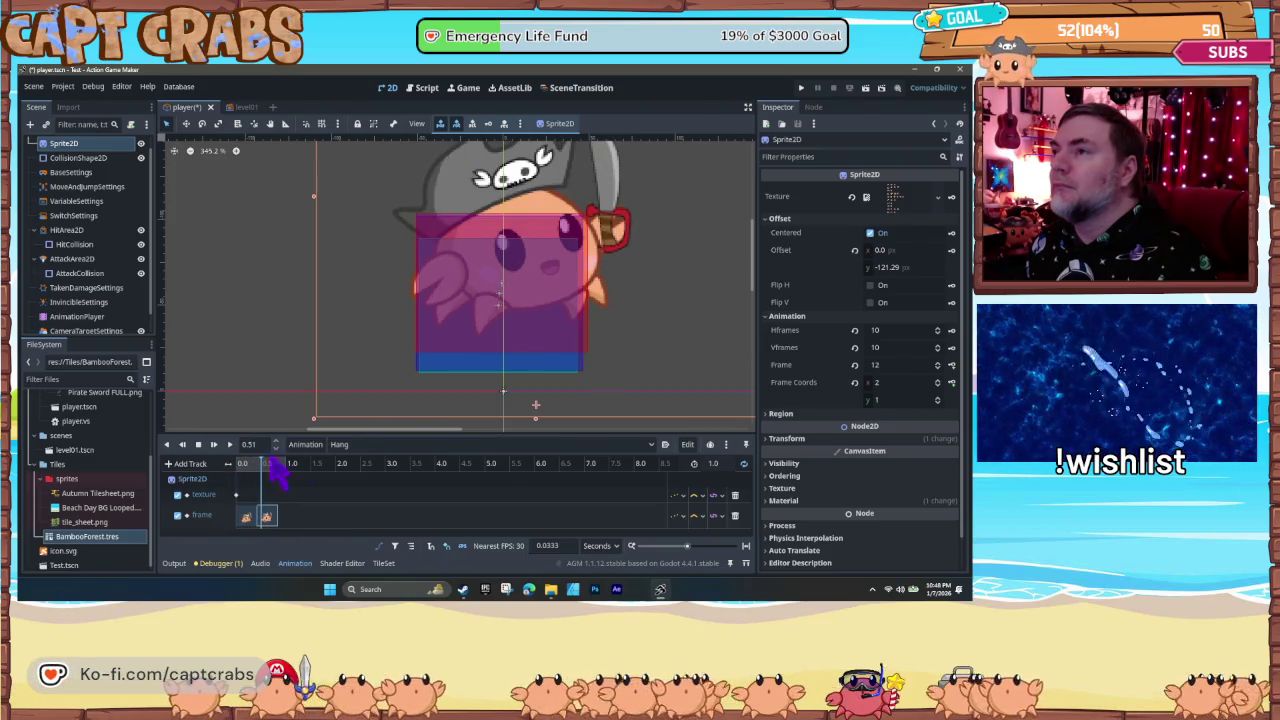
- Keep shifting the sprite right and down, scrubbing back and forth between Hang frames 11 and 12
drag(502, 183, 508, 195)
mouse_move(255, 470)
mouse_down()
mouse_move(237, 486)
mouse_move(272, 488)
mouse_up()
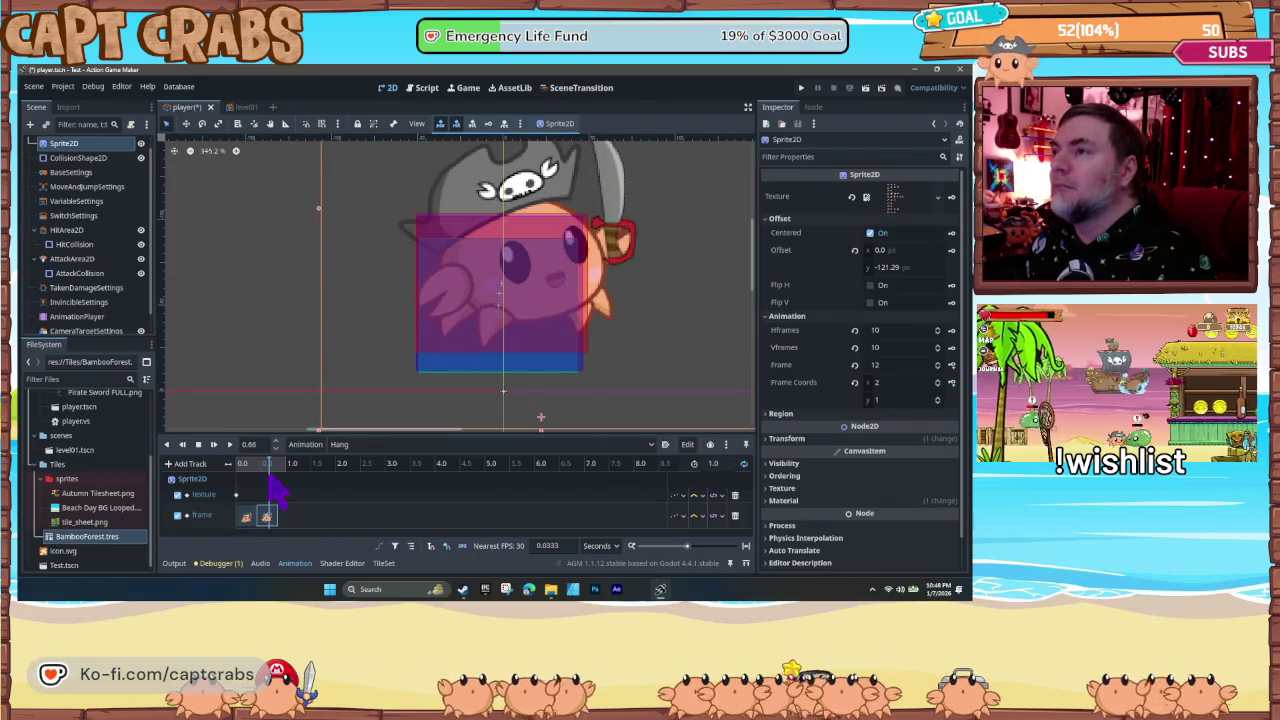
drag(513, 205, 523, 209)
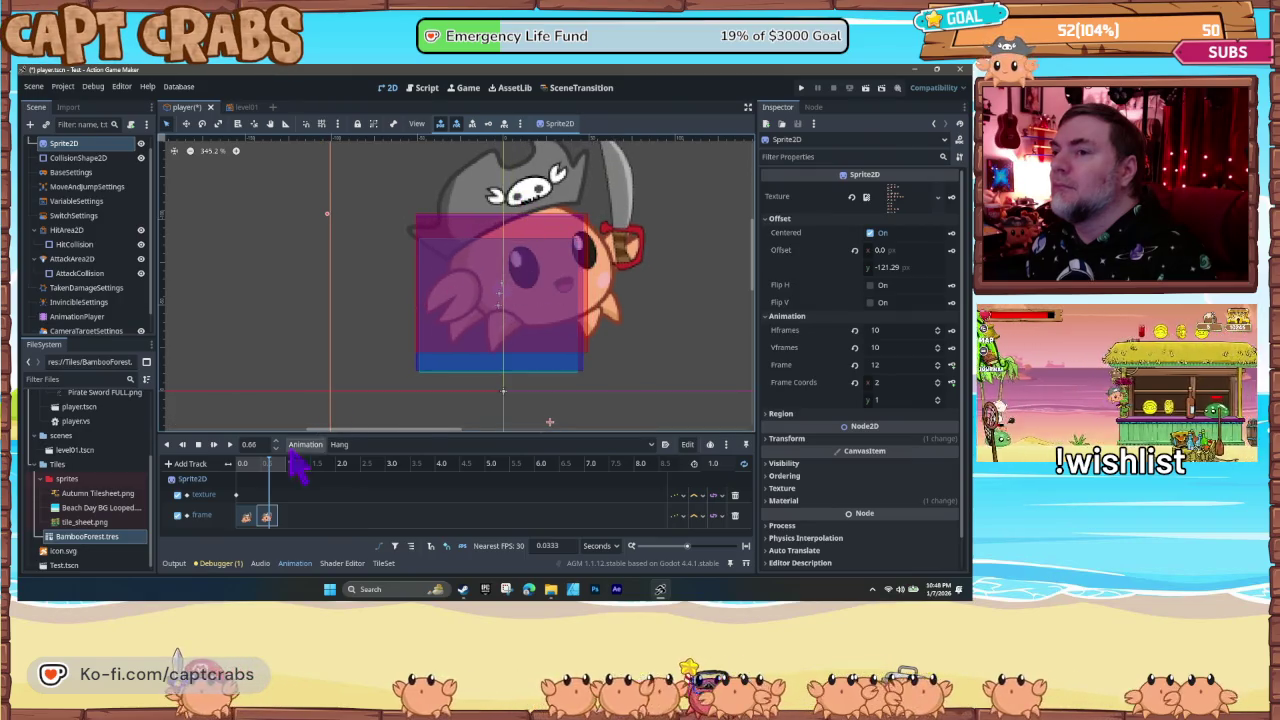
mouse_move(262, 472)
mouse_down()
mouse_move(237, 486)
mouse_move(262, 486)
mouse_up()
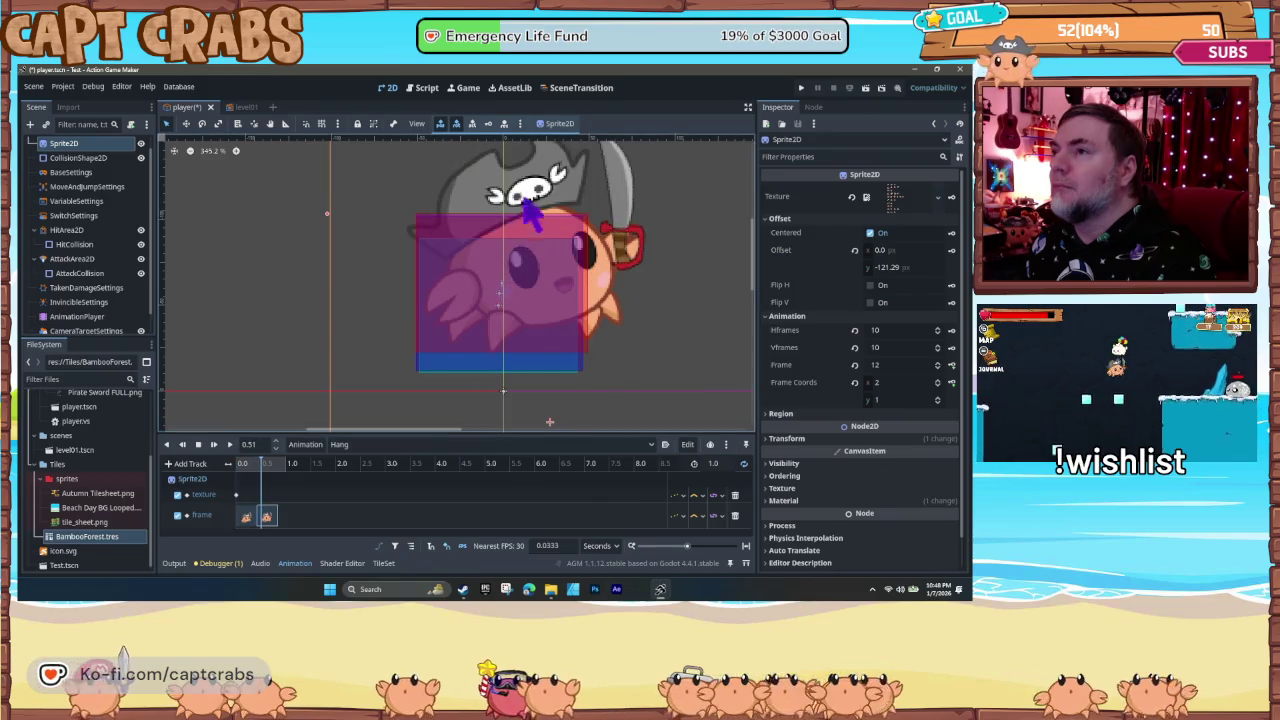
drag(524, 205, 533, 209)
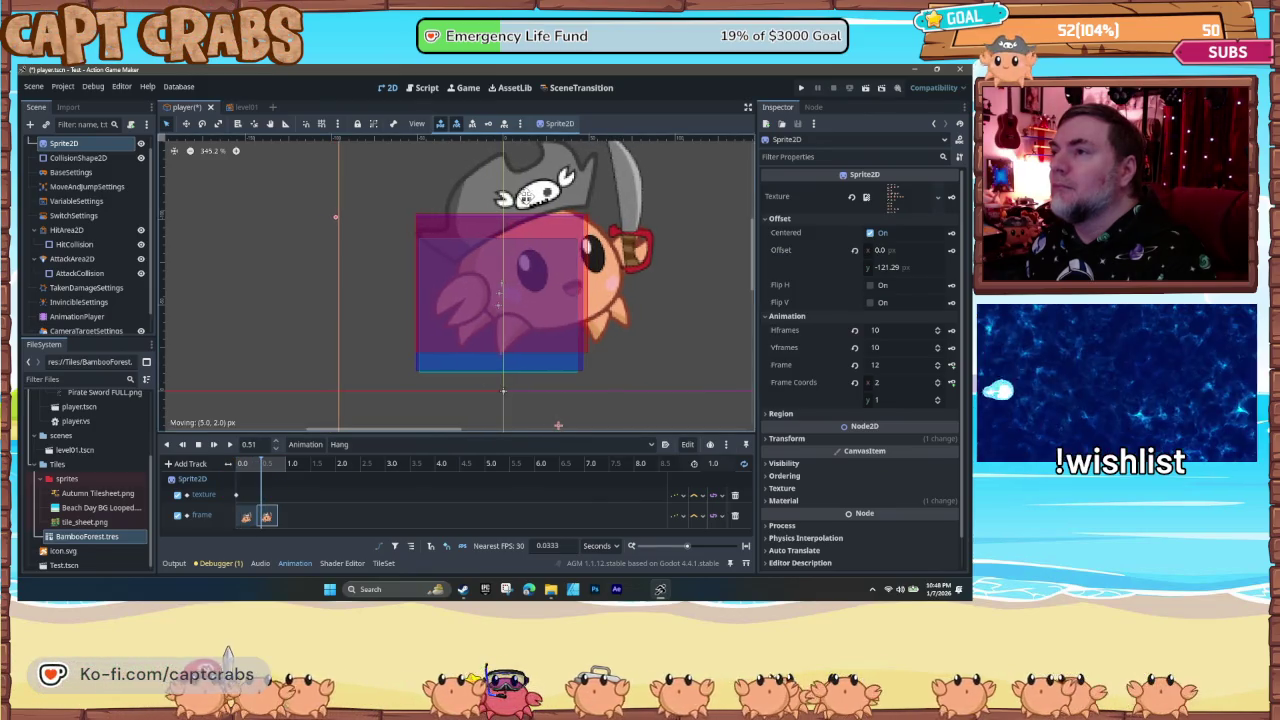
drag(266, 486, 243, 487)
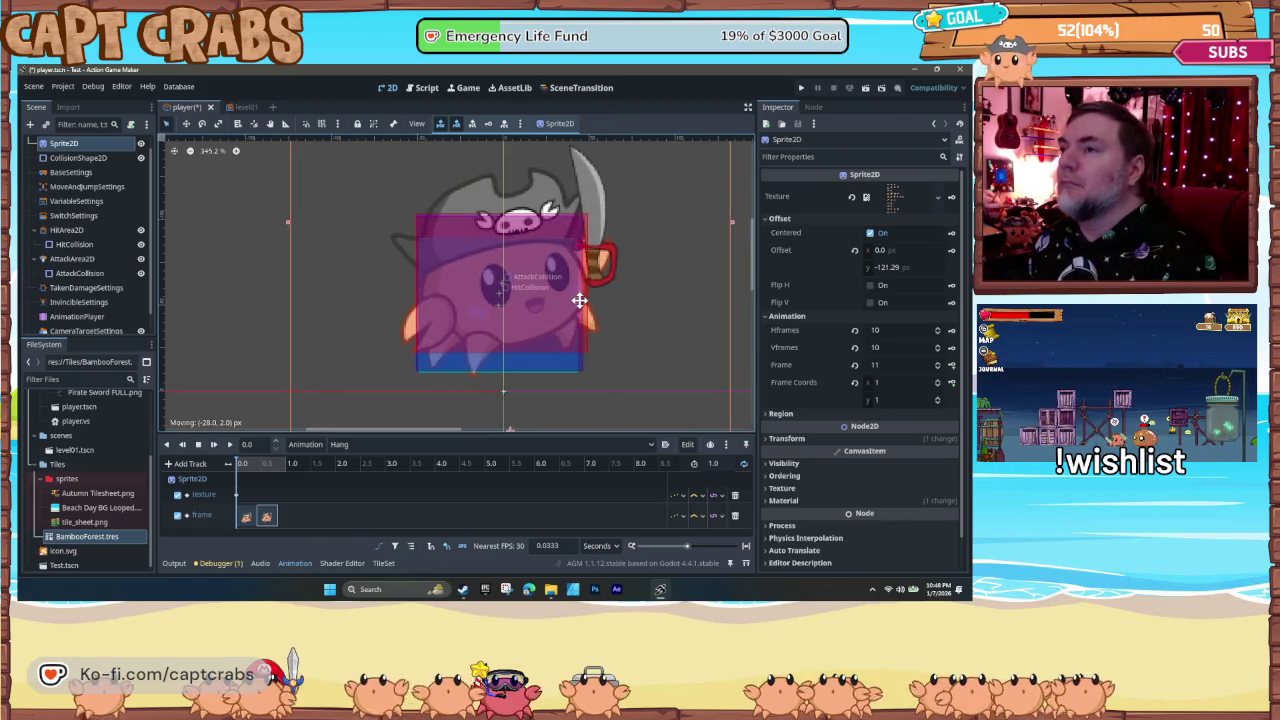
mouse_move(257, 480)
mouse_down()
mouse_move(280, 477)
mouse_move(232, 470)
mouse_up()
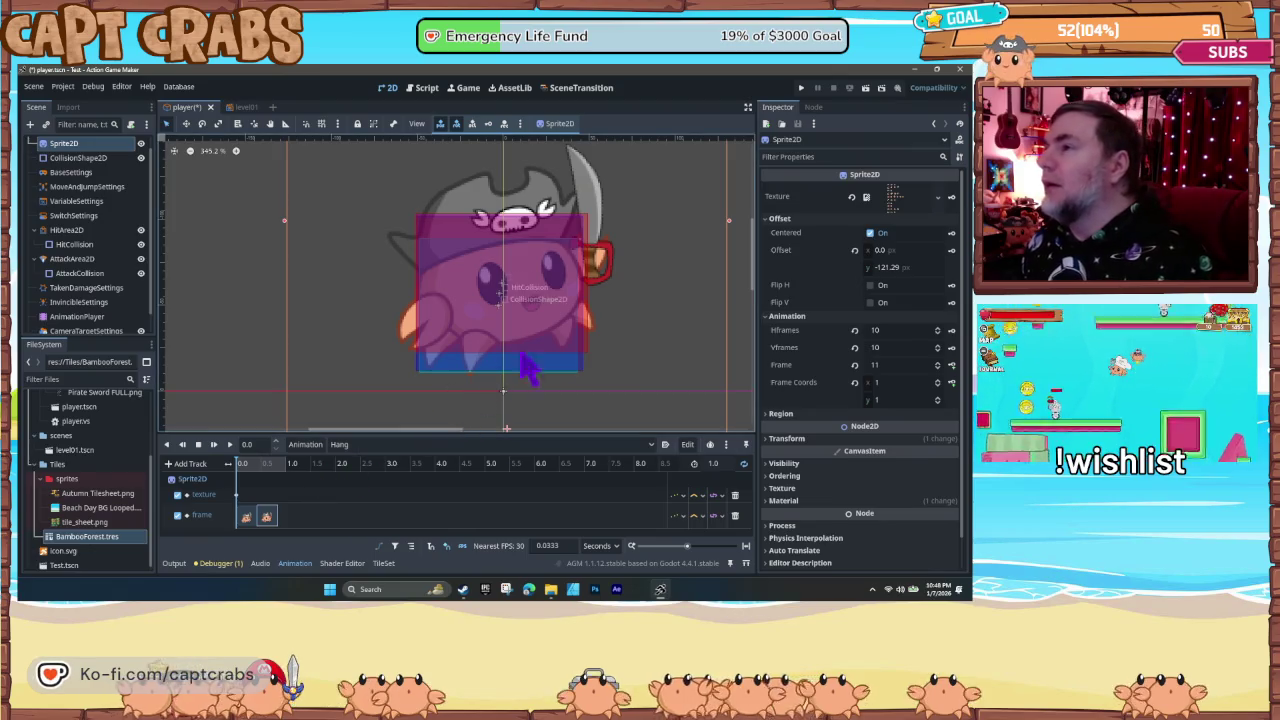
- Create the Sprite2D offset track in Hang and key the offset at the second frame
click(951, 250)
click(454, 364)
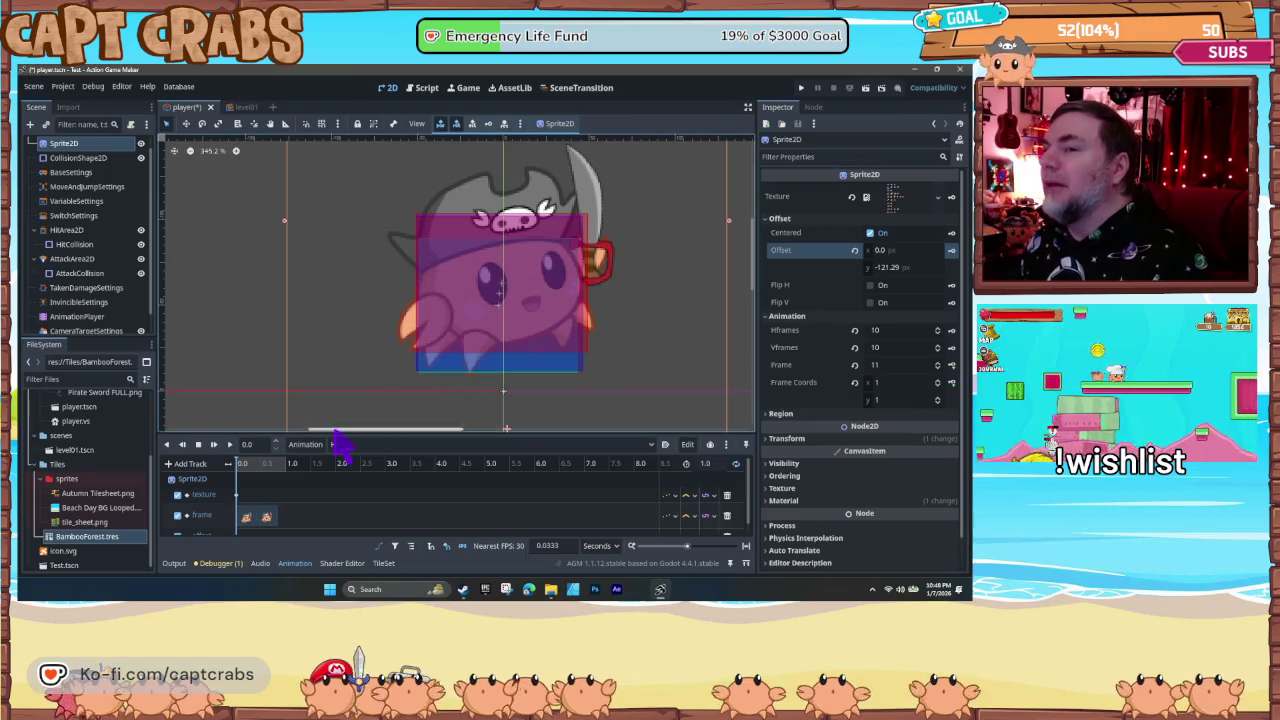
drag(253, 470, 261, 468)
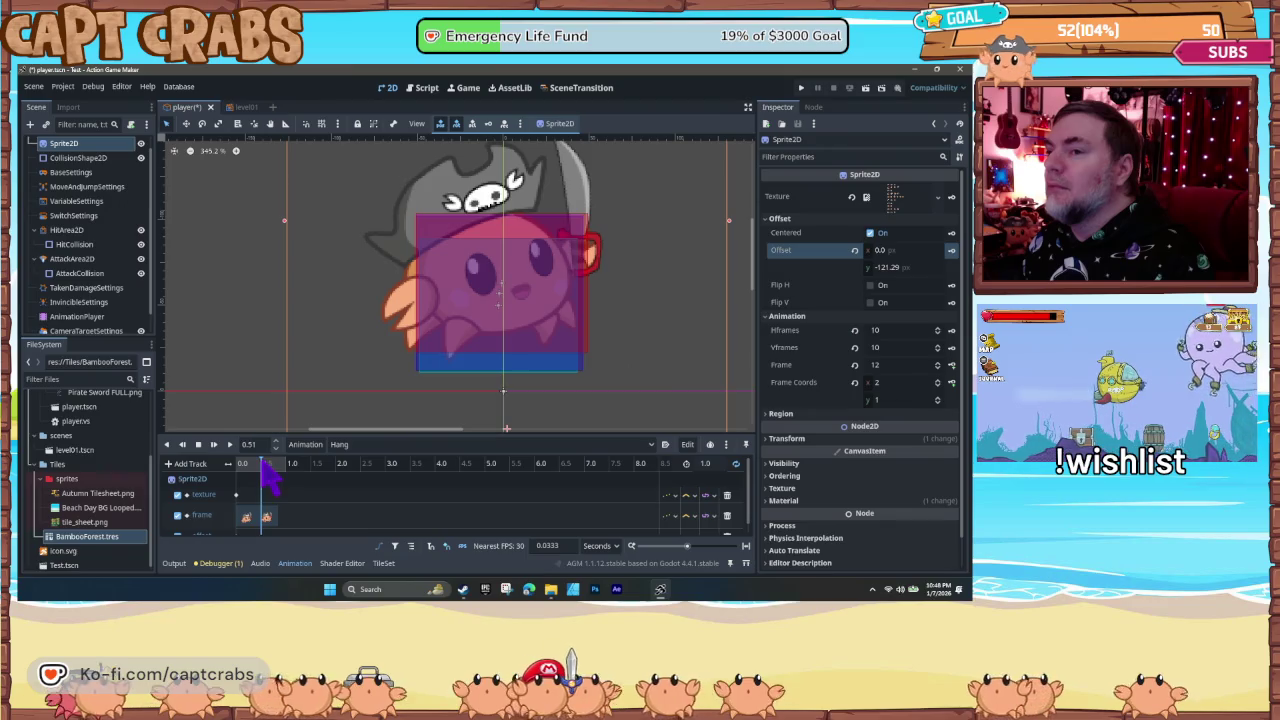
click(266, 517)
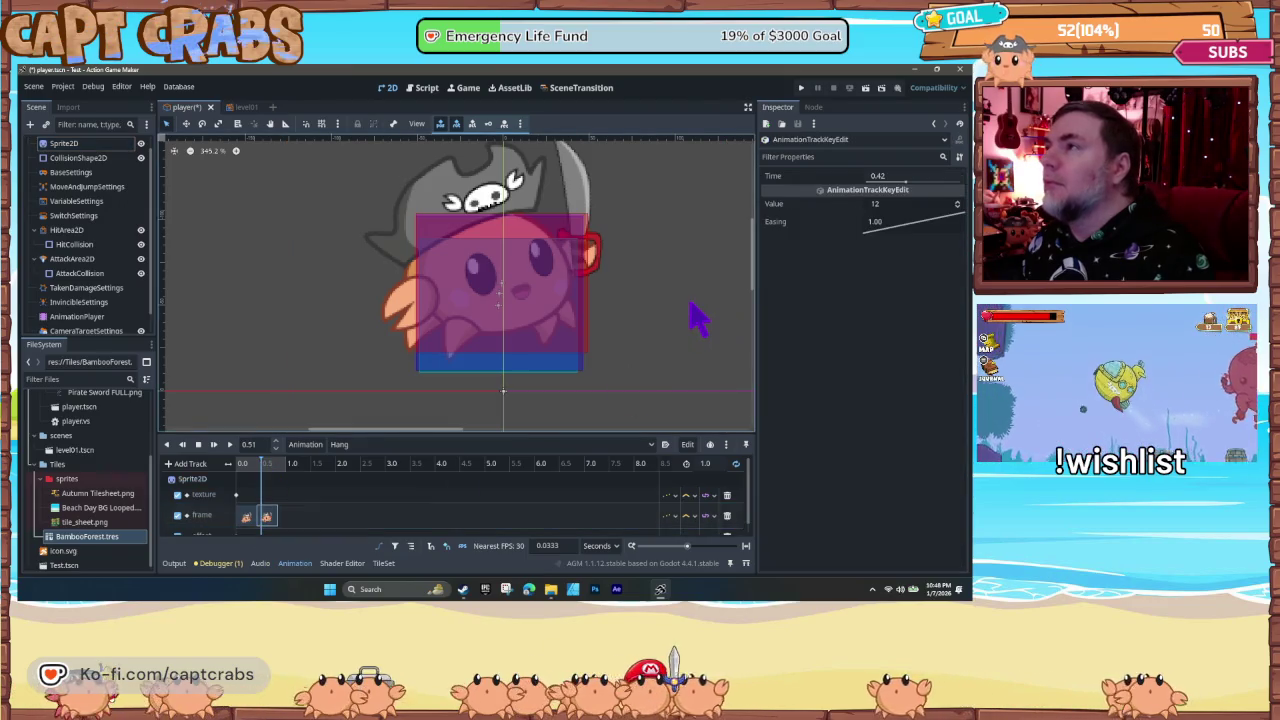
click(276, 487)
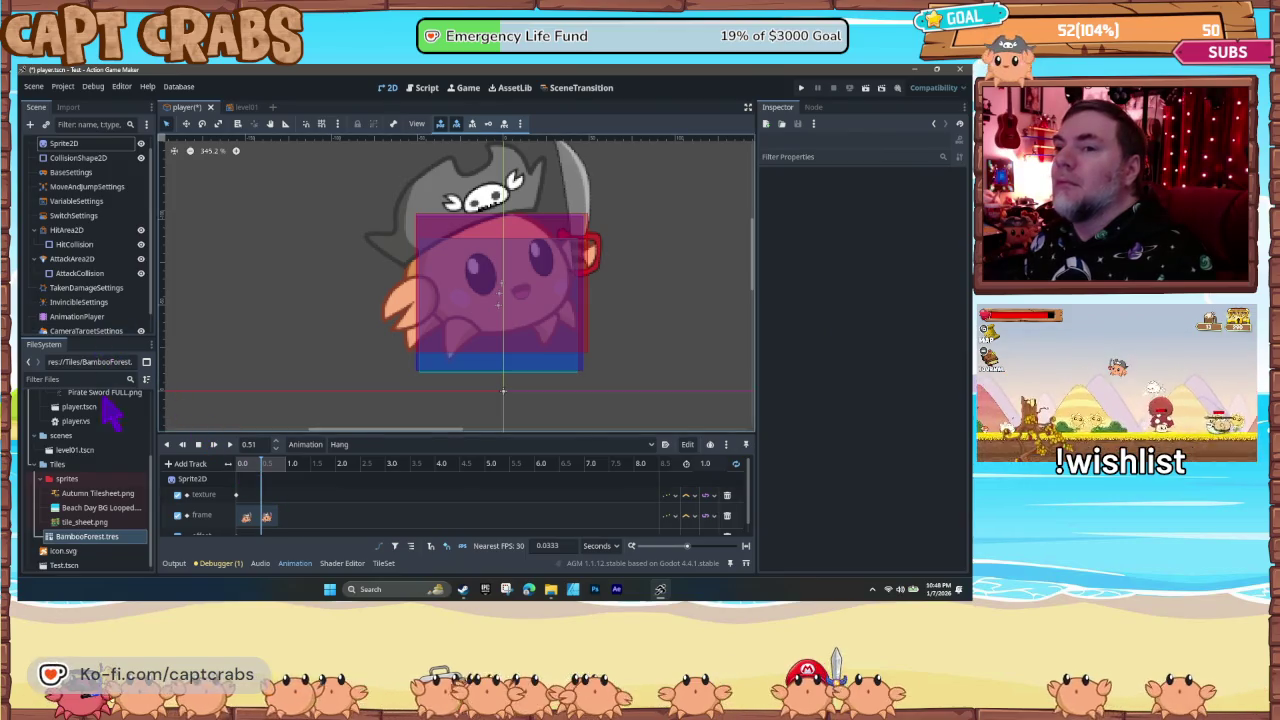
click(74, 156)
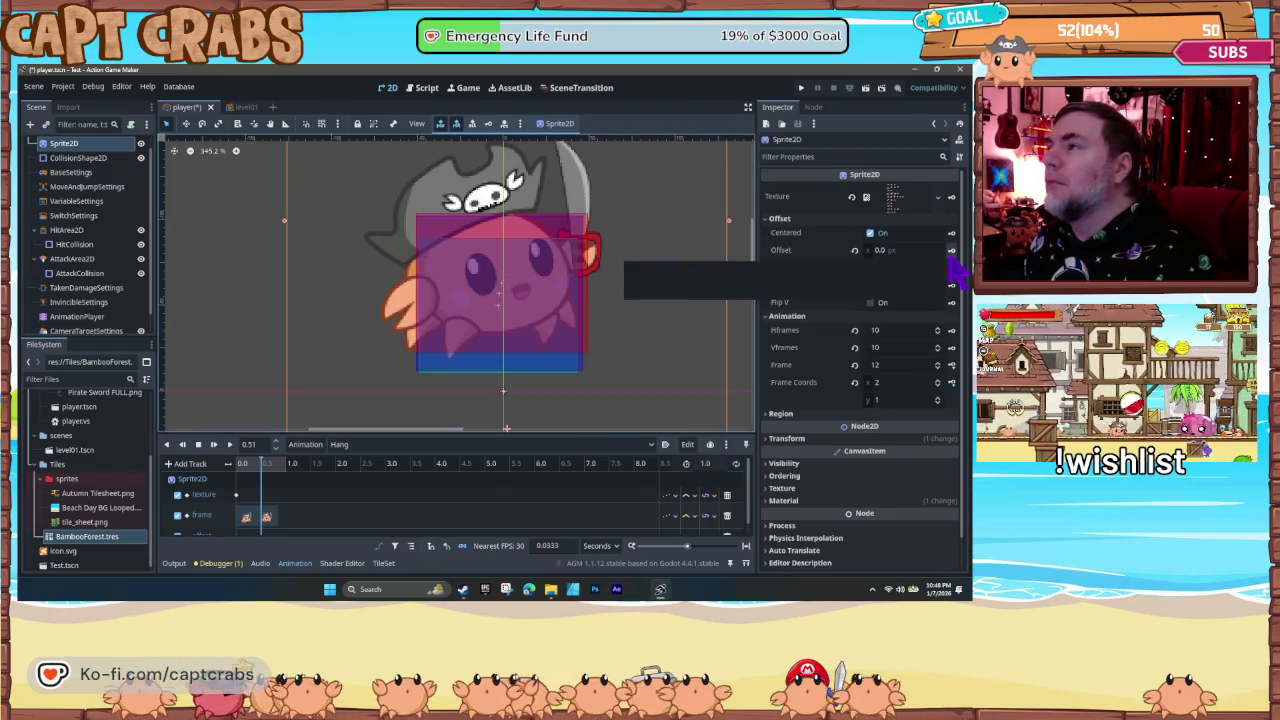
click(951, 256)
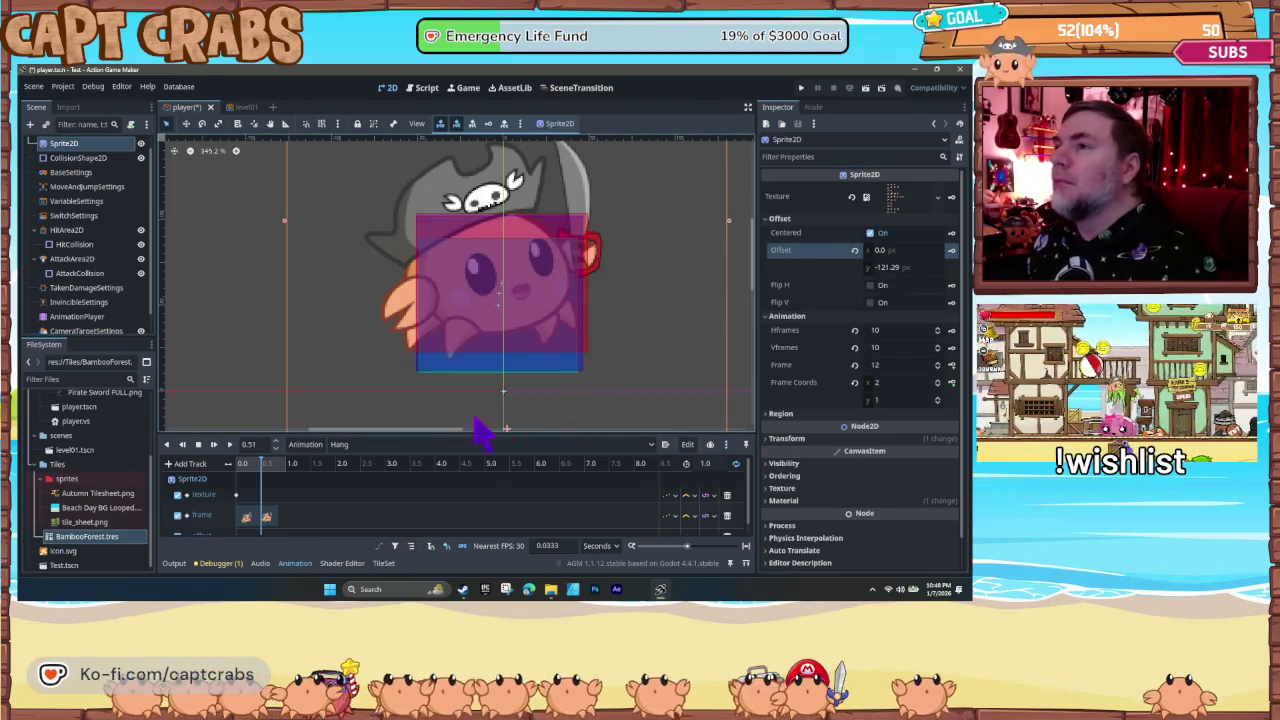
- Scrub Hang while nudging the crab sprite and attack collision box, then return to the second frame
mouse_move(261, 470)
mouse_down()
mouse_move(228, 466)
mouse_move(268, 480)
mouse_up()
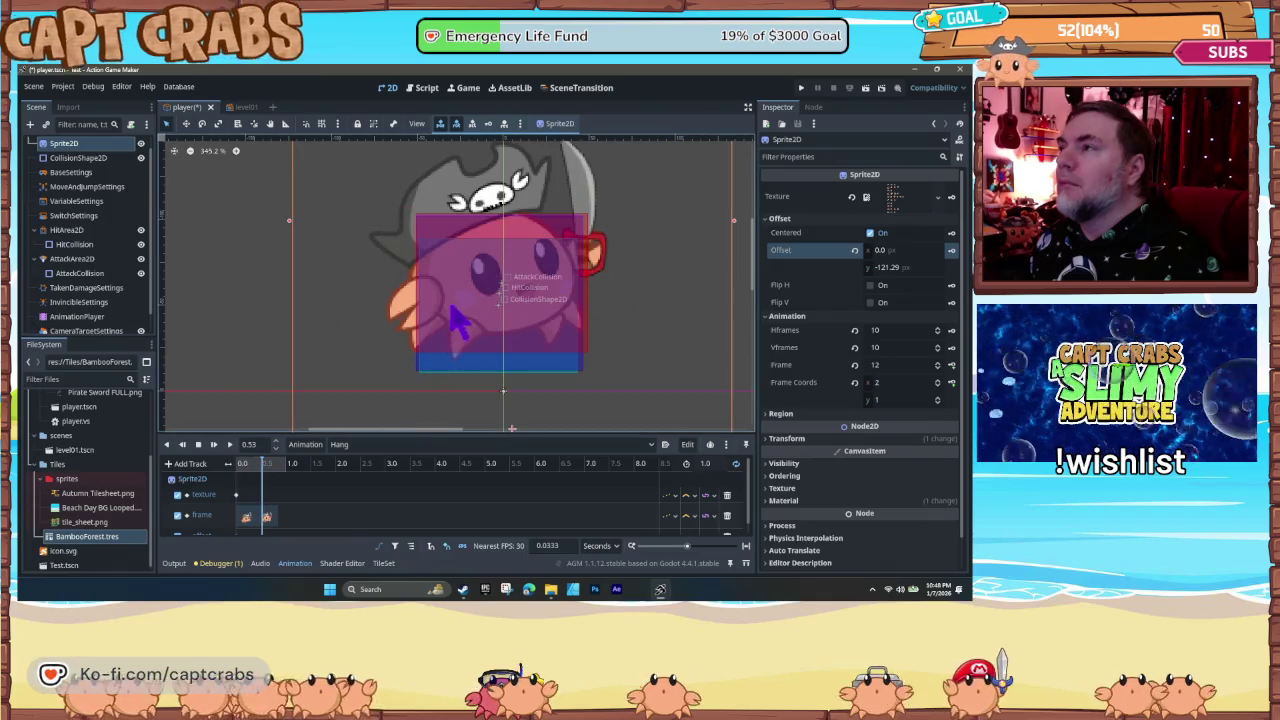
drag(425, 290, 427, 278)
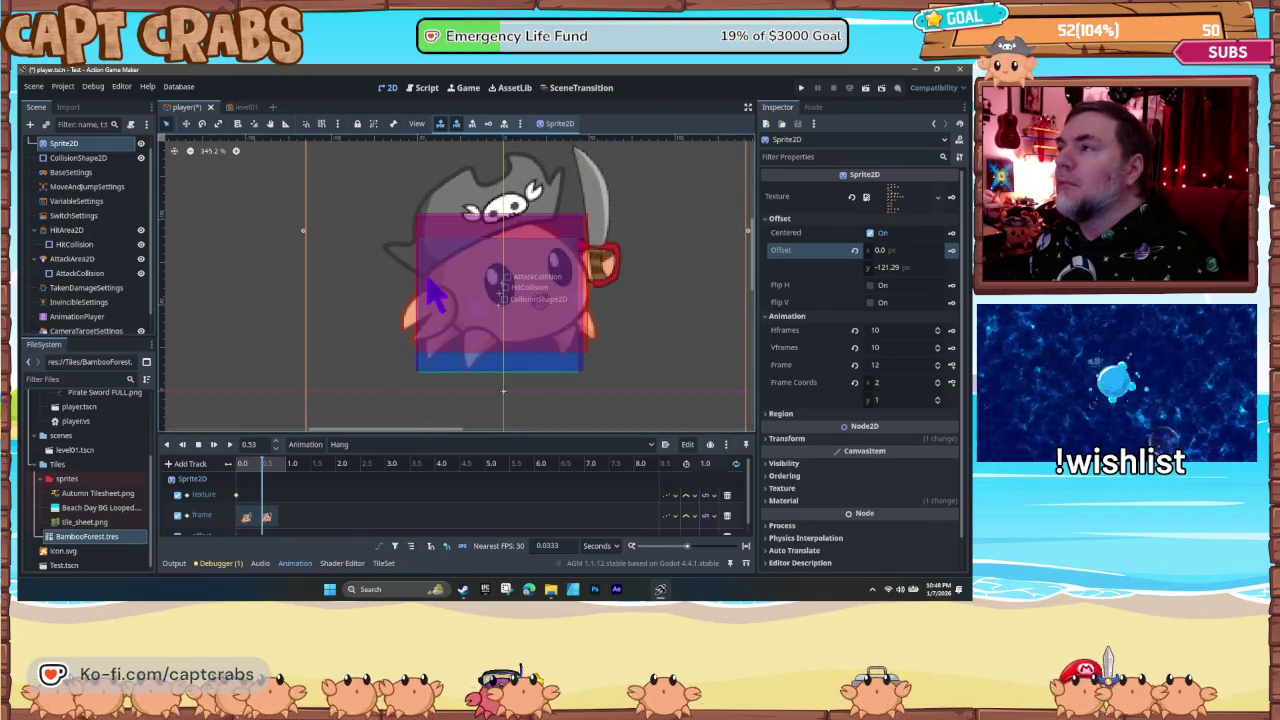
drag(266, 470, 231, 472)
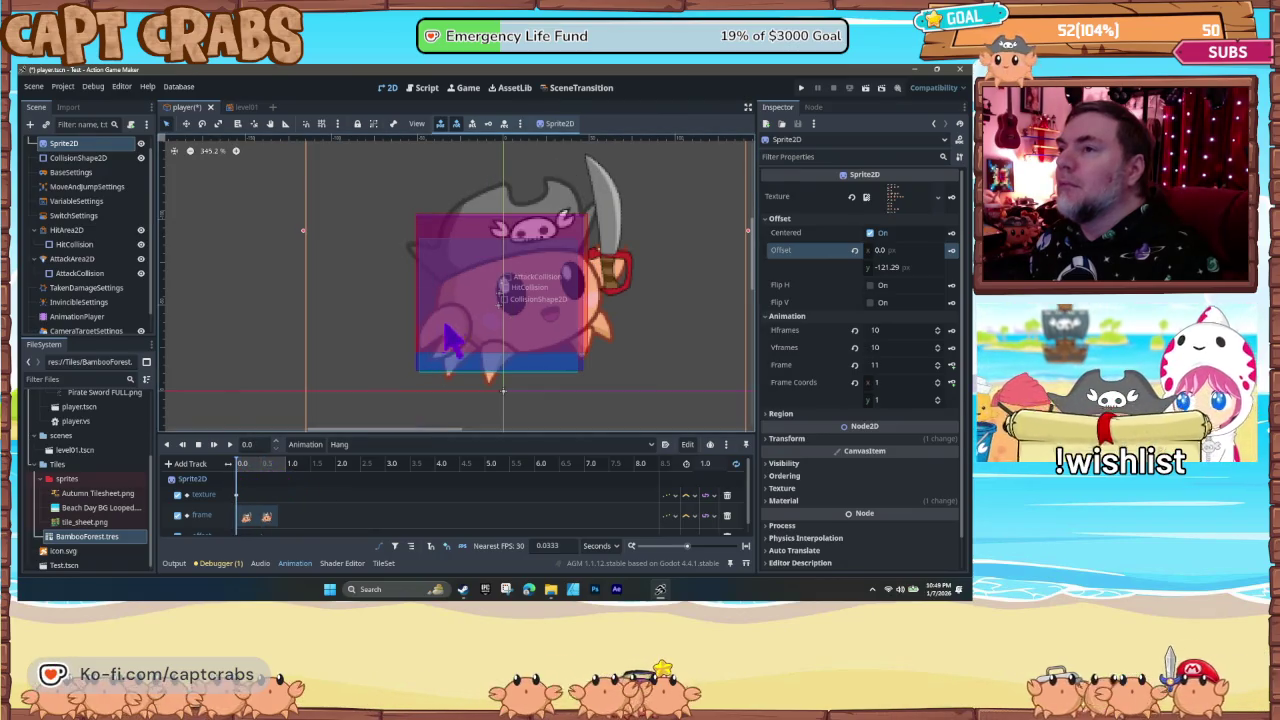
drag(442, 330, 448, 317)
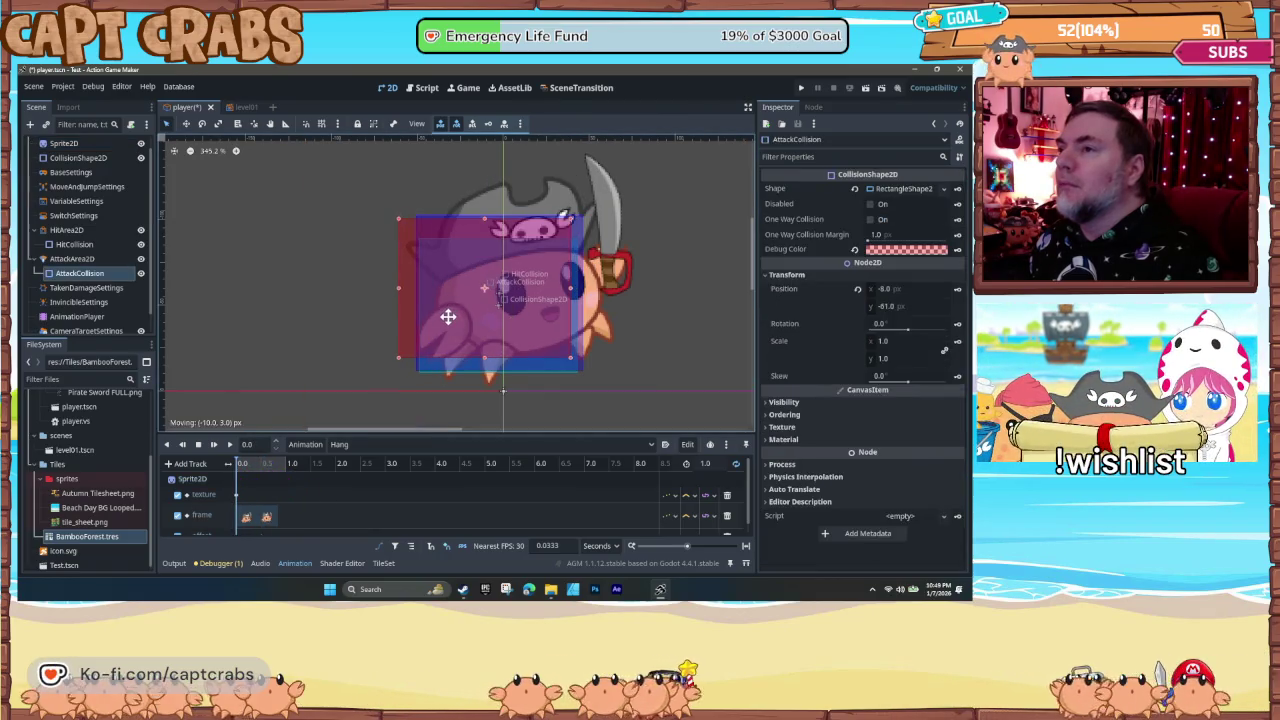
click(608, 306)
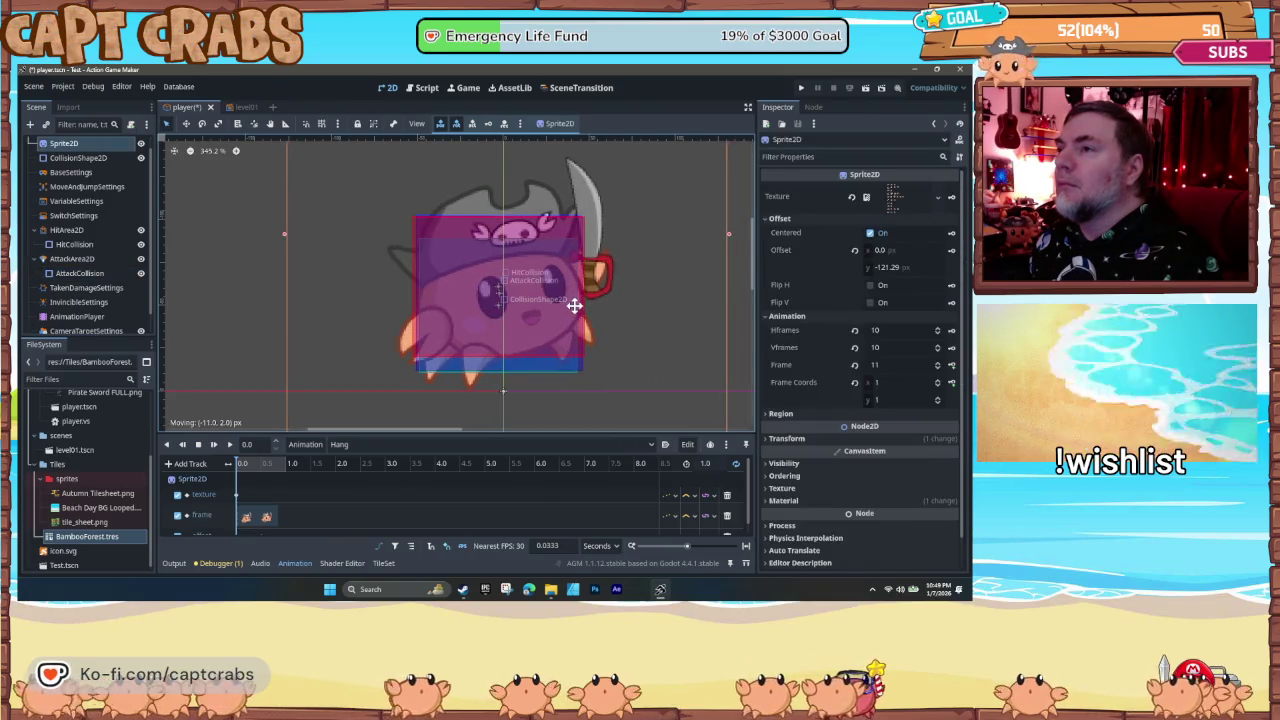
click(266, 465)
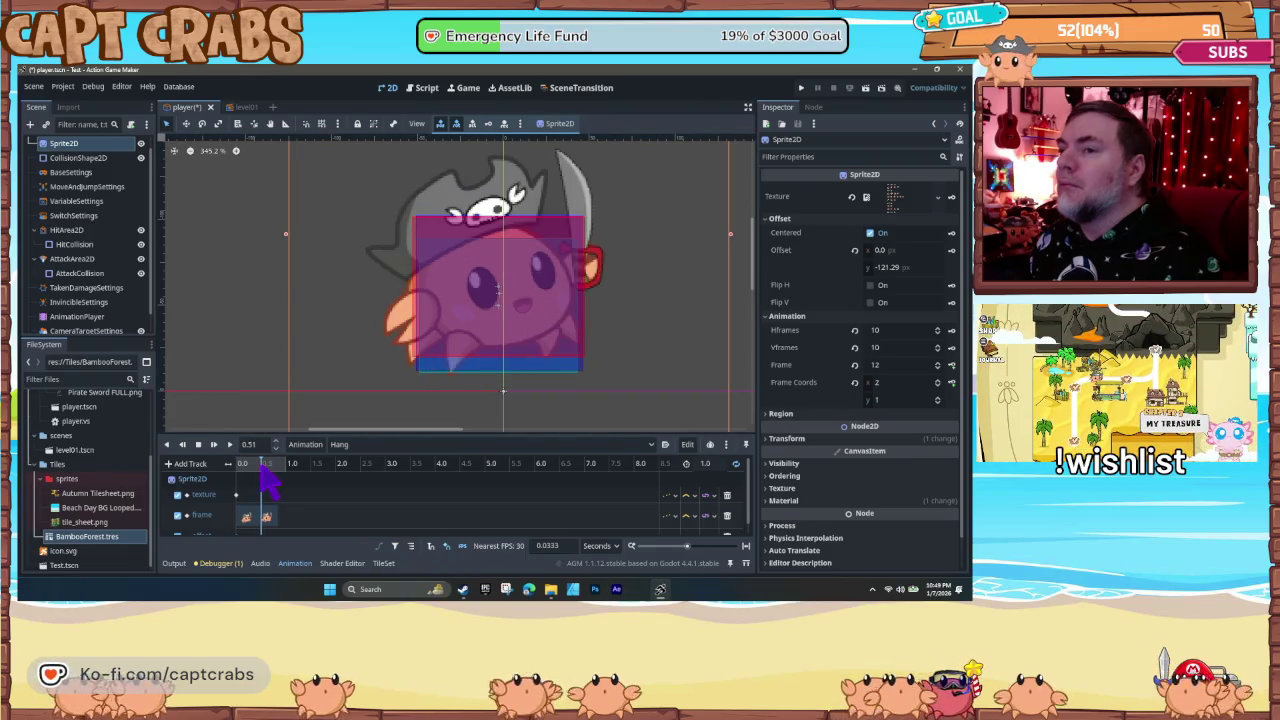
scroll(268, 483, down, 1)
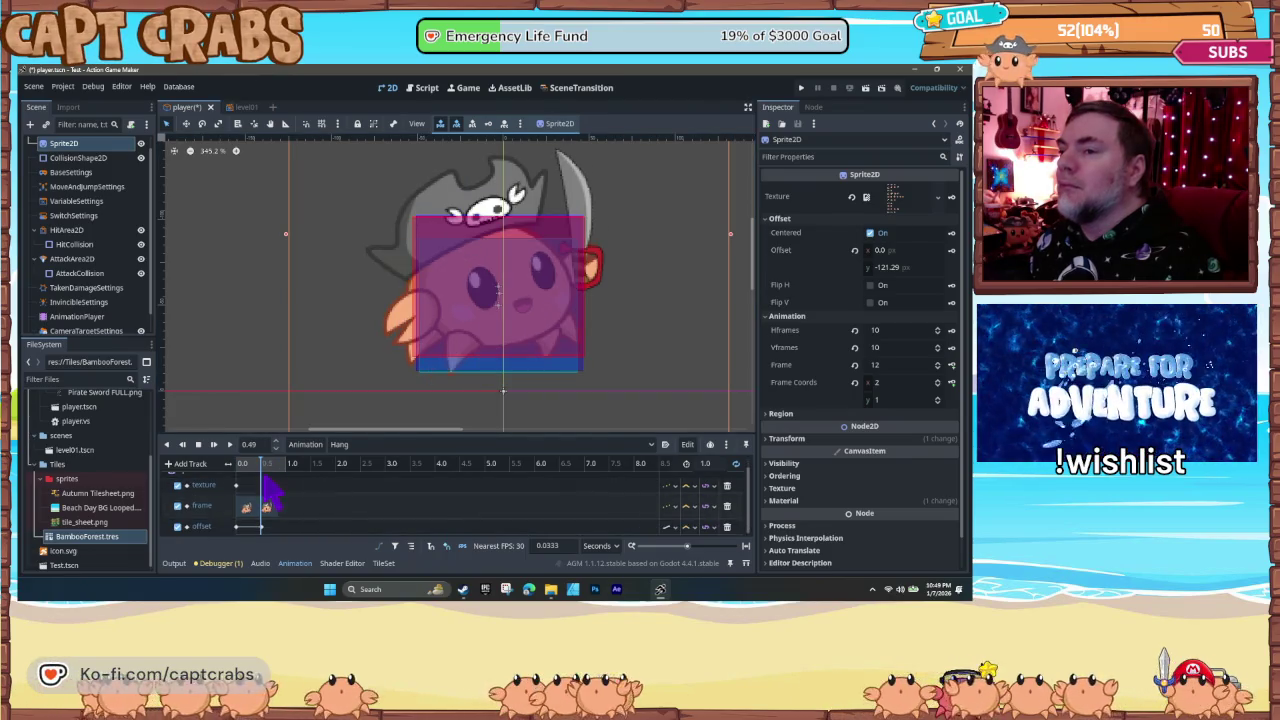
- At the second Hang frame, set the sprite's vertical offset to -123
drag(252, 466, 266, 466)
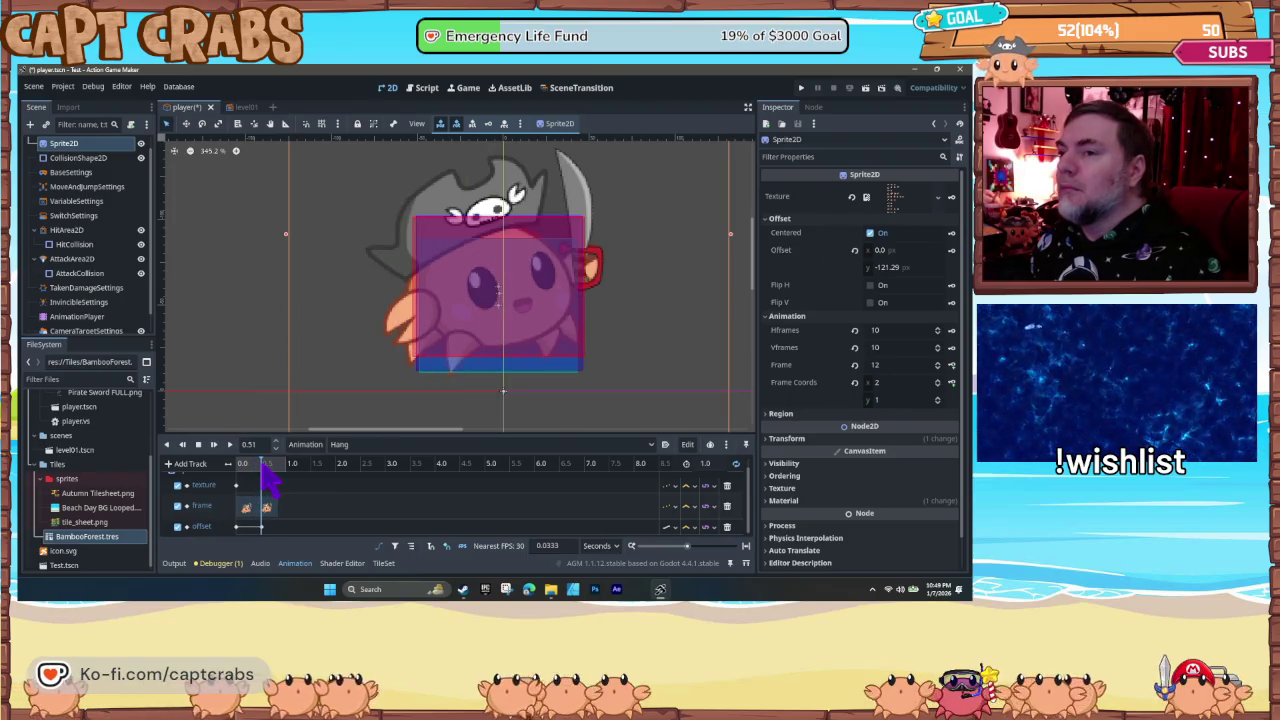
click(913, 267)
click(886, 267)
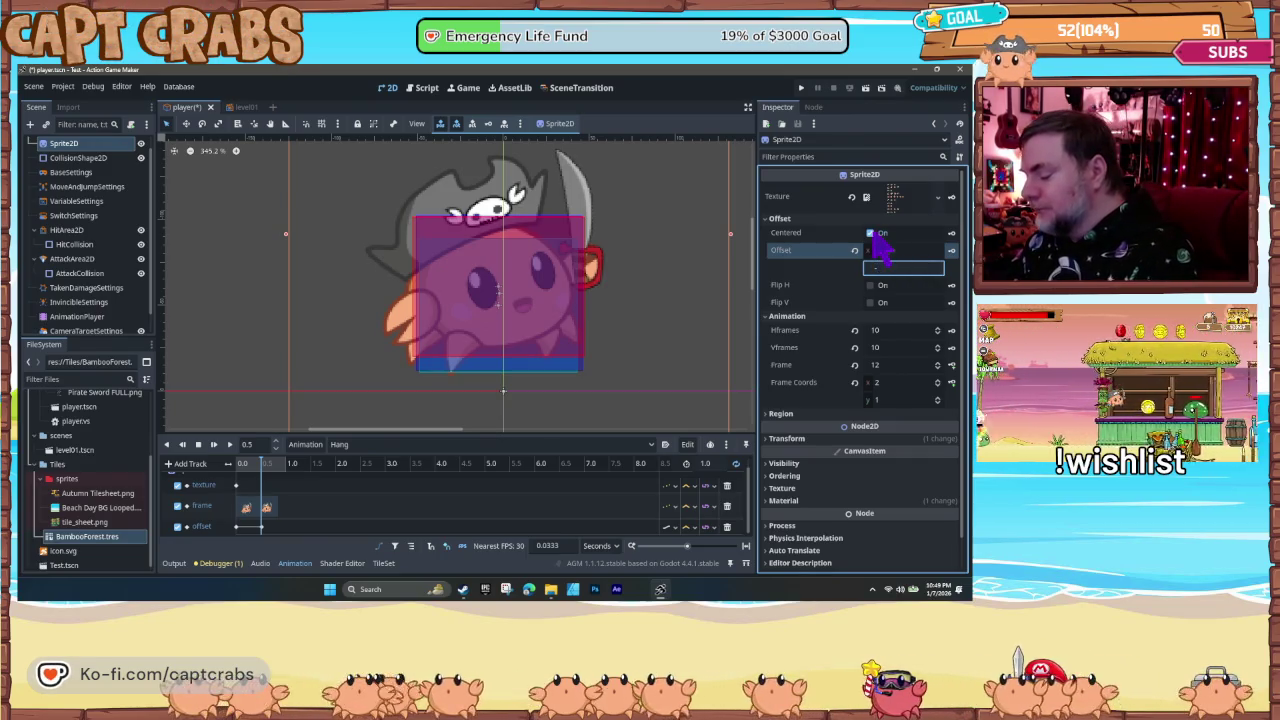
text(23)
text(-123)
key(Return)
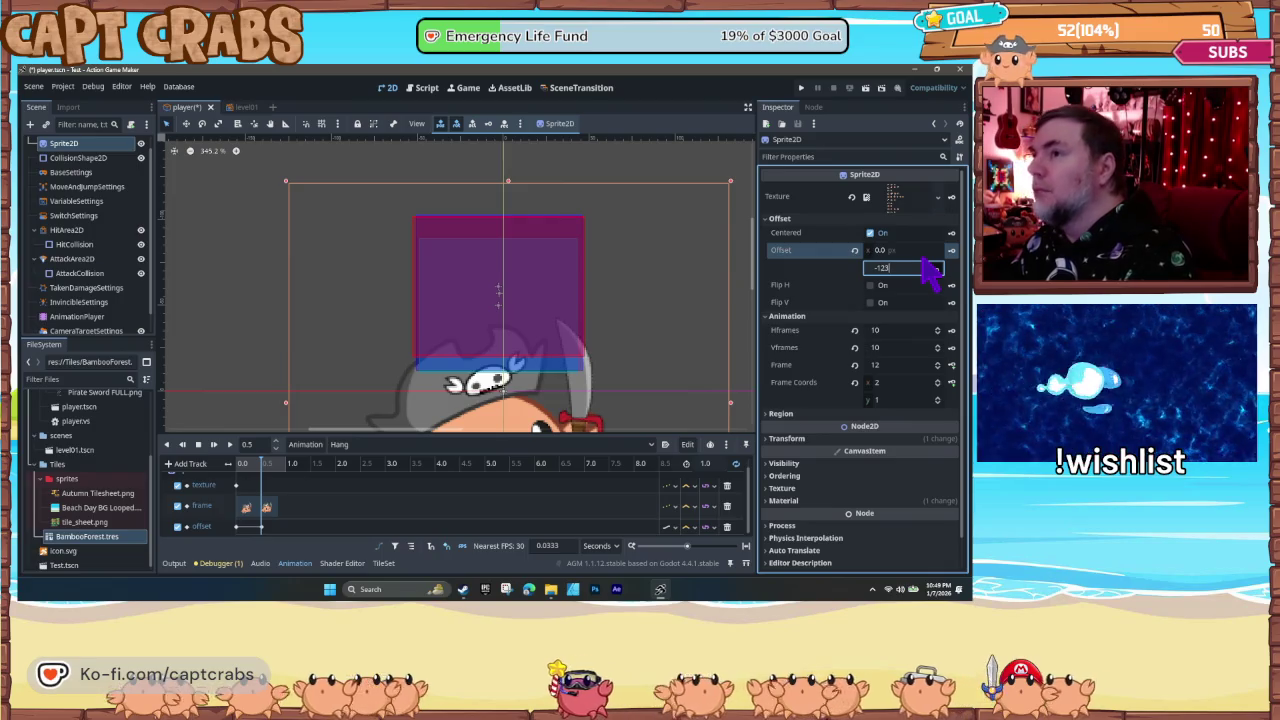
key(Return)
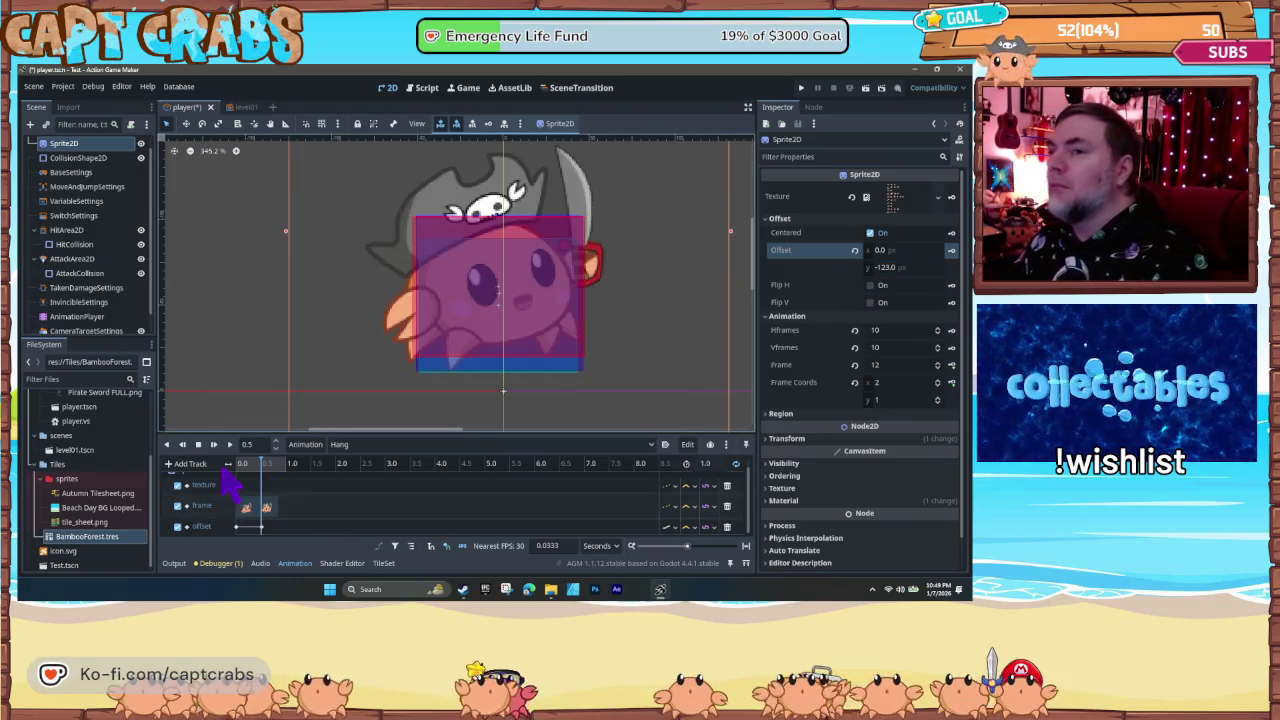
mouse_move(262, 478)
mouse_down()
mouse_move(237, 482)
mouse_move(273, 470)
mouse_move(262, 482)
mouse_up()
- At the first Hang frame, change the vertical offset to -120, then -118
click(884, 268)
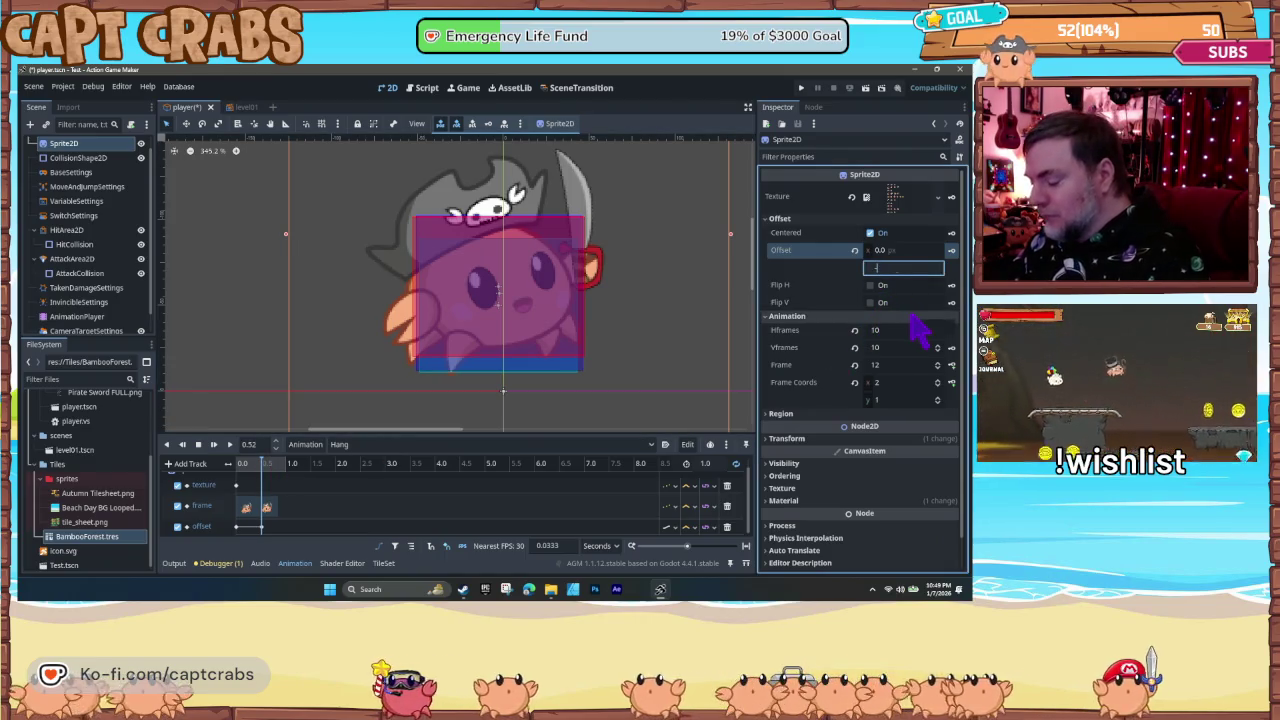
text(-120)
key(Return)
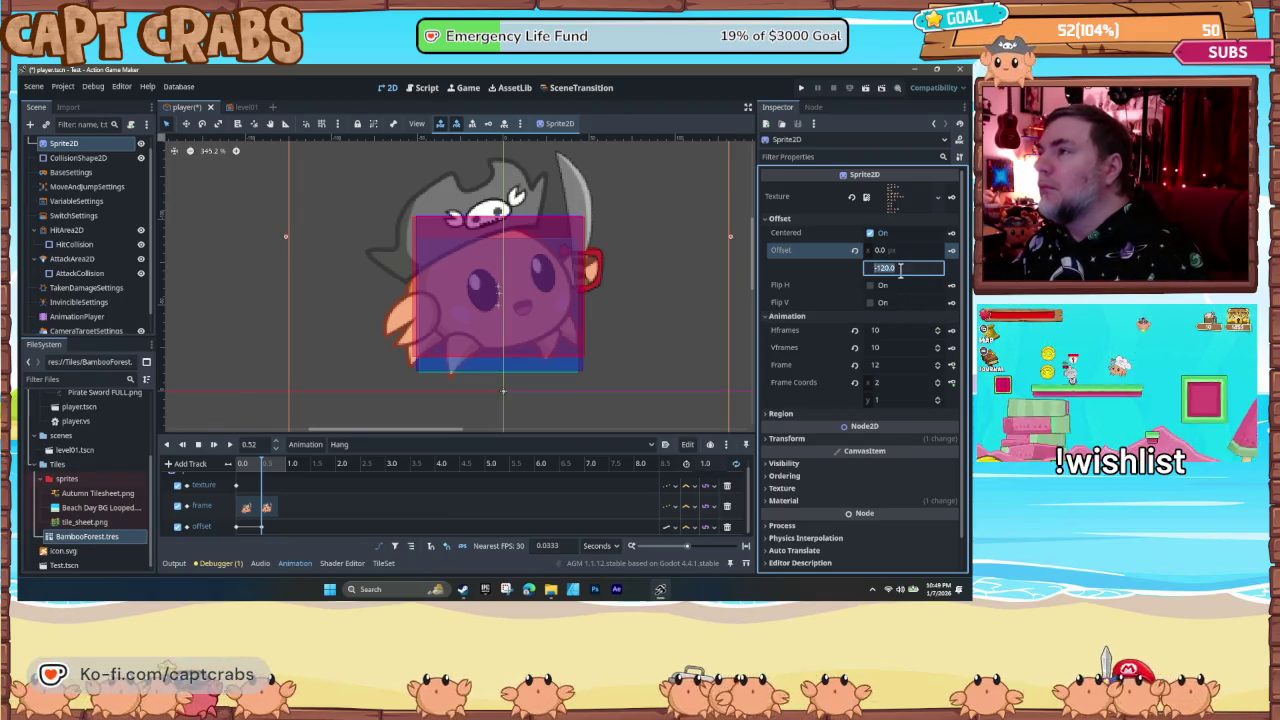
text(-118)
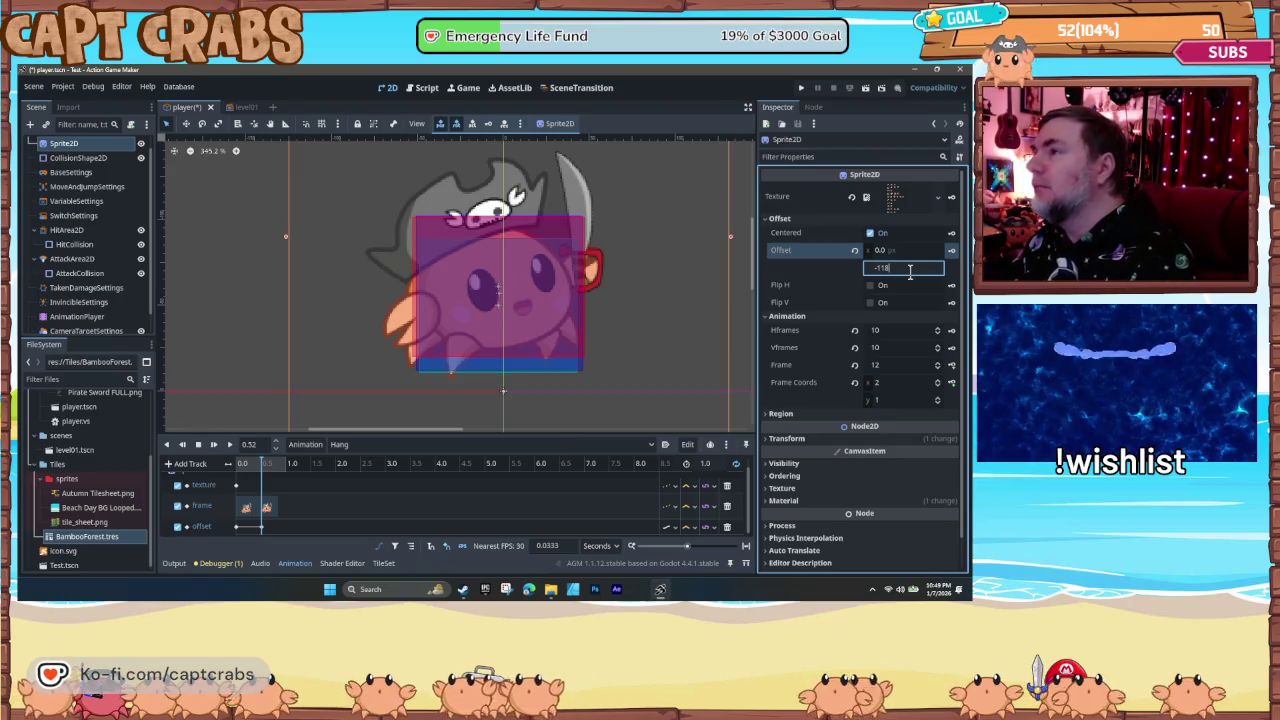
key(Return)
- At the second Hang pose, set the sprite's horizontal offset to 10 and check the timeline
click(247, 470)
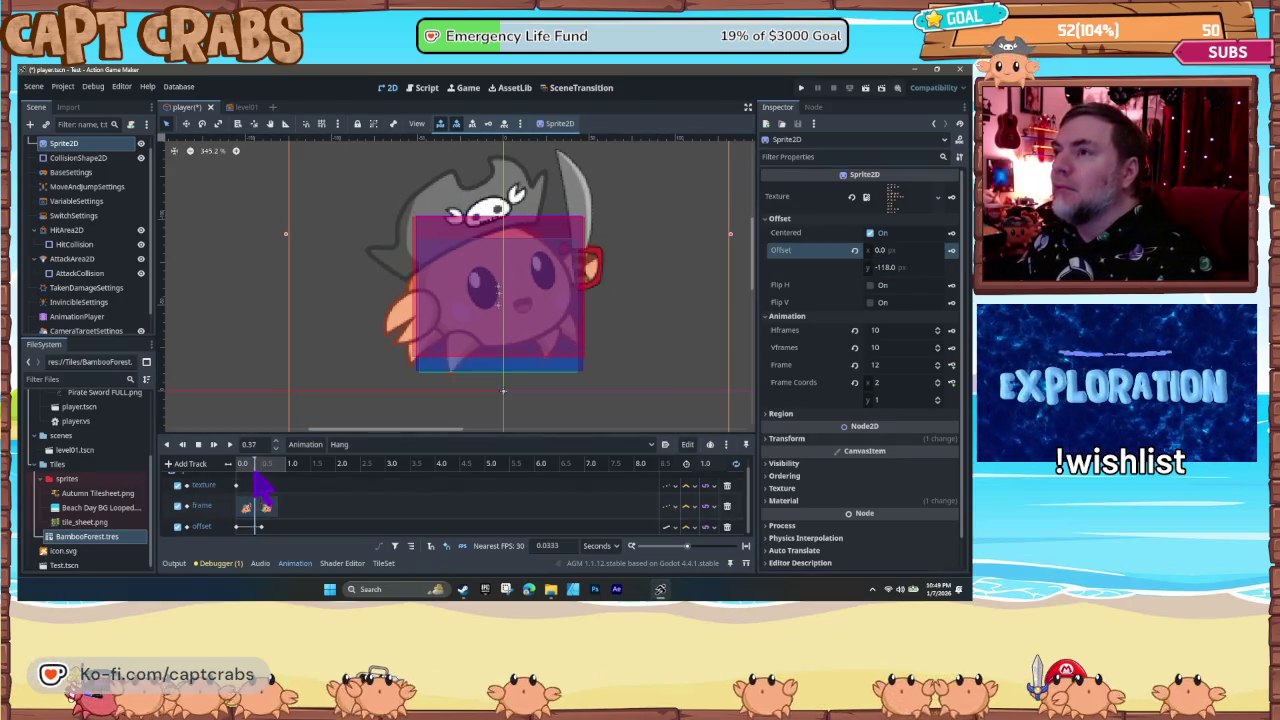
drag(247, 476, 265, 476)
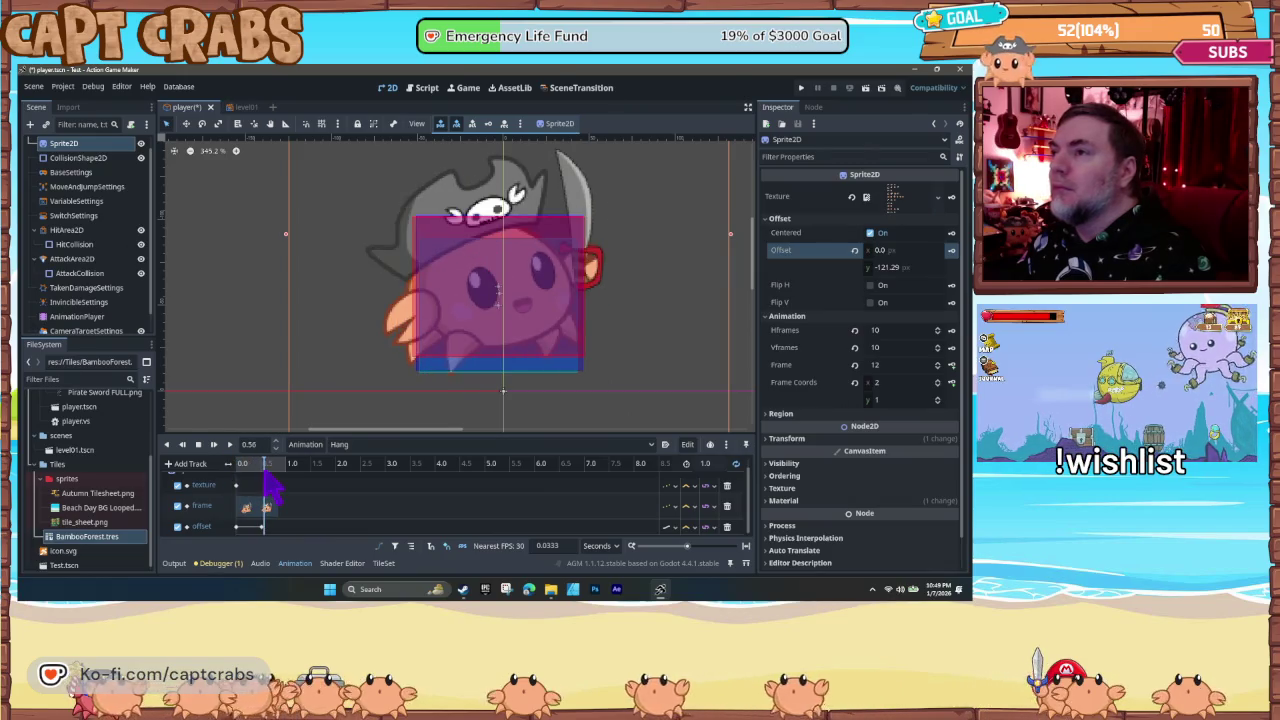
click(878, 250)
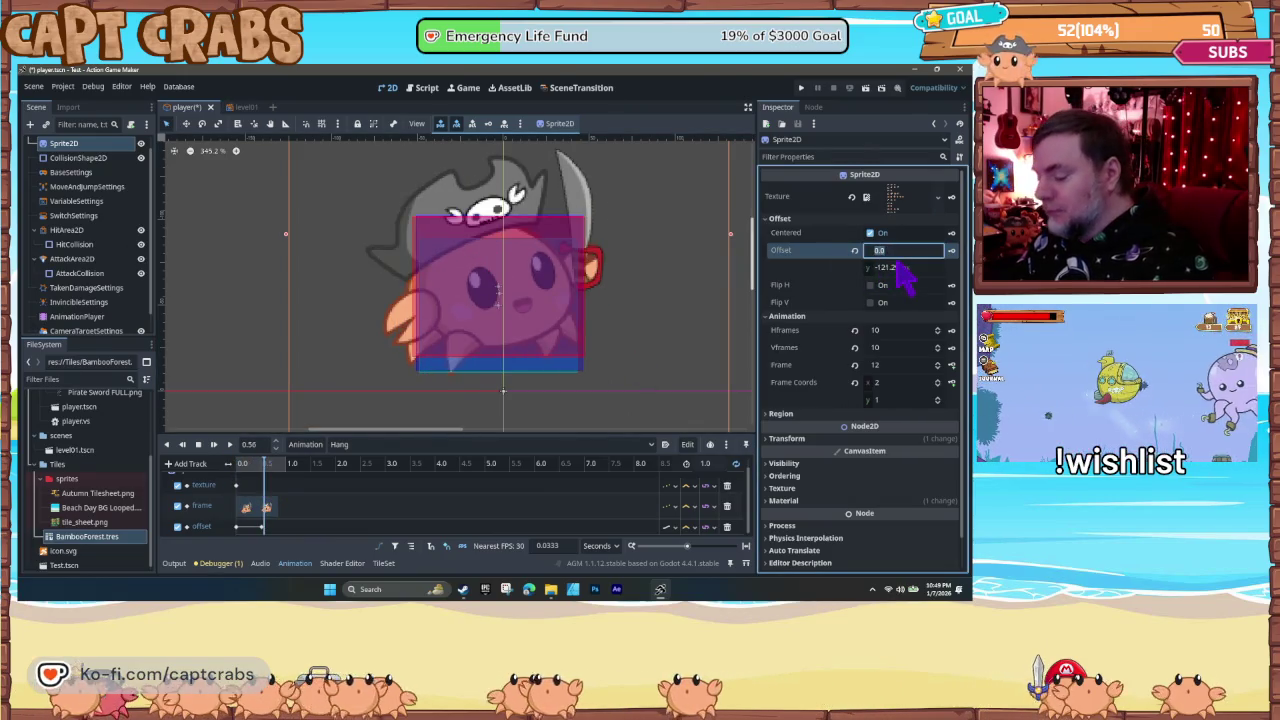
text(10)
key(Return)
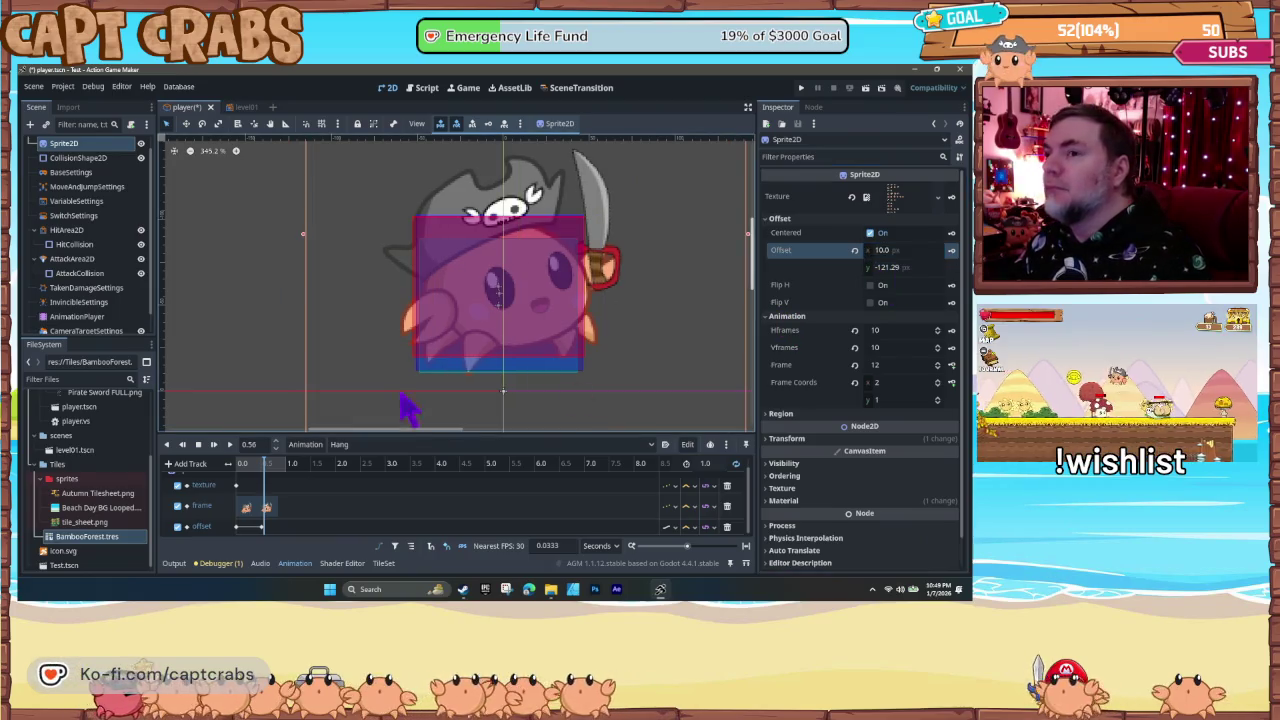
click(263, 472)
mouse_move(271, 474)
mouse_down()
mouse_move(235, 478)
mouse_move(282, 478)
mouse_up()
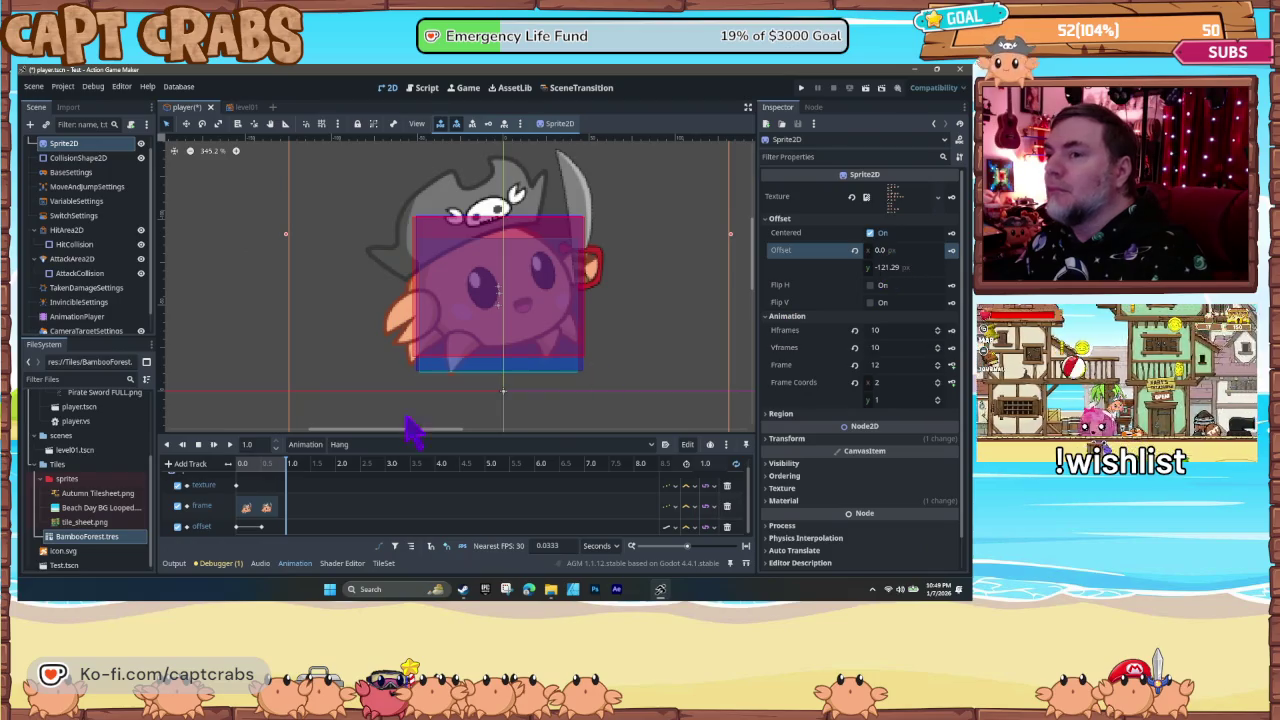
- Put the playhead at 0.5 s on the second-pose key and save the player scene
click(268, 507)
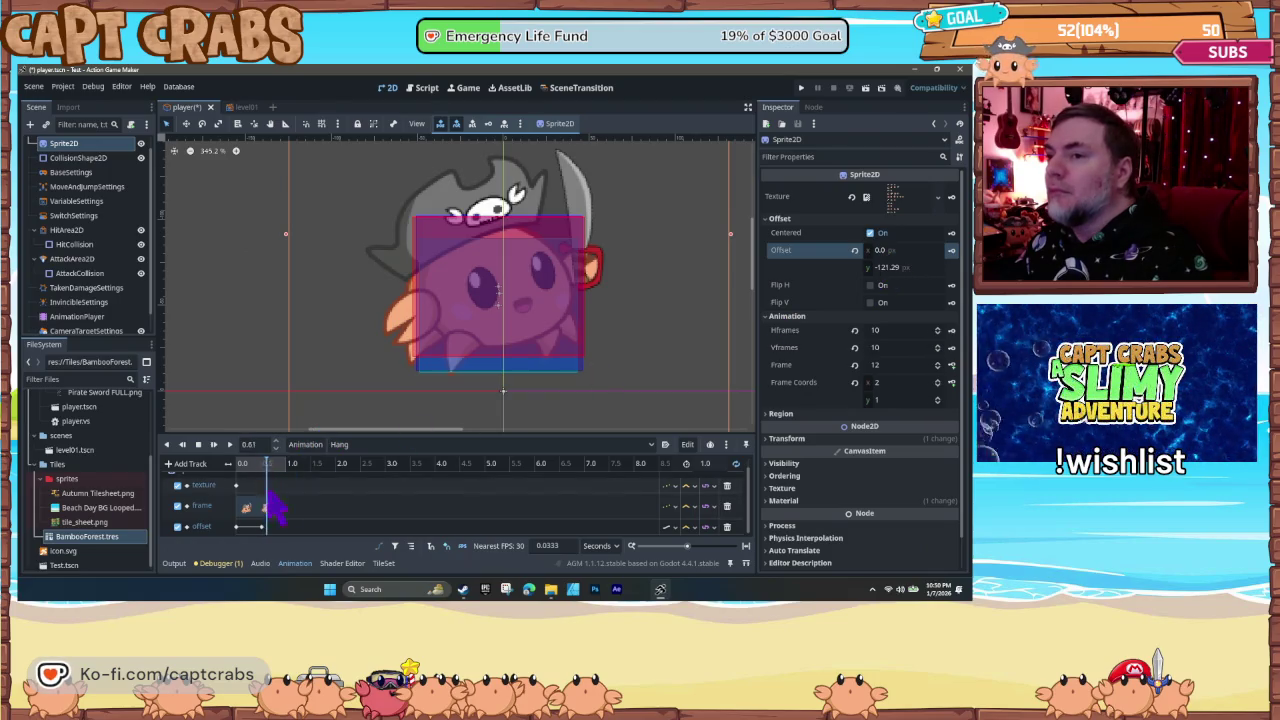
click(266, 507)
drag(260, 465, 268, 468)
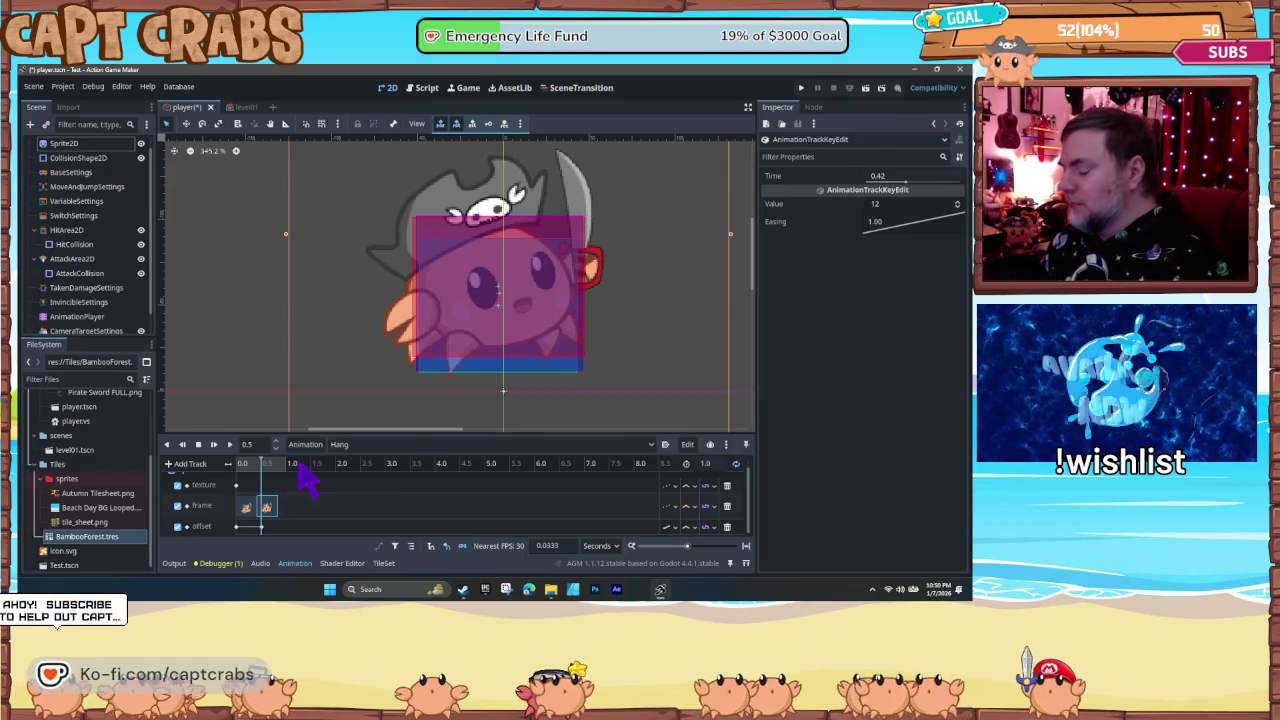
key(ctrl+s)
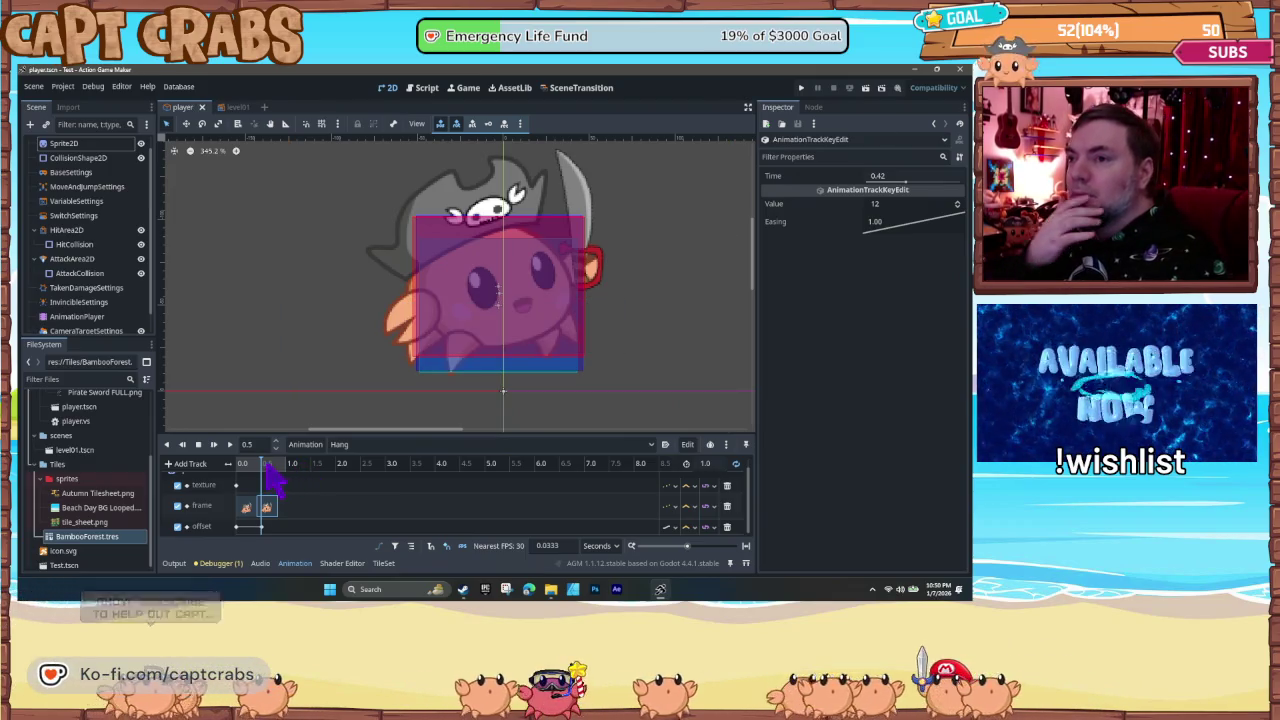
mouse_move(257, 470)
mouse_down()
mouse_move(240, 486)
mouse_move(265, 478)
mouse_move(224, 468)
mouse_up()
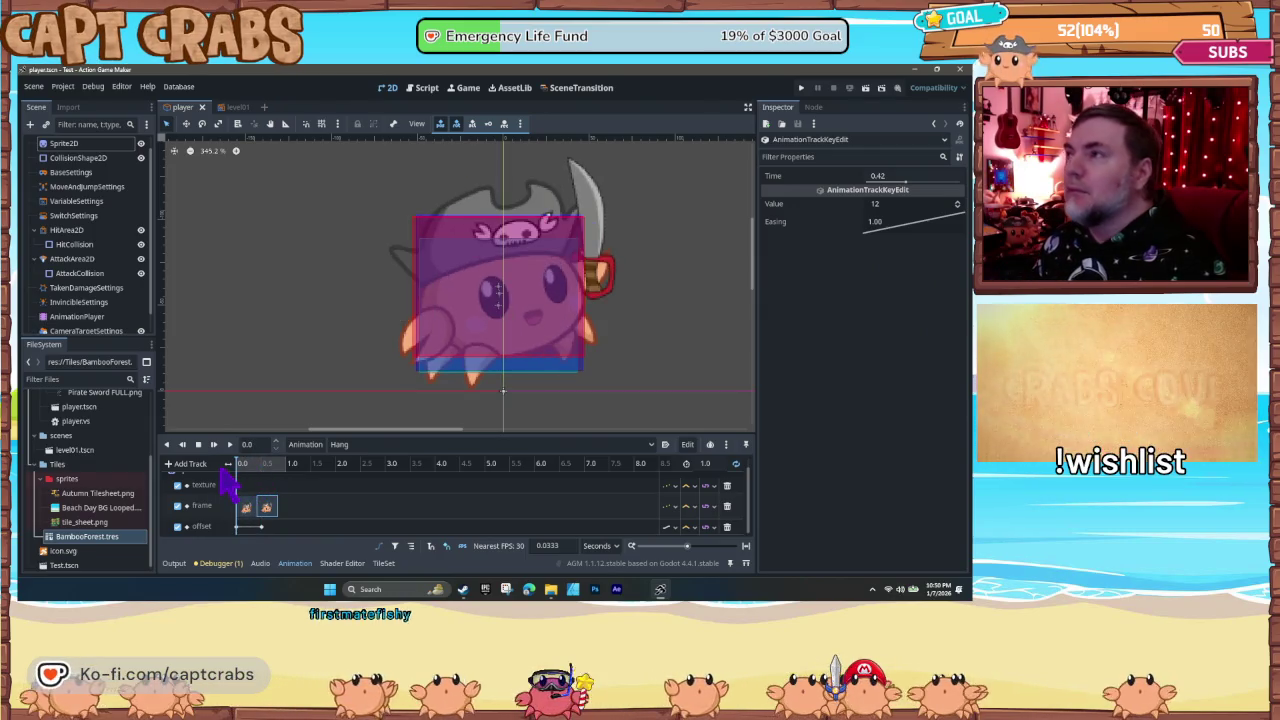
- Select the offset key at 0.51 s and set its x offset to 20
click(237, 527)
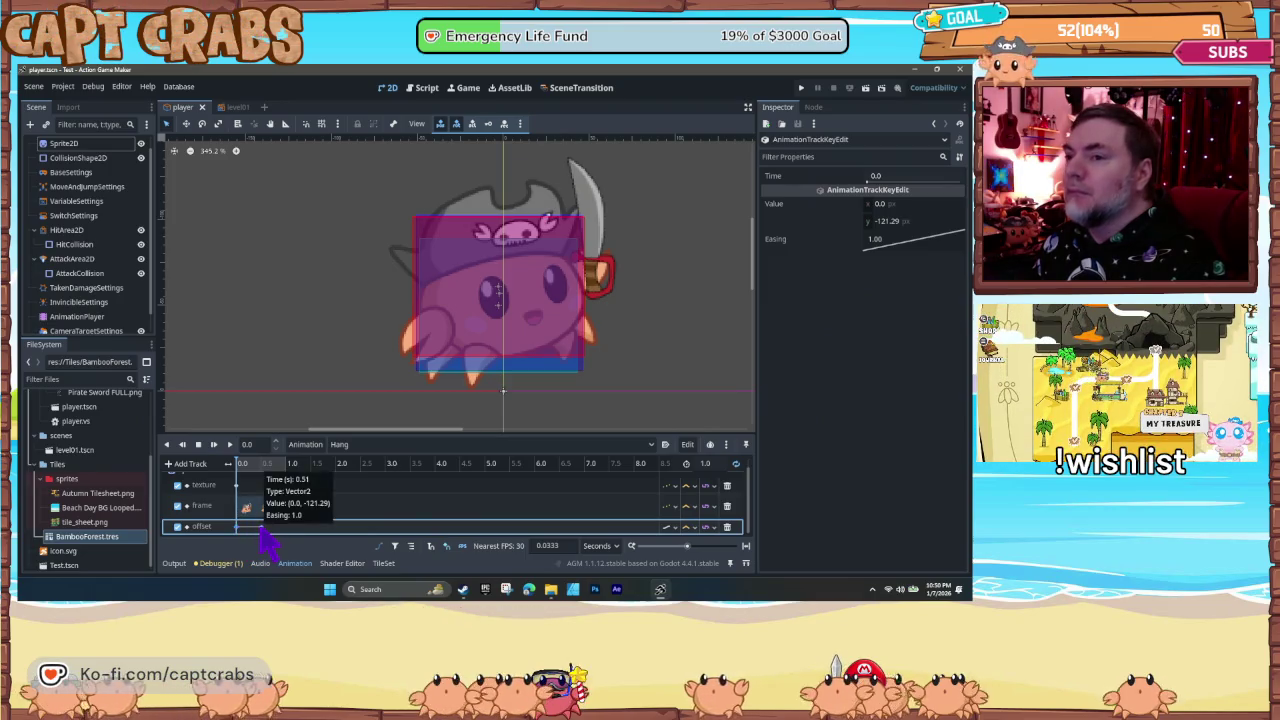
click(262, 527)
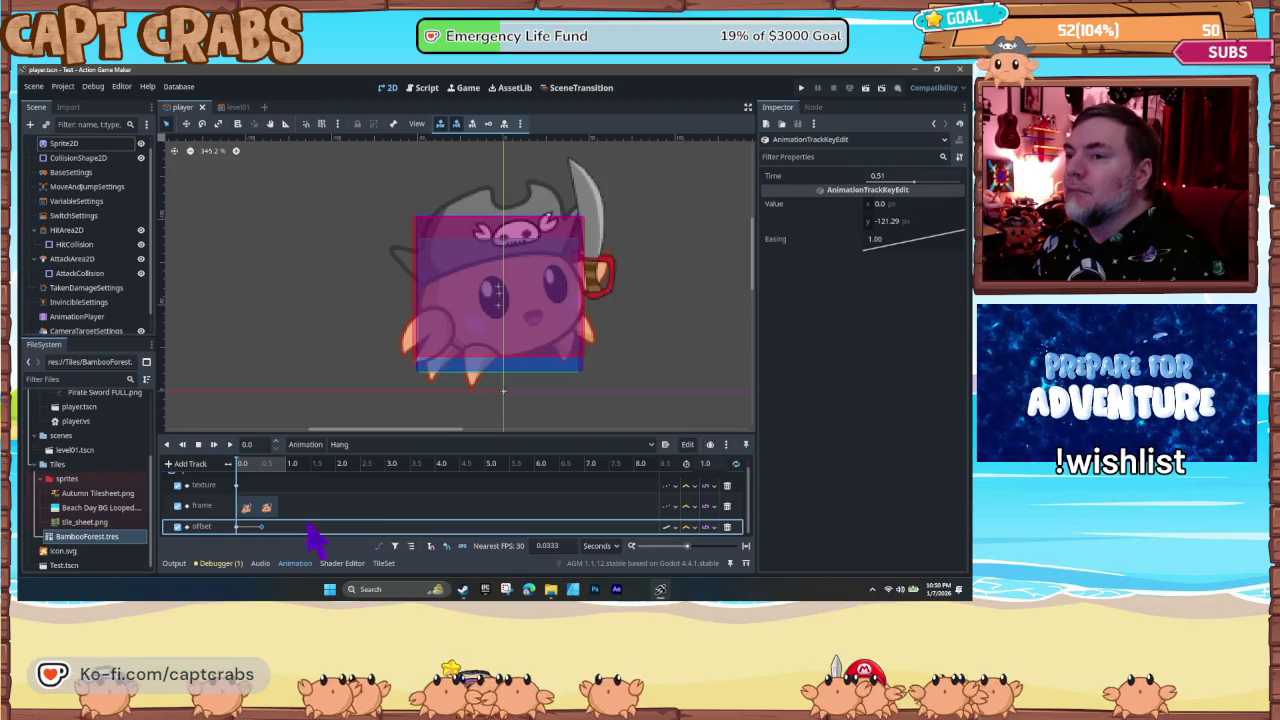
click(261, 464)
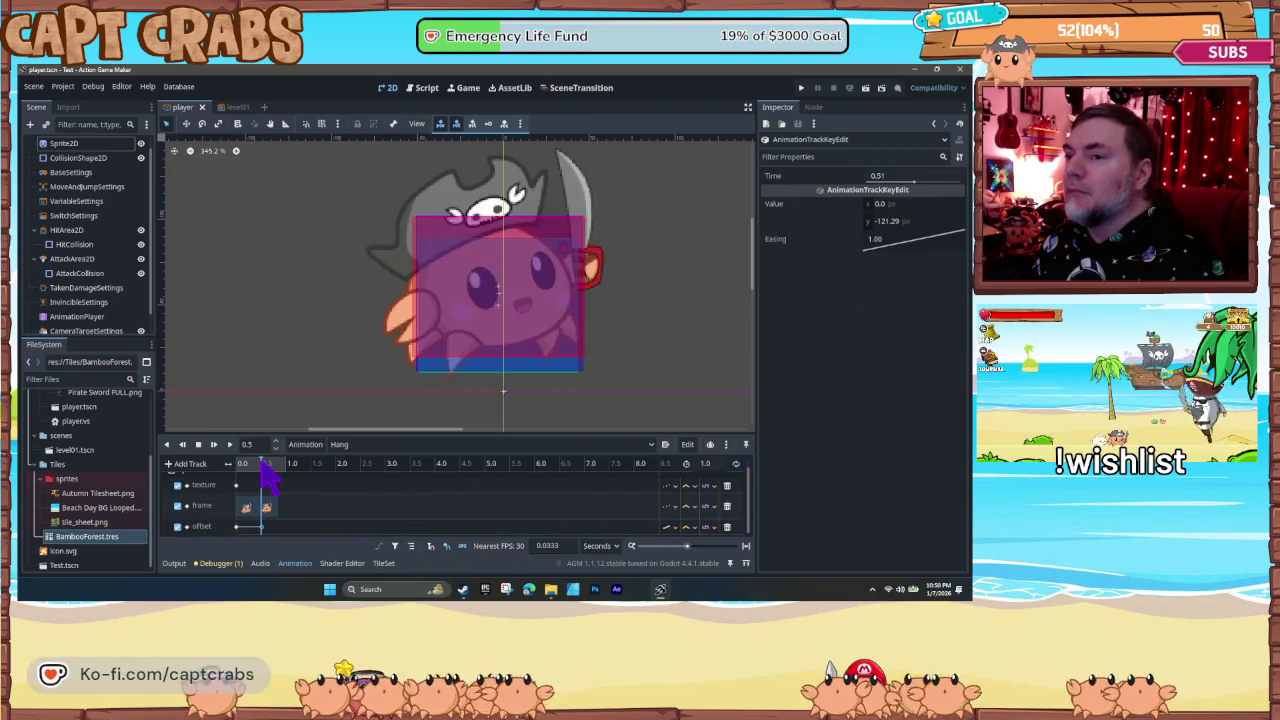
click(880, 204)
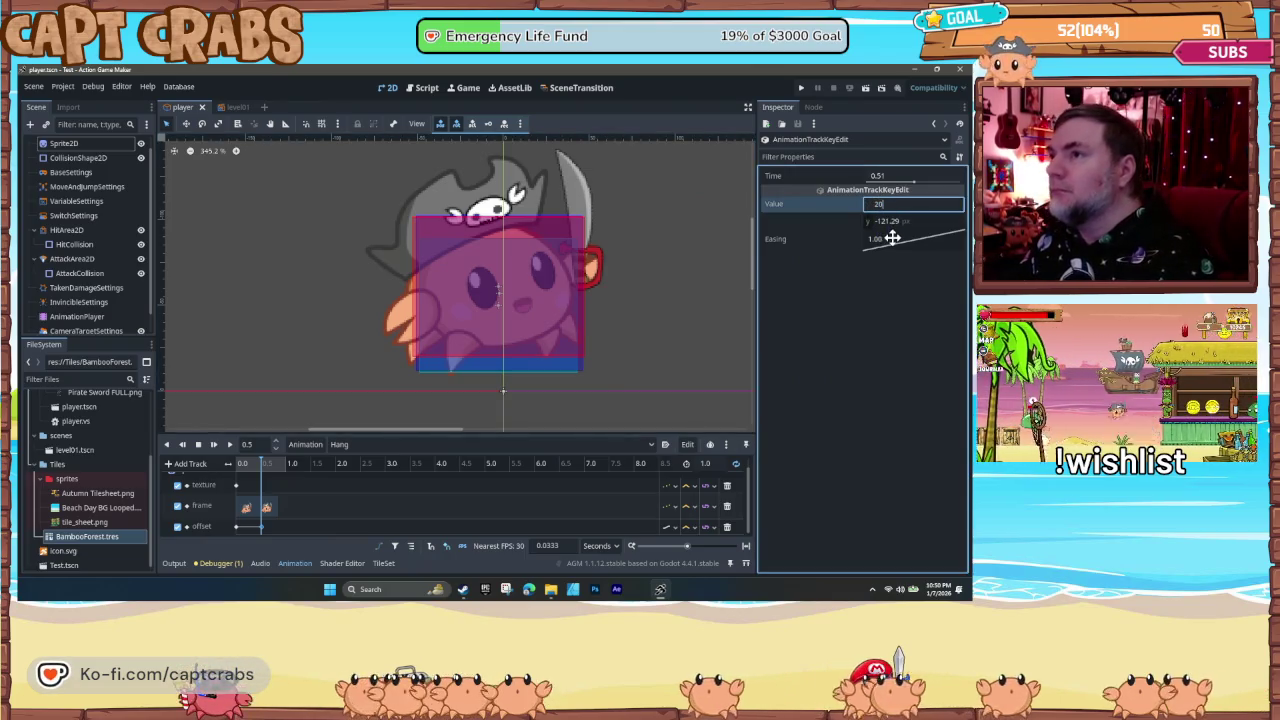
key(Return)
- Reduce that offset key's x value to 5 and check the shifted pose
mouse_move(253, 465)
mouse_down()
mouse_move(228, 470)
mouse_move(267, 468)
mouse_up()
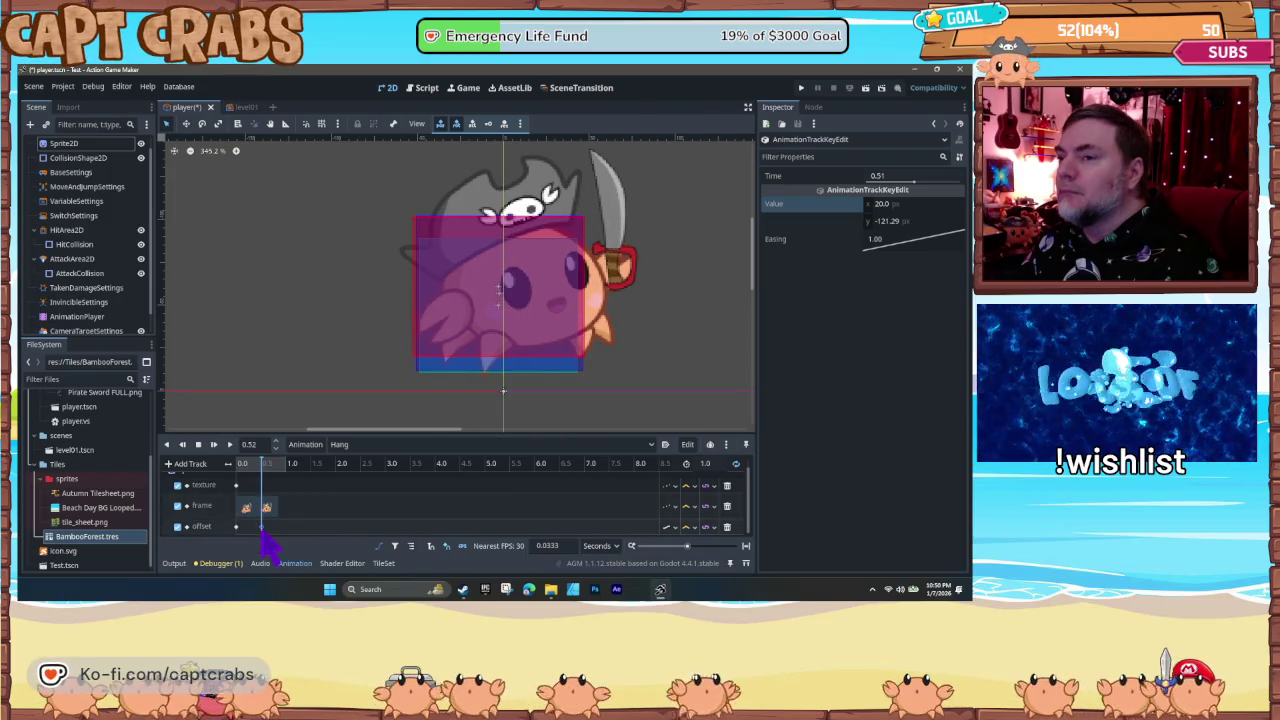
click(881, 204)
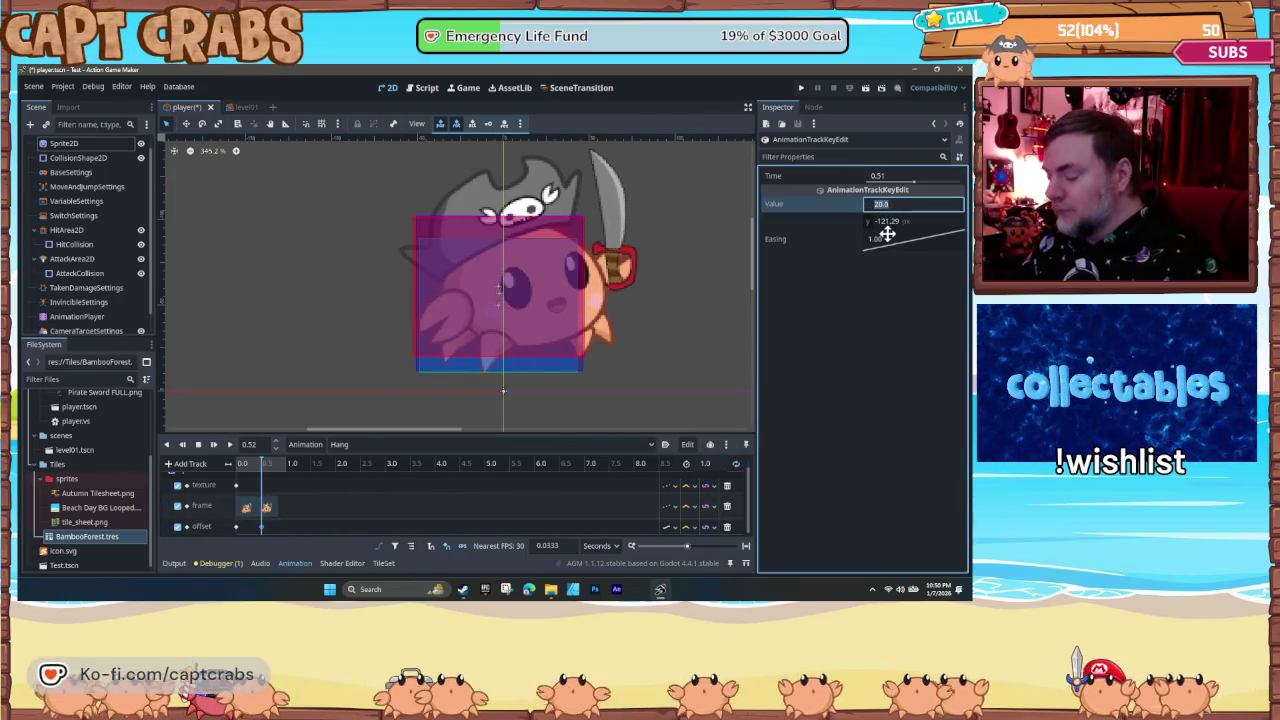
text(5)
key(Return)
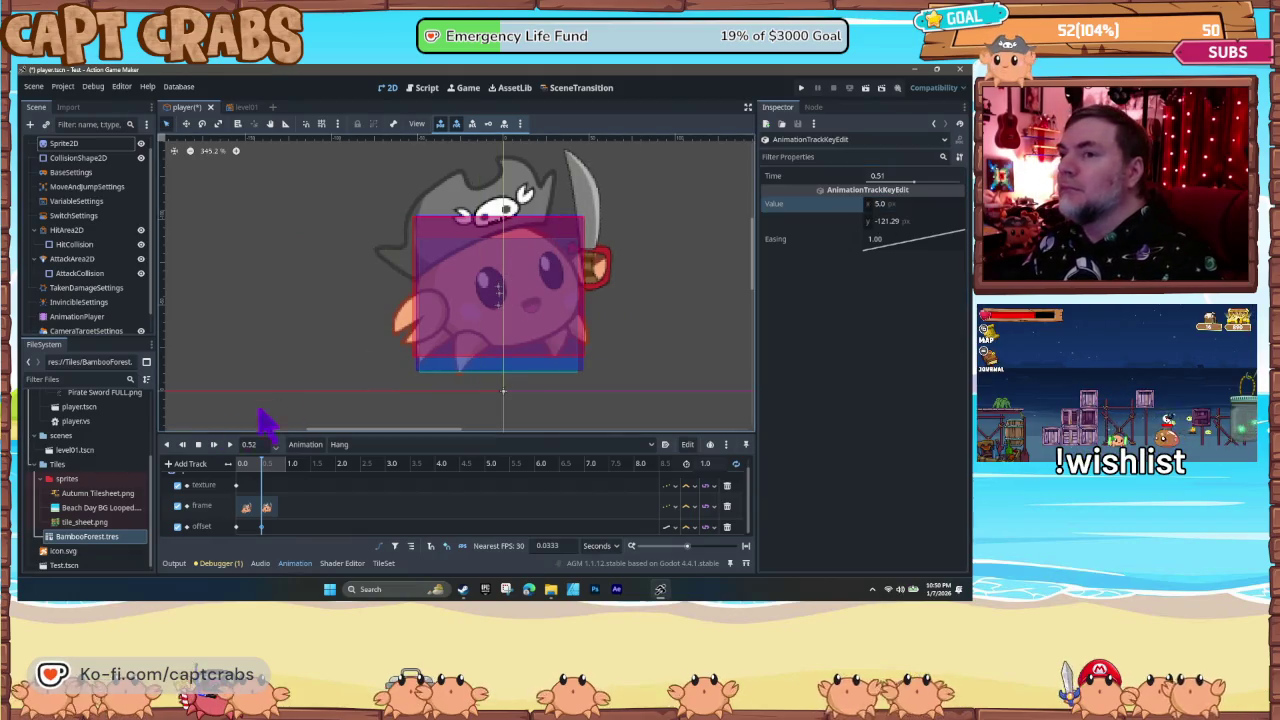
mouse_move(245, 465)
mouse_down()
mouse_move(266, 465)
mouse_move(206, 471)
mouse_up()
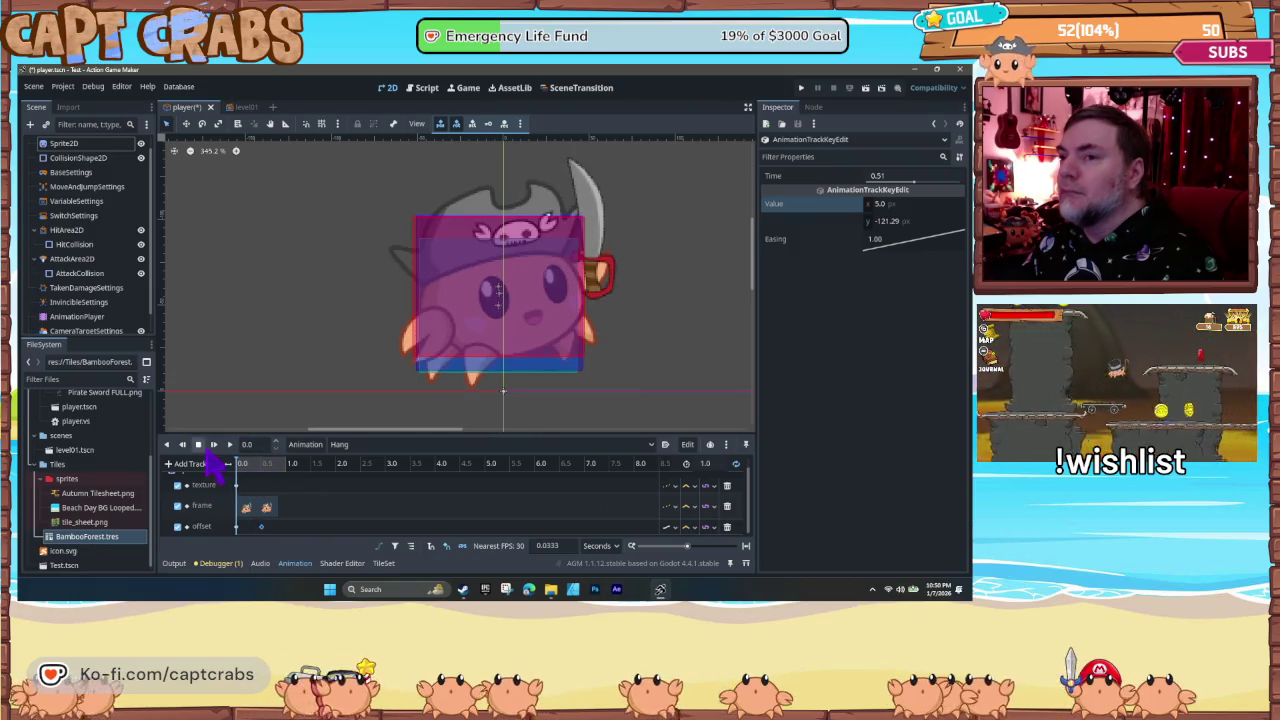
- Play the Hang animation, stop and rewind it, replay it, then save with Ctrl+S
click(230, 445)
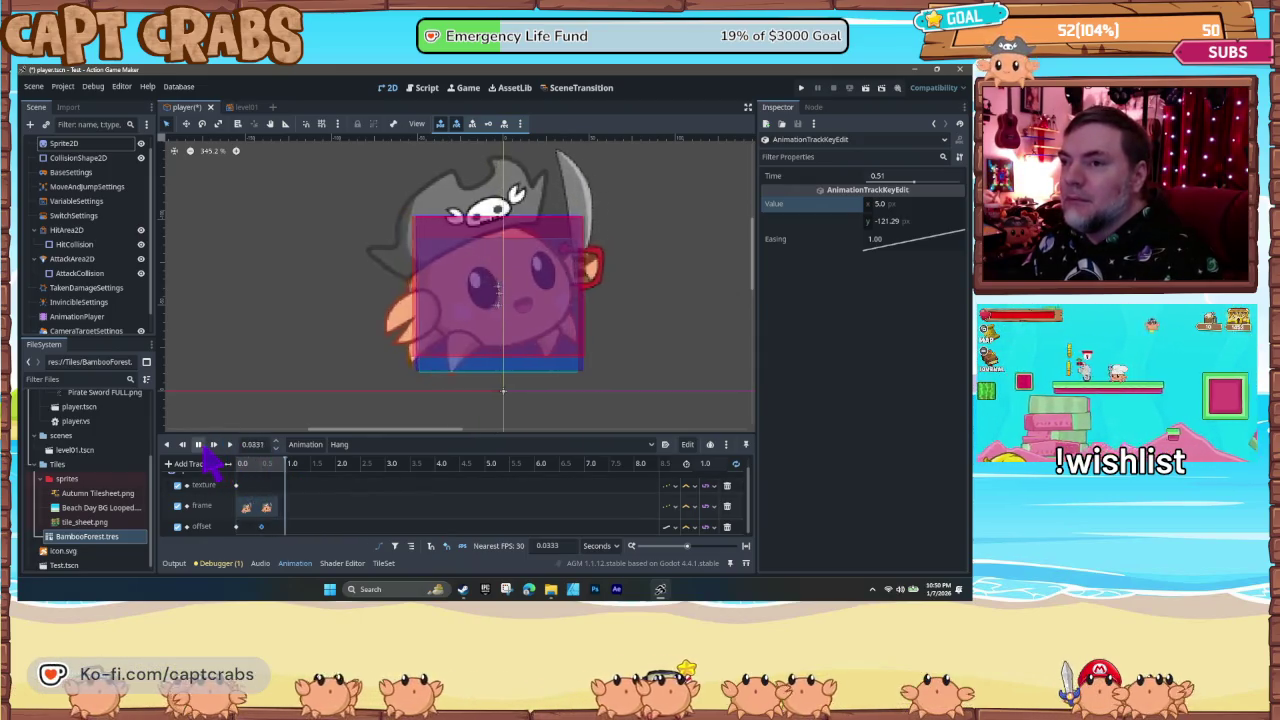
click(261, 527)
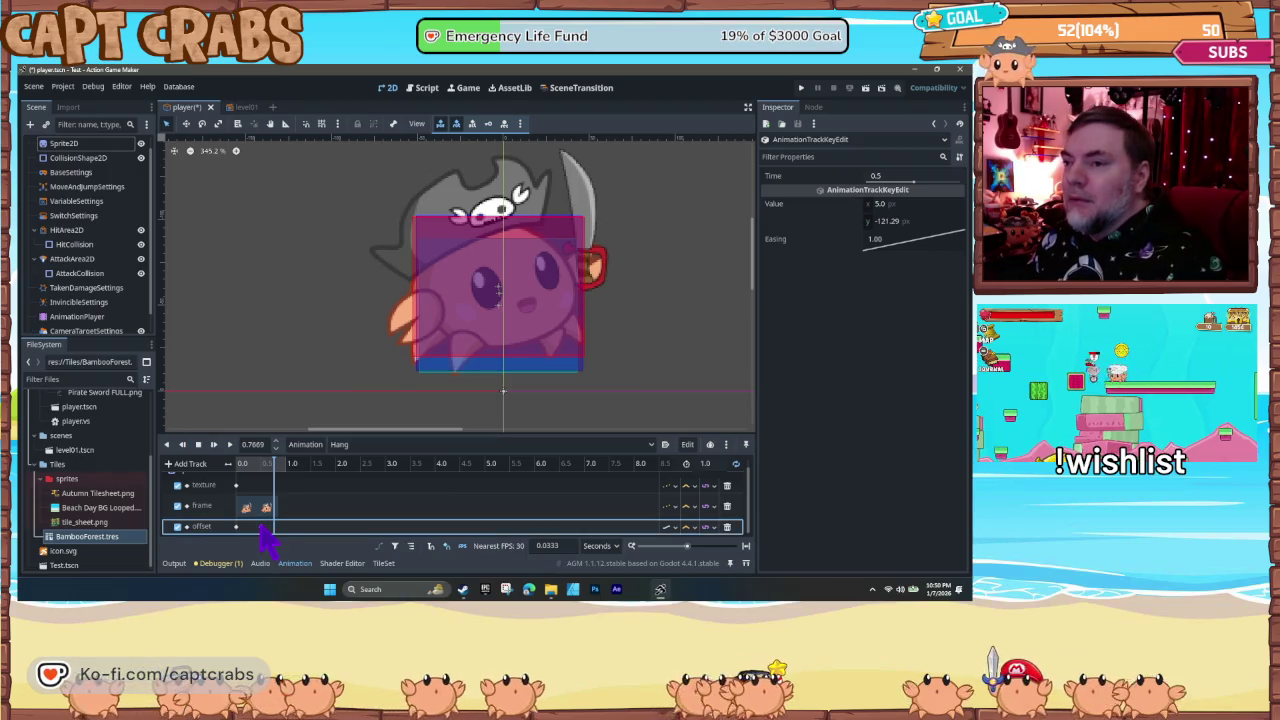
click(243, 466)
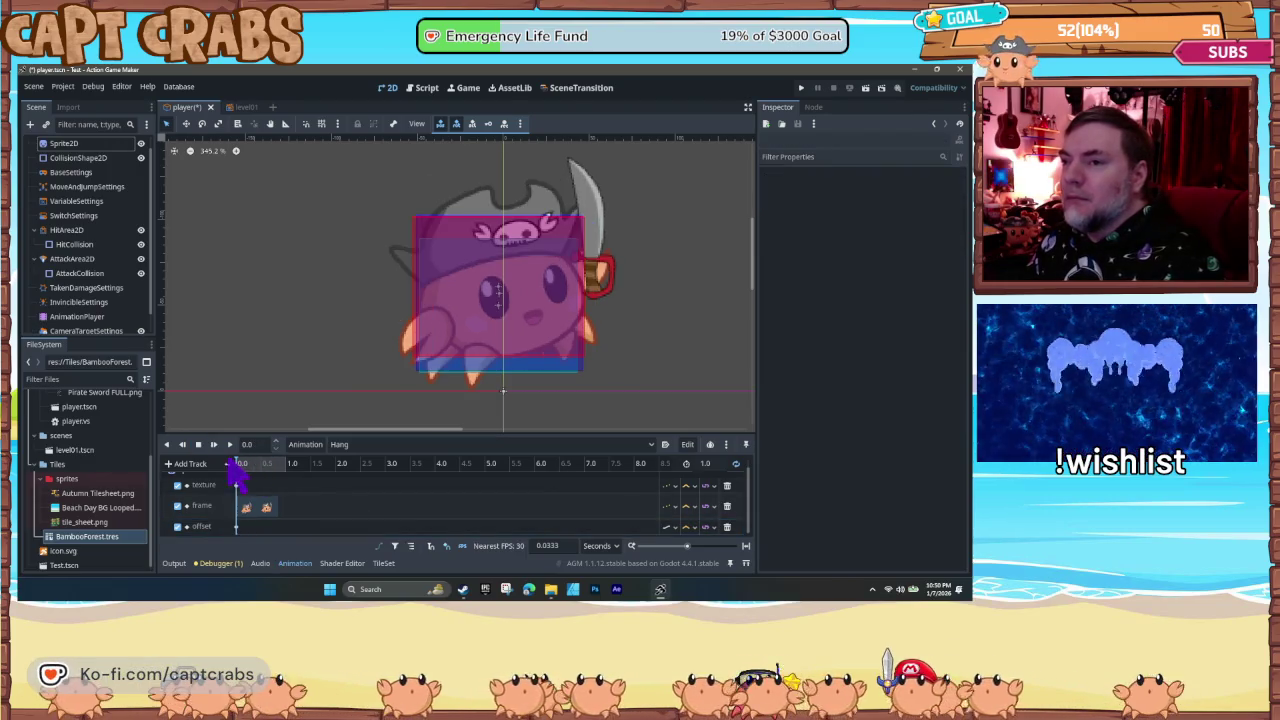
click(200, 446)
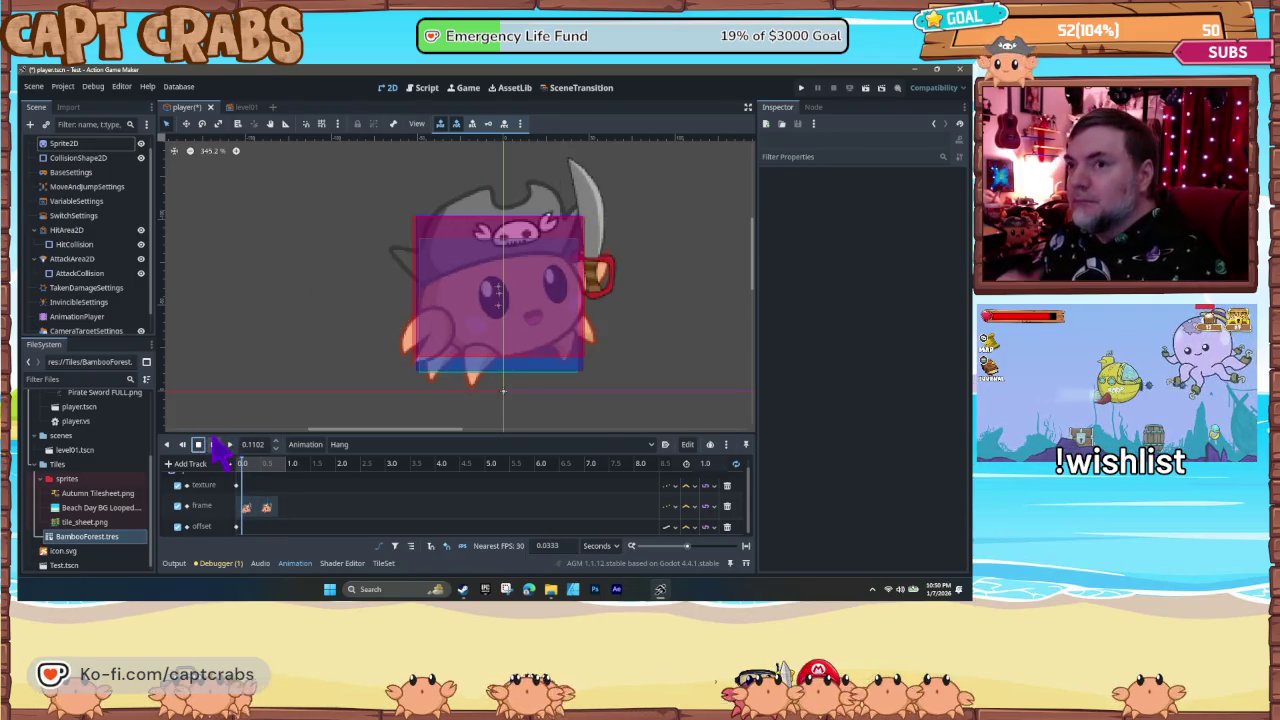
key(ctrl+s)
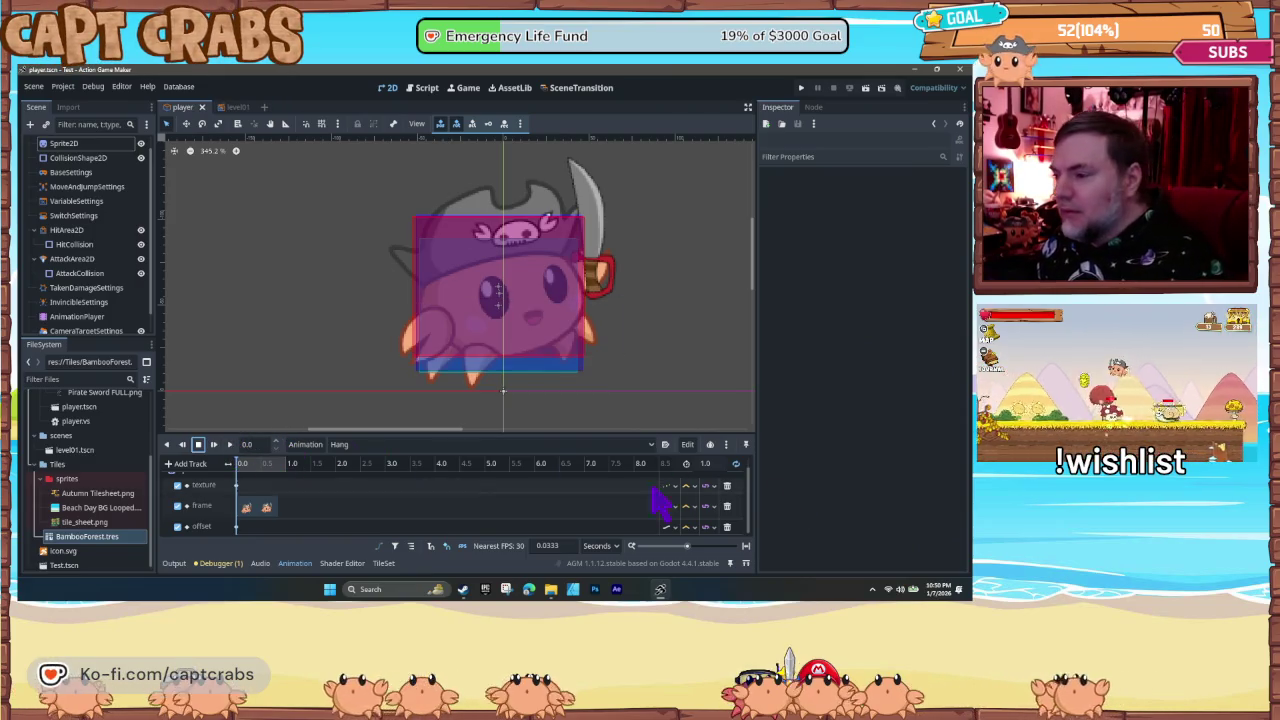